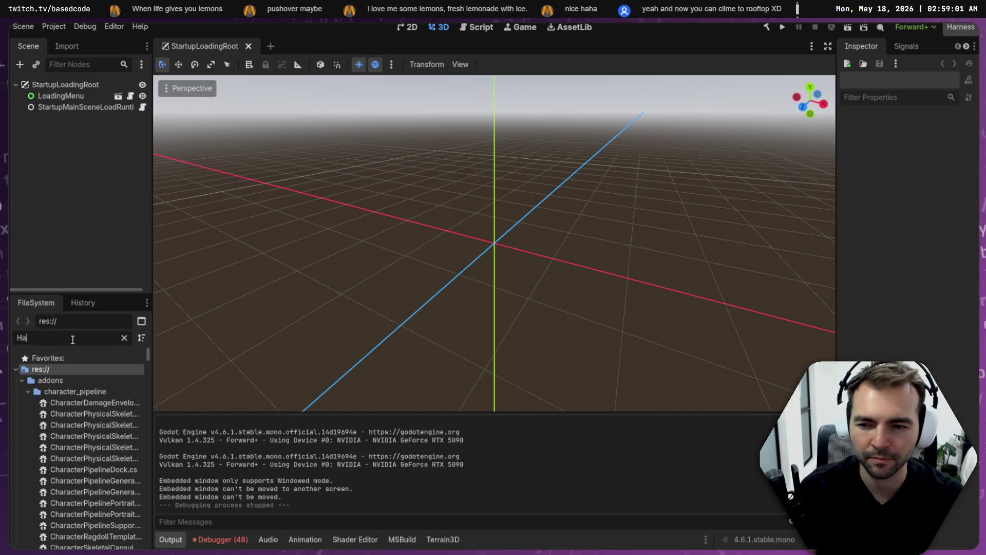
Step: Open PhysicalDragHarness.tscn from the FileSystem filtered by 'PhysicalDra' and select the floor
text(PhysicalDra)
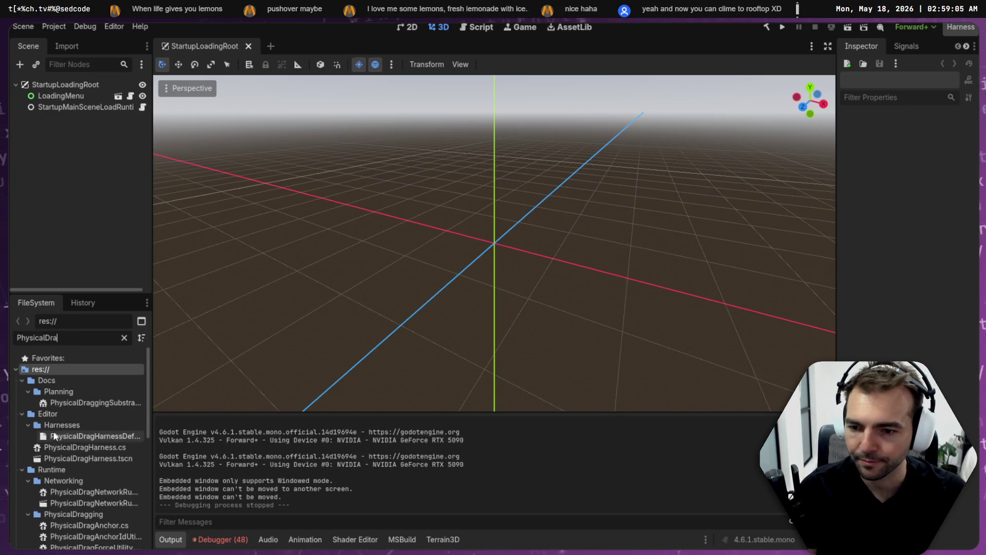
double_click(91, 458)
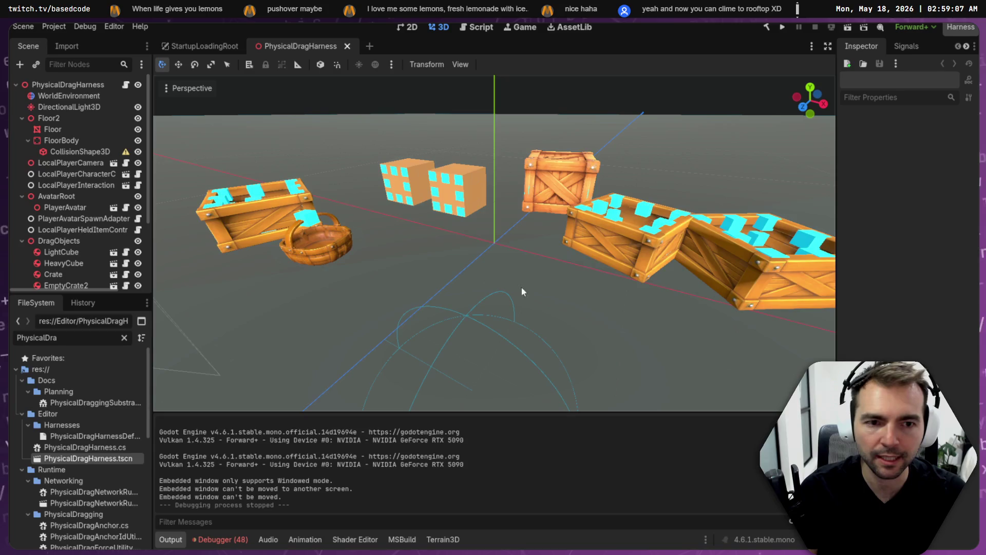
click(568, 172)
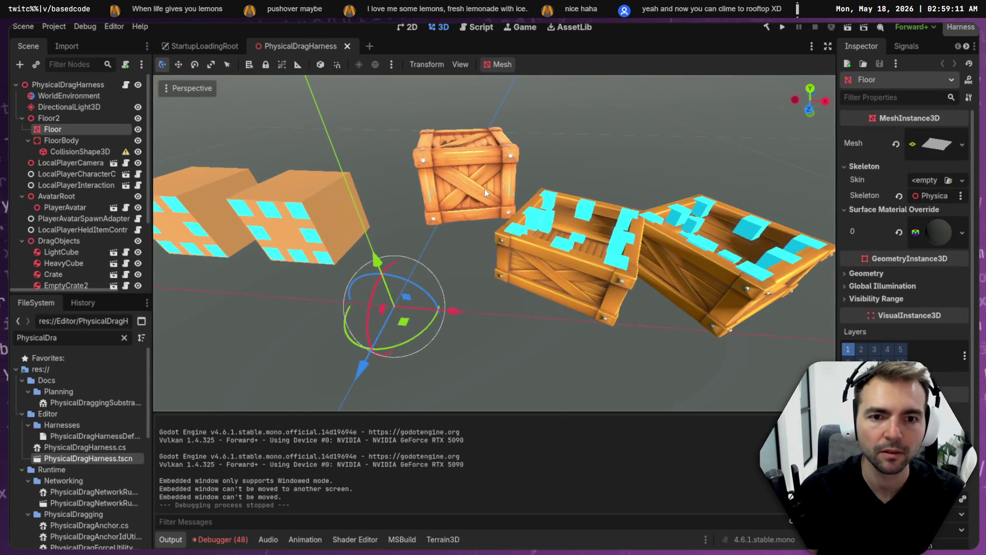
click(480, 189)
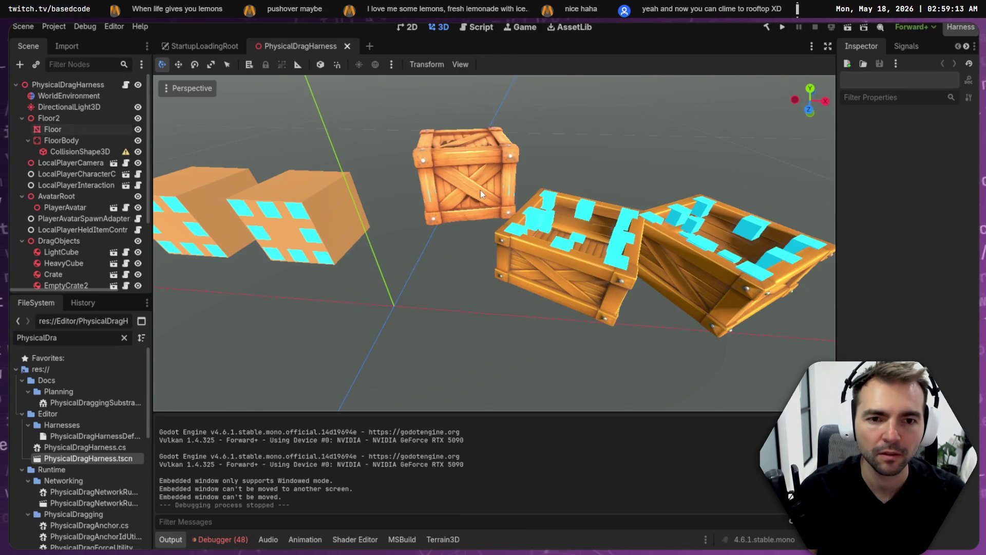
click(480, 190)
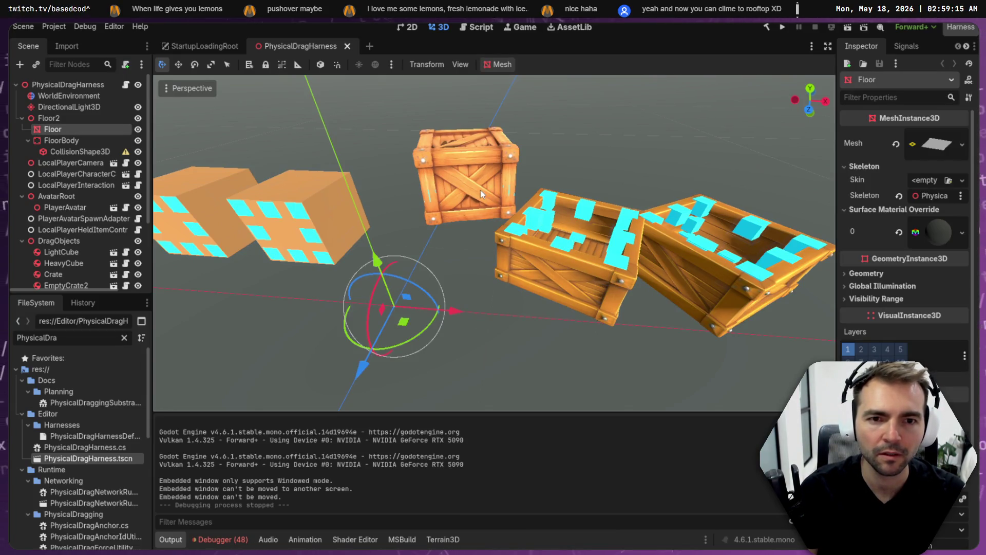
Step: Select the Crate from the stacked objects and show its scene in FileSystem
alt+right_click(480, 187)
click(513, 210)
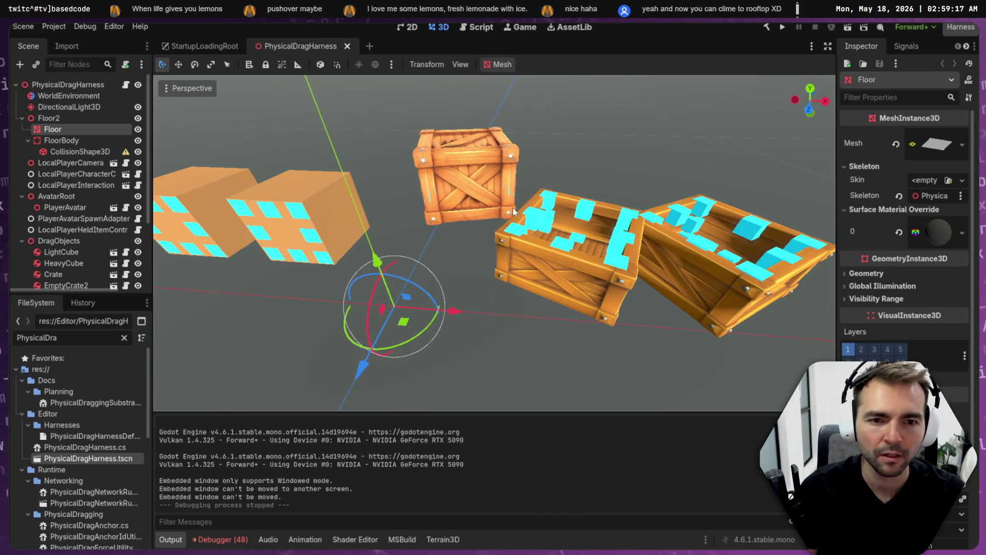
click(513, 211)
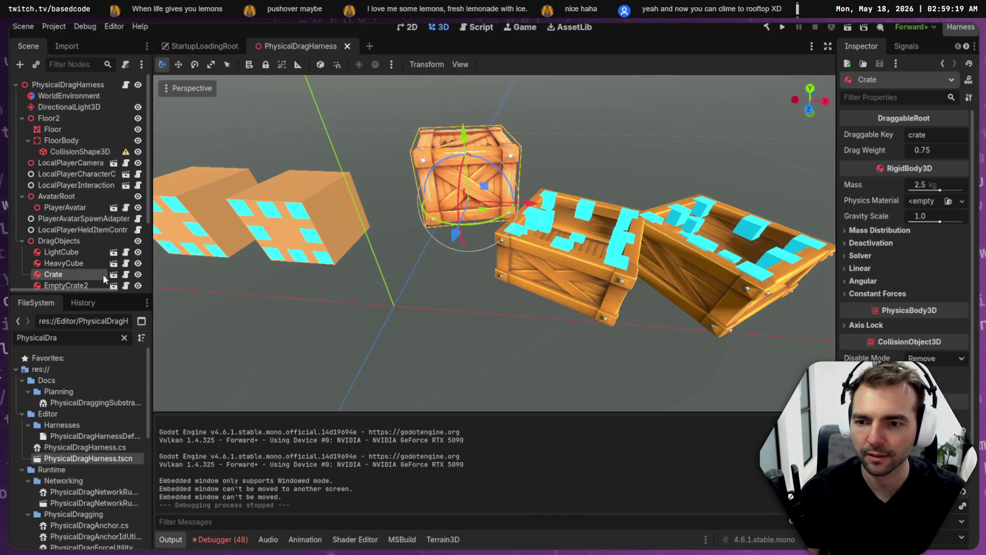
right_click(83, 275)
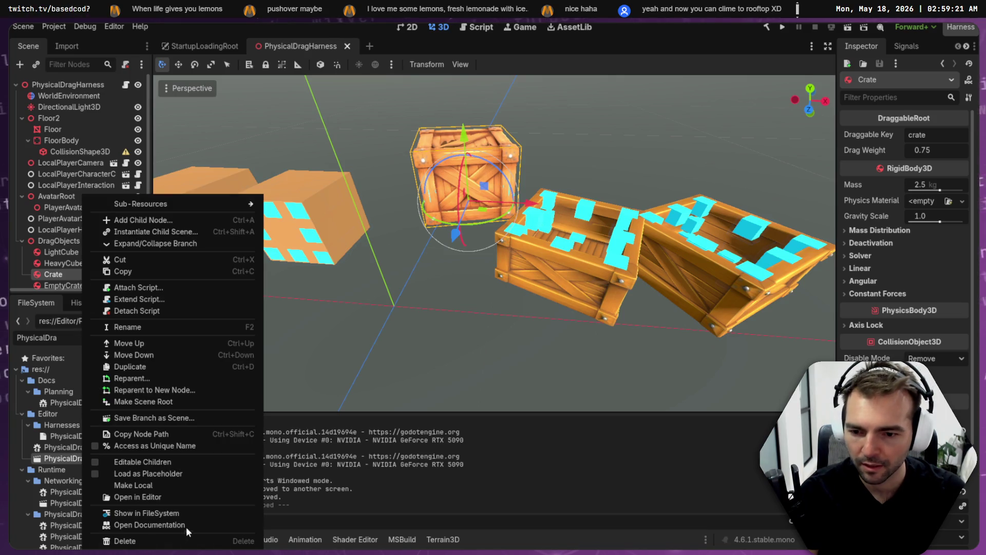
click(195, 513)
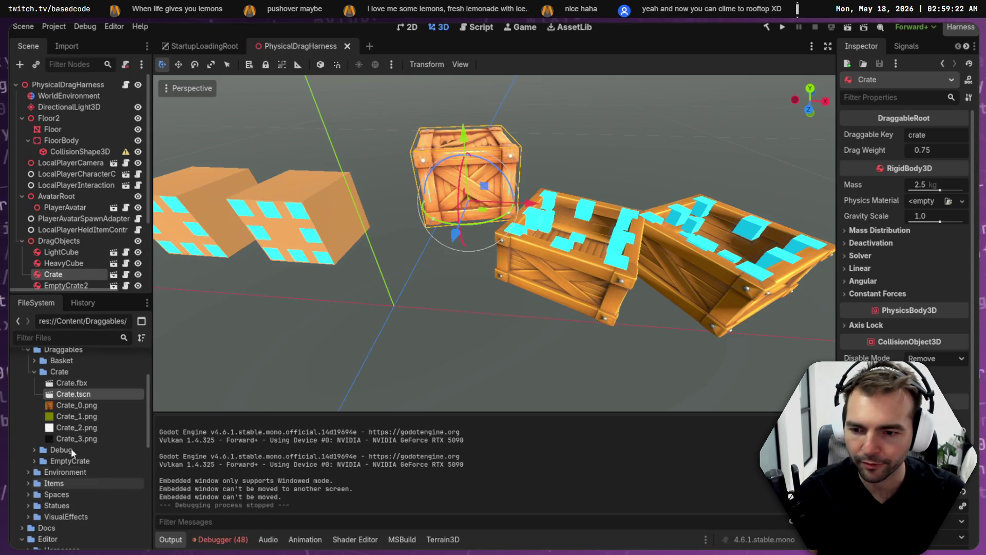
Step: Copy the absolute path of Crate.tscn and return to the Codex session
right_click(68, 394)
click(150, 423)
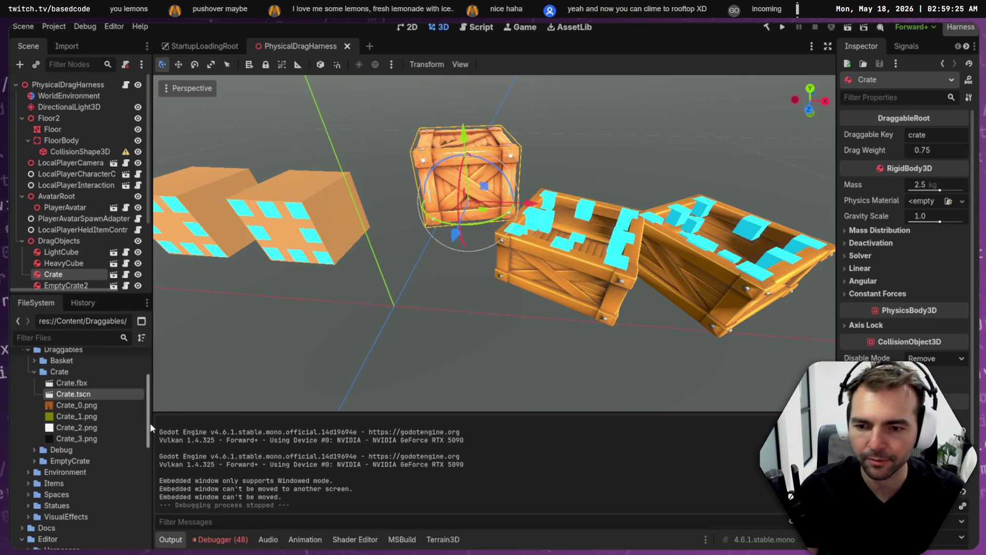
key(alt+Tab)
key(ctrl+Tab)
key(ctrl+Tab)
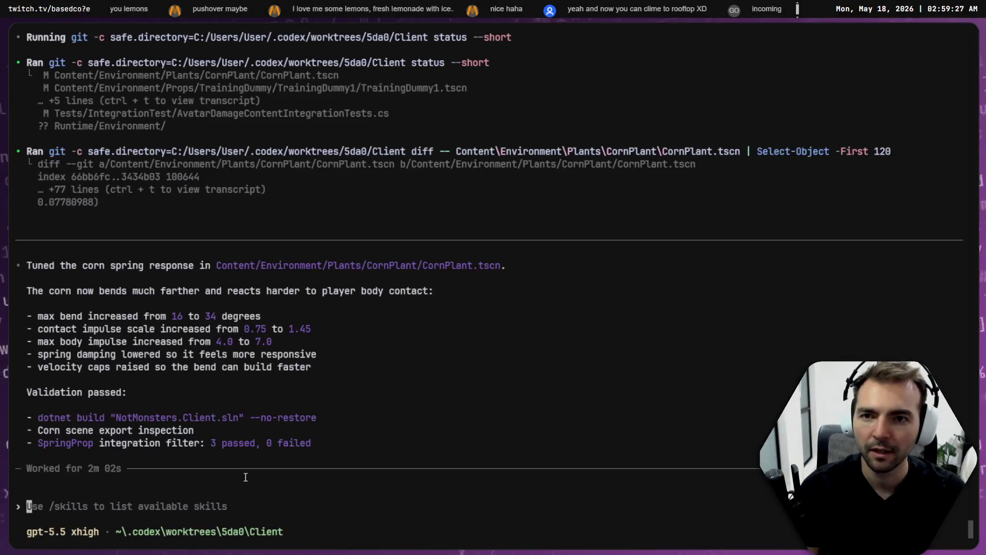
Step: Paste the Crate.tscn path and send the request that it also needs grab points
key(ctrl+v)
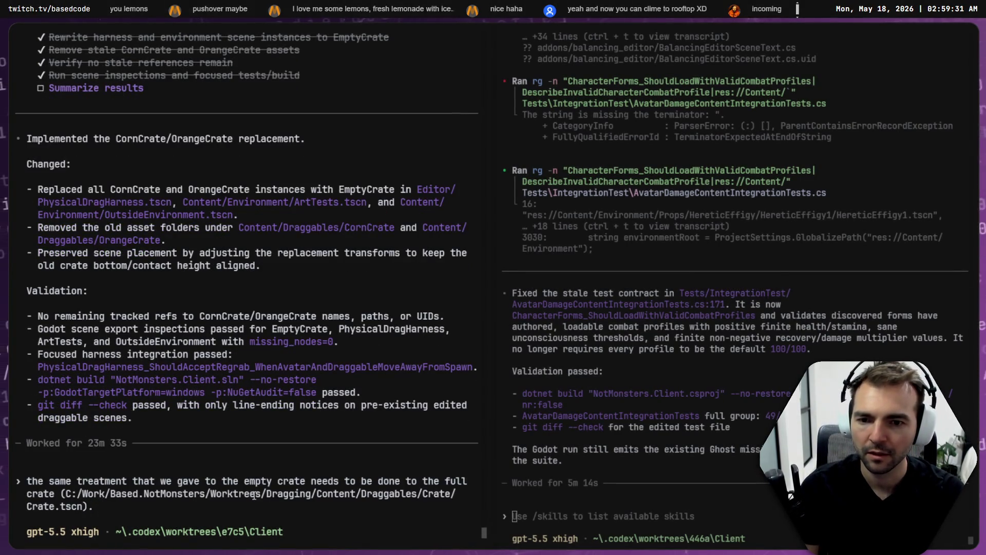
text(It also )
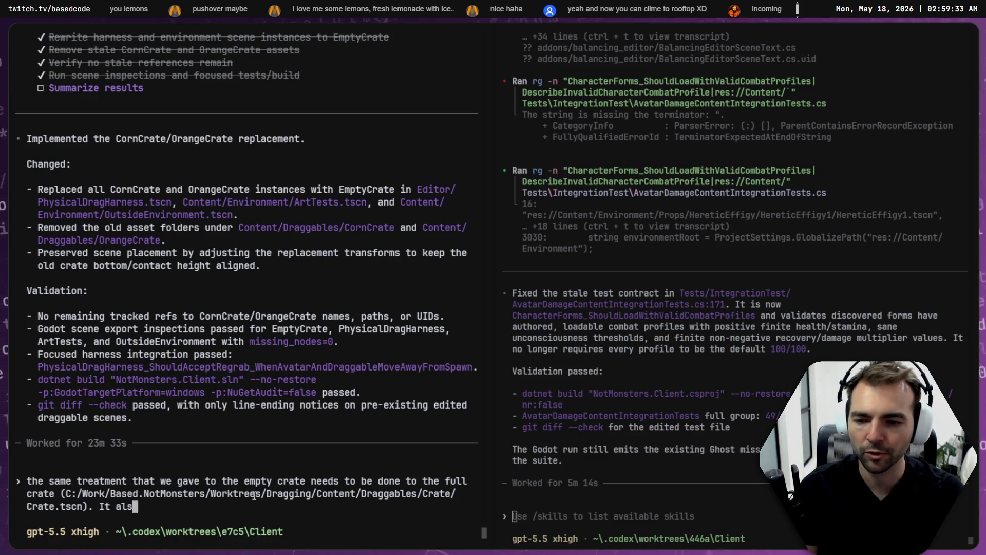
text(needs grab points on al)
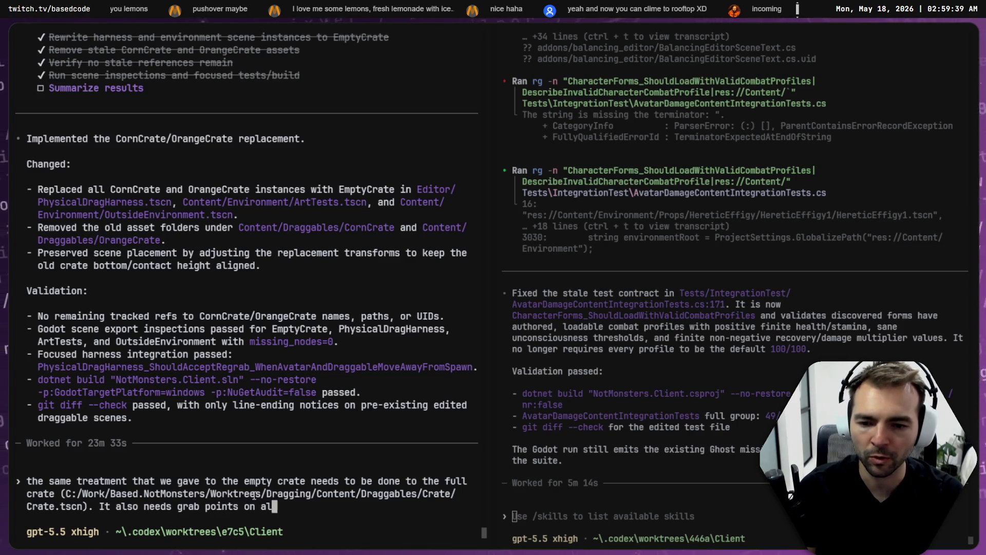
text(it's corner)
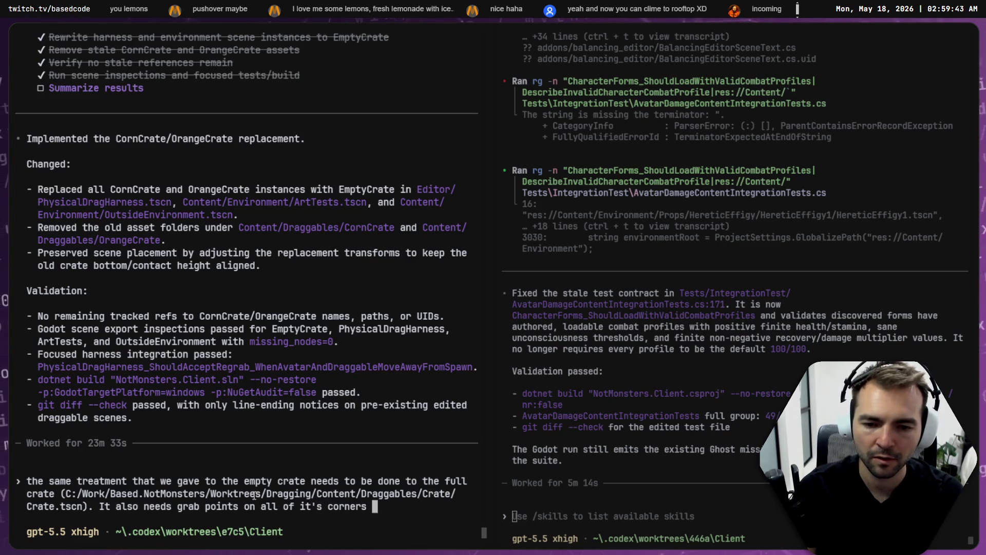
text(s.)
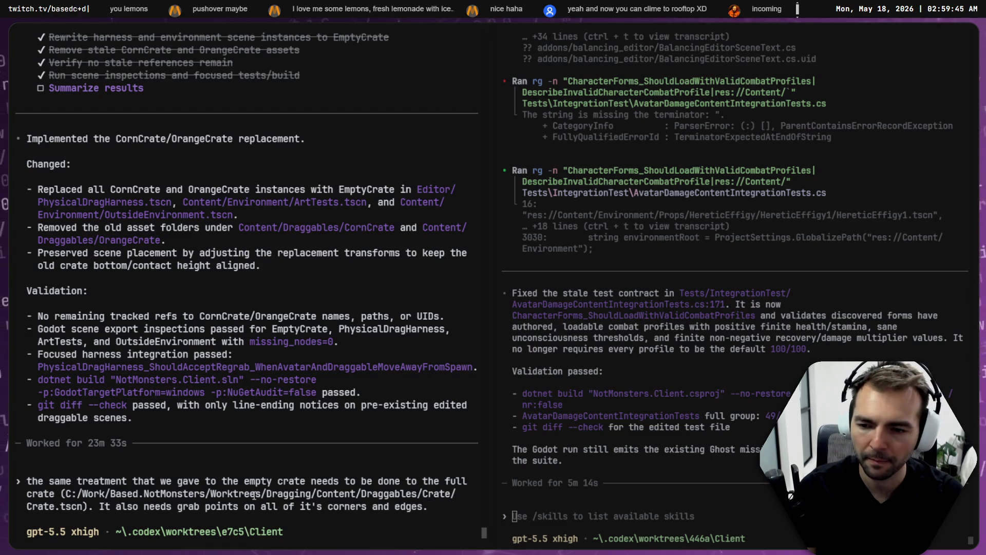
key(Return)
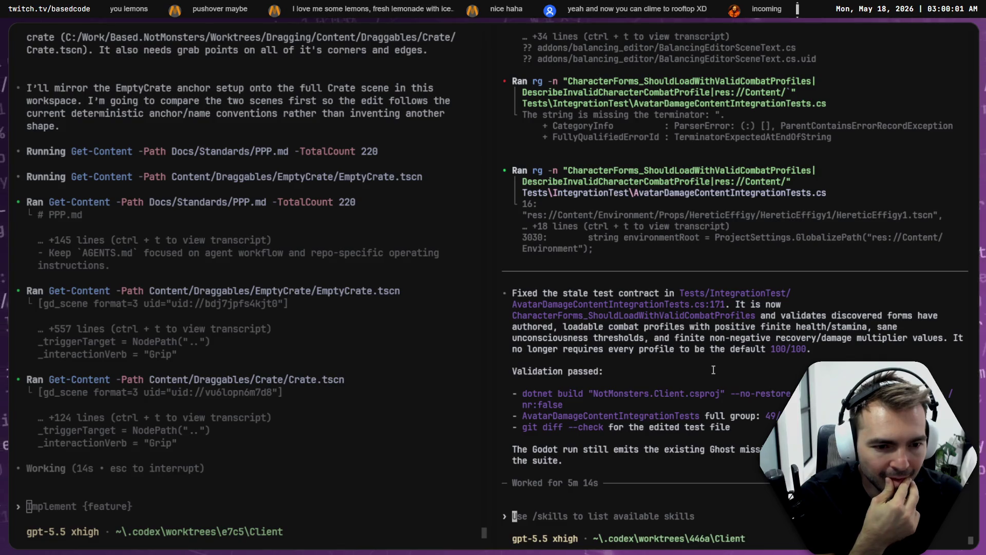
text(Evalue this branch agaisnt)
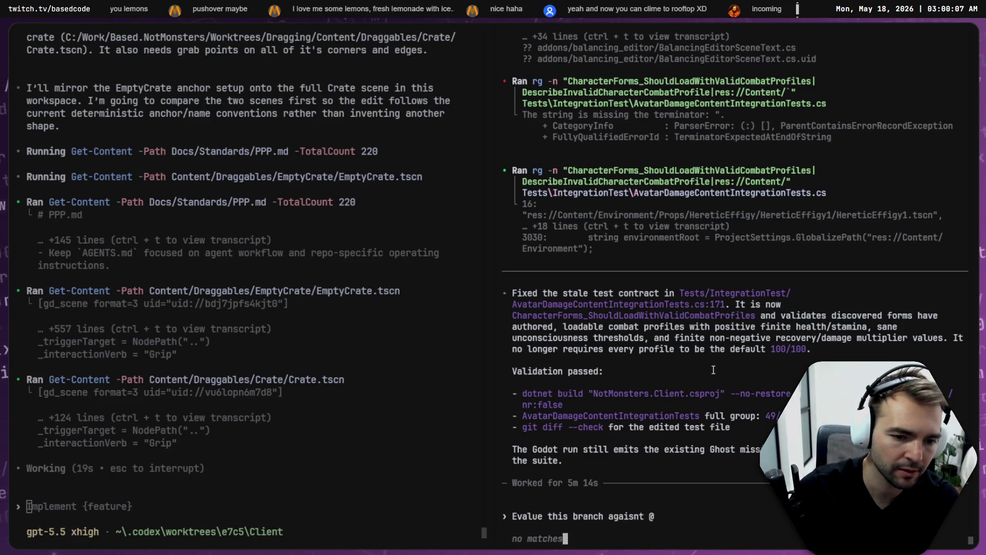
text(@qa)
key(Tab)
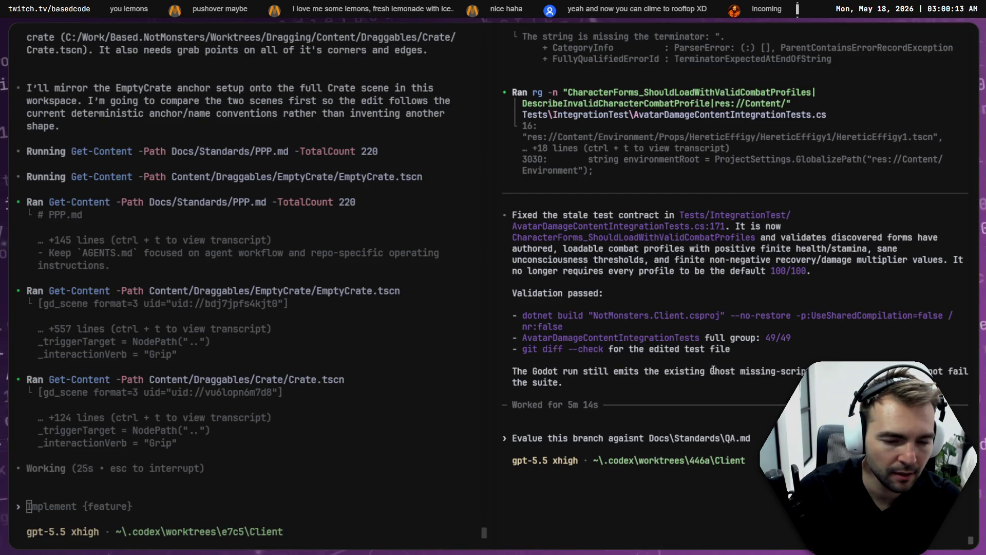
key(Return)
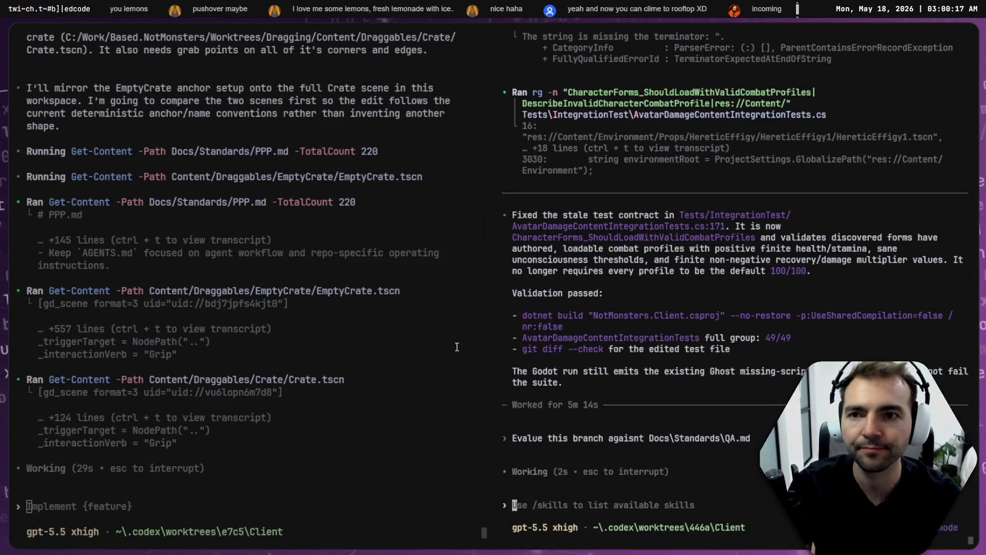
Step: Launch worktree 3's project from the worktree manager session
key(ctrl+Tab)
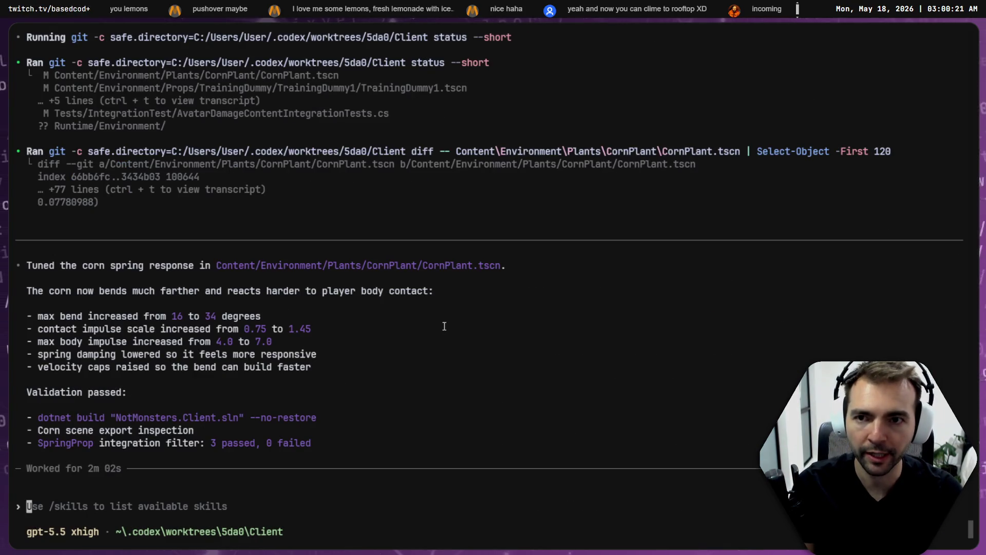
key(ctrl+Tab)
text(3)
key(Return)
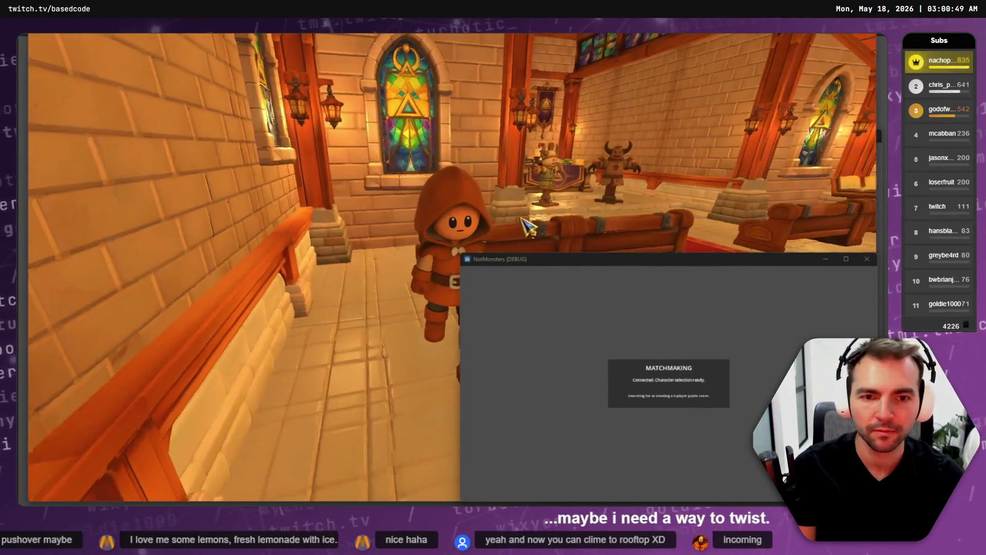
Step: Snap the debug game windows into the four screen quarters
click(411, 208)
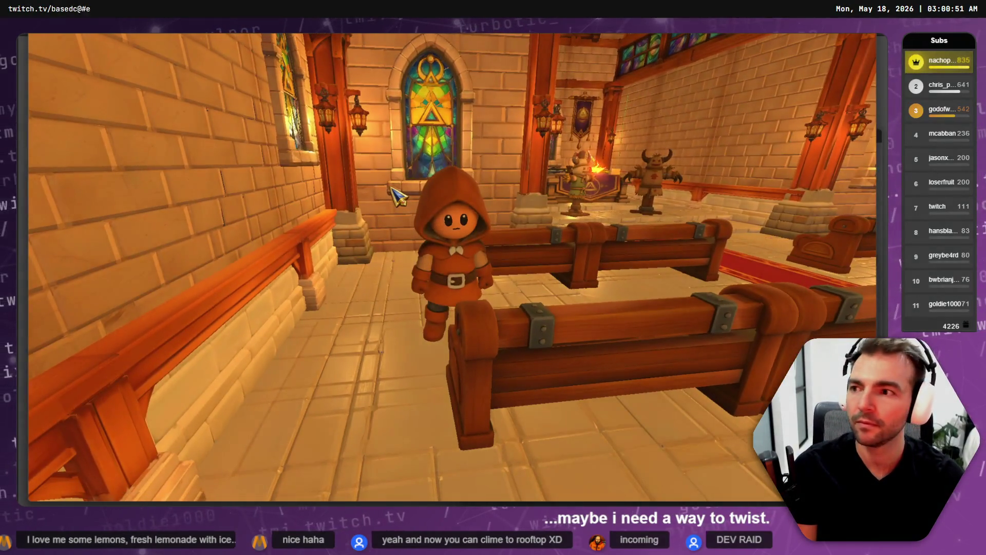
key(super+Left)
key(super+Up)
click(398, 197)
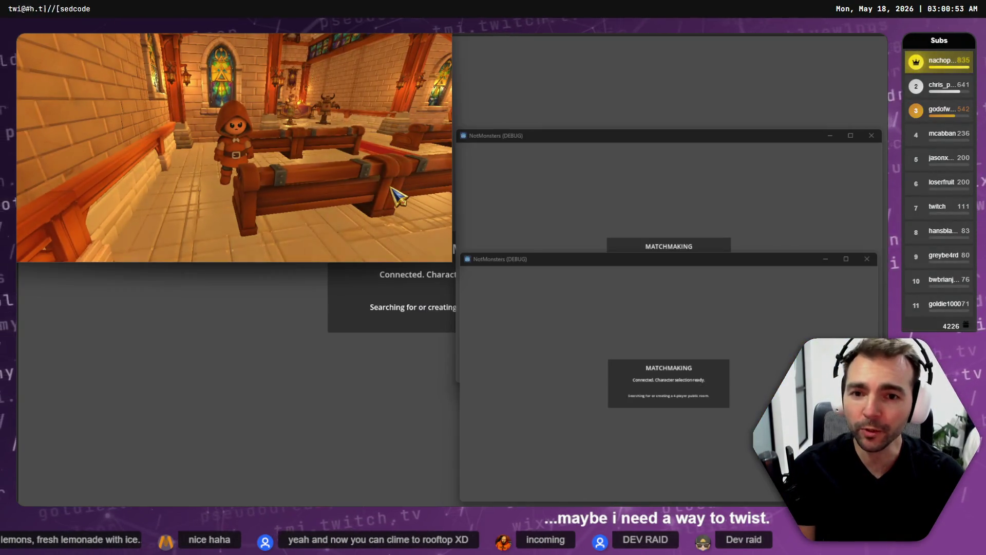
click(571, 221)
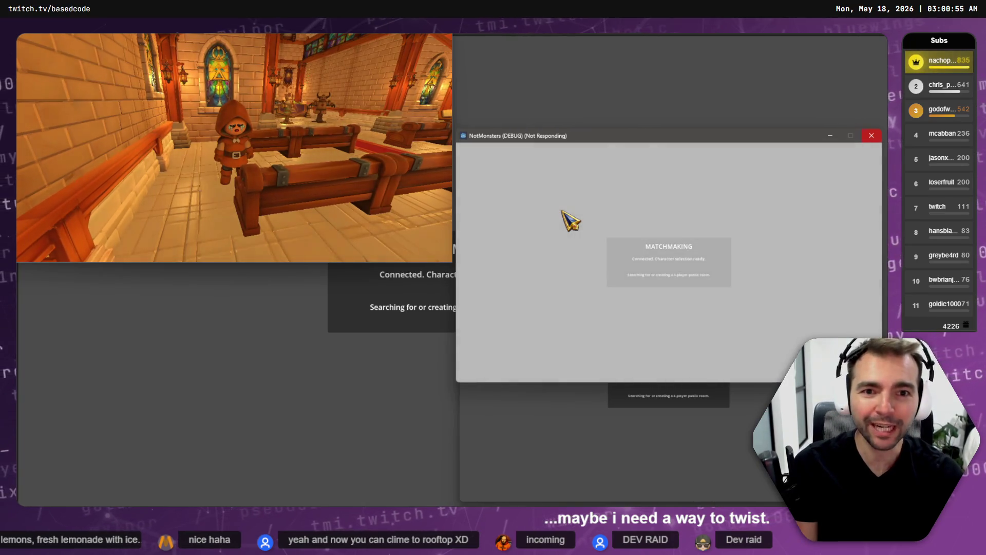
click(678, 392)
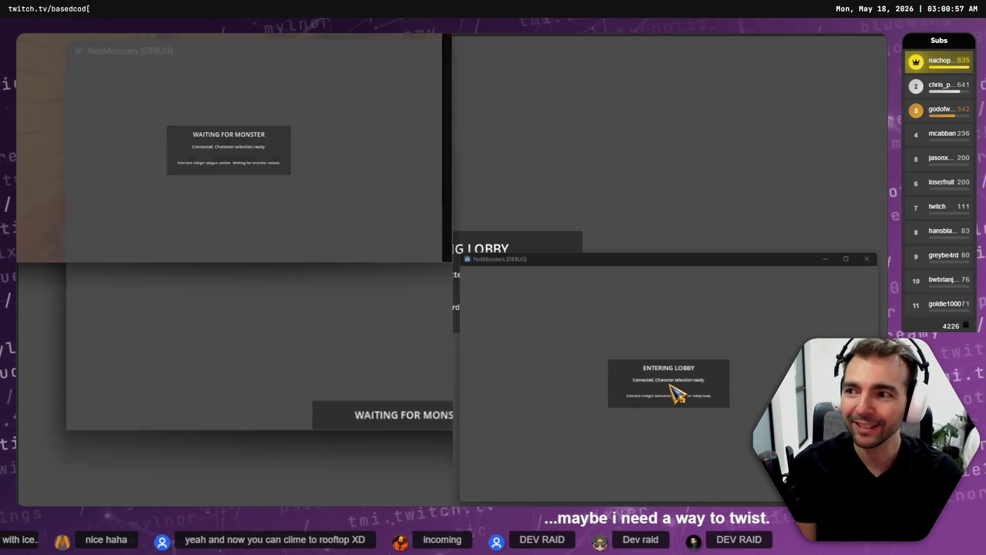
key(super+Right)
key(super+Up)
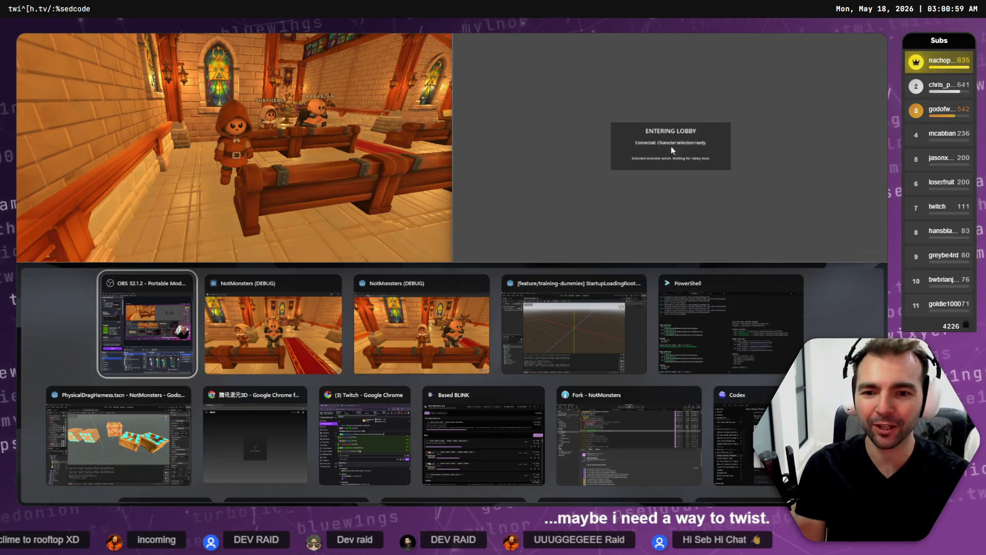
click(421, 329)
key(super+Left)
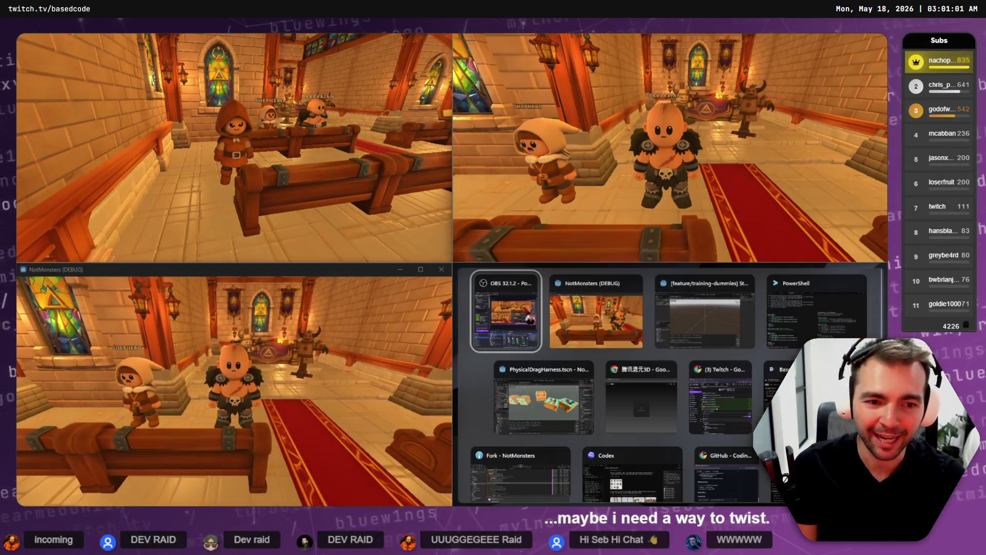
key(Right)
key(Return)
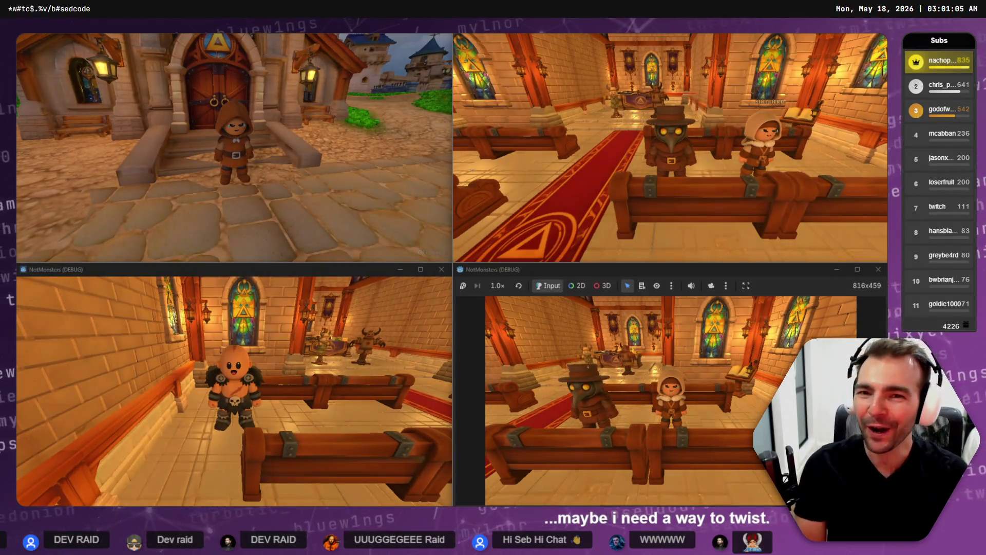
Step: Run the hooded character up the centre aisle to the altar, then stop the game
key(w)
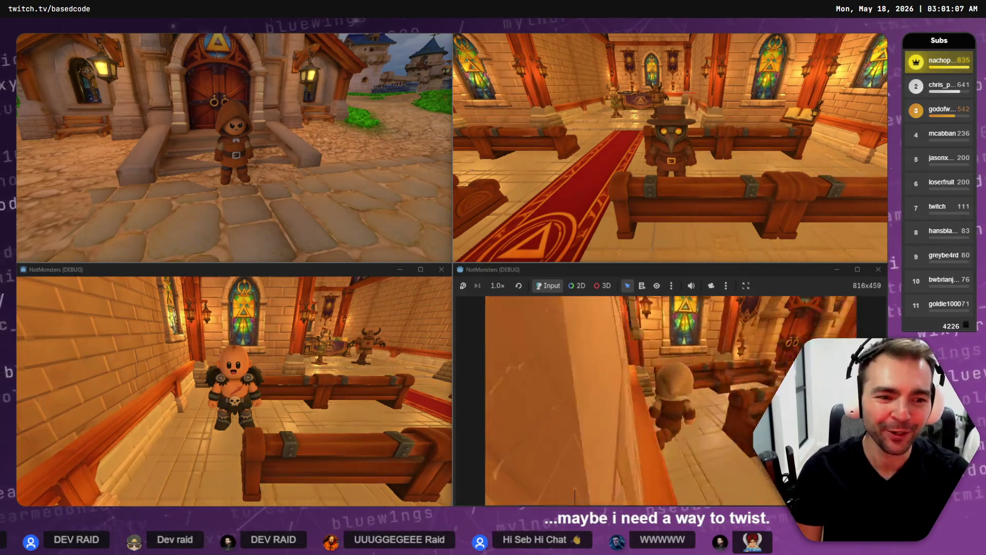
key(d)
key(w)
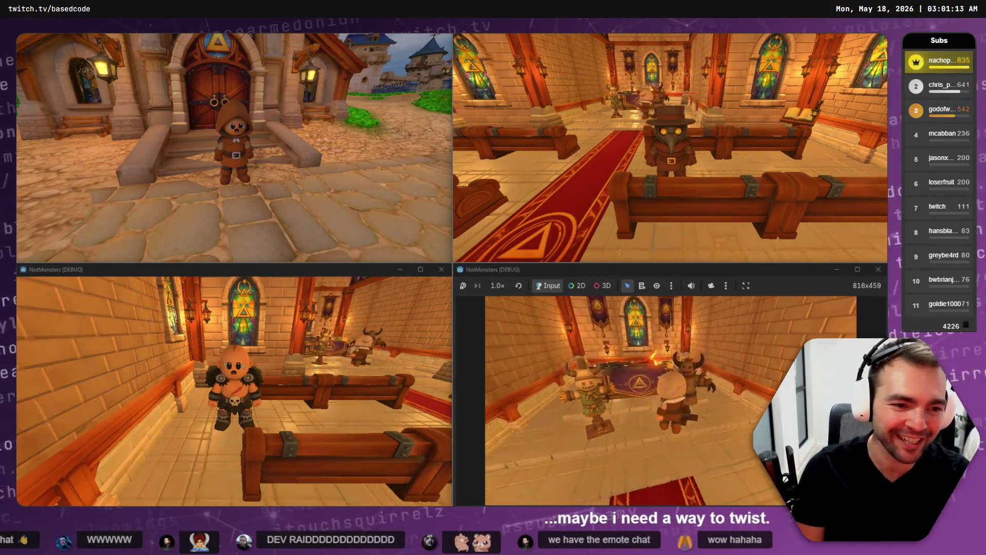
key(w)
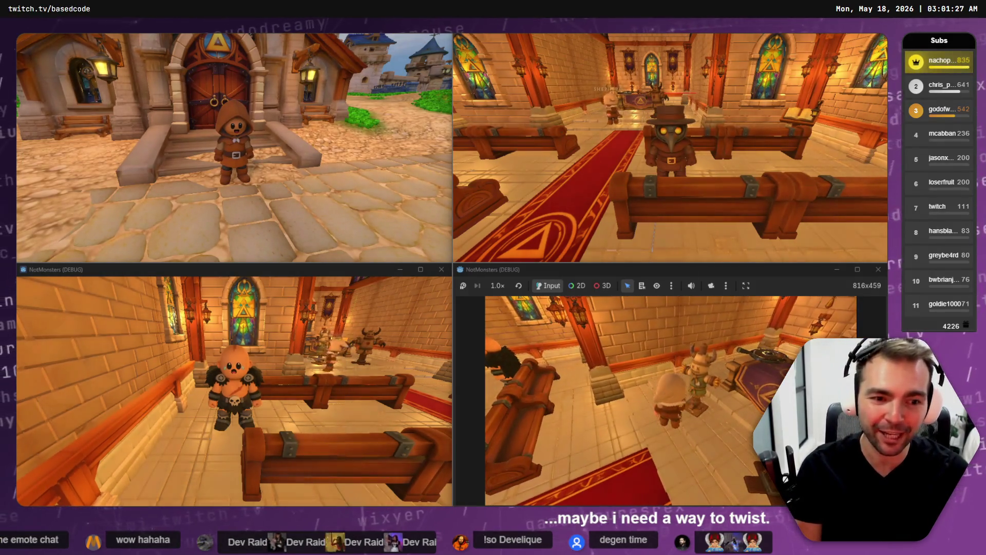
key(F8)
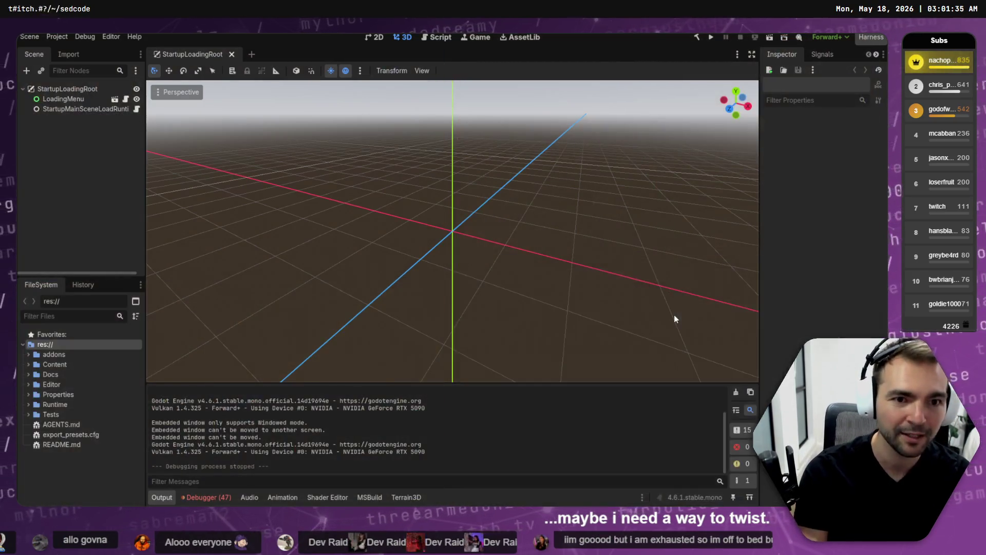
Step: Switch to the TrainingDummies worktree's editor and run PhysicalDragHarness to the Not Monsters splash
key(alt+Tab)
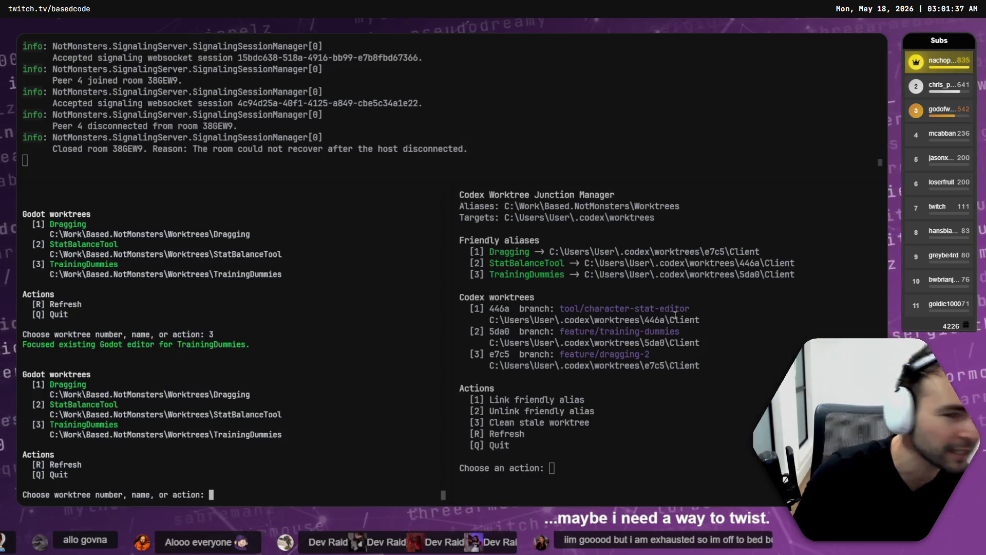
key(alt+Tab)
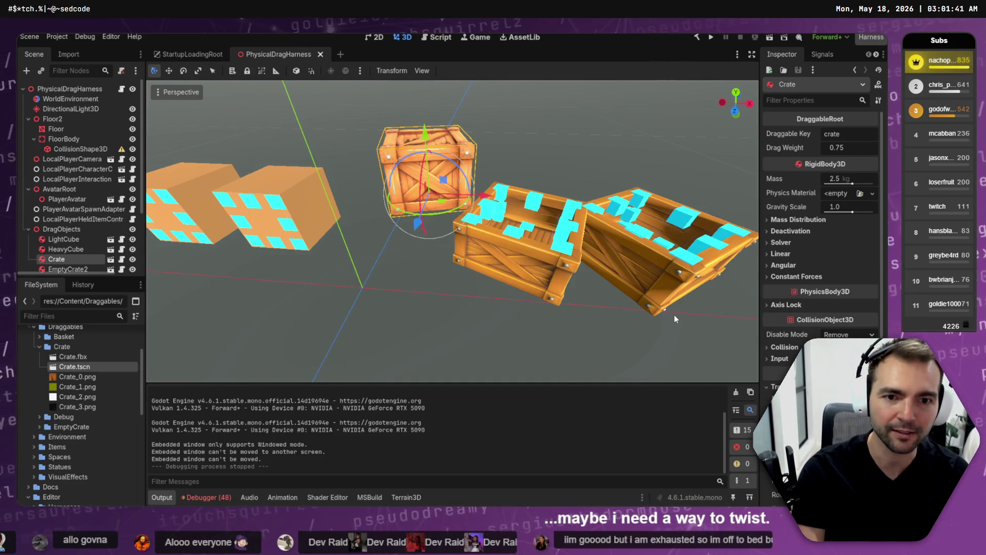
key(ctrl+shift+w)
key(Down)
key(Escape)
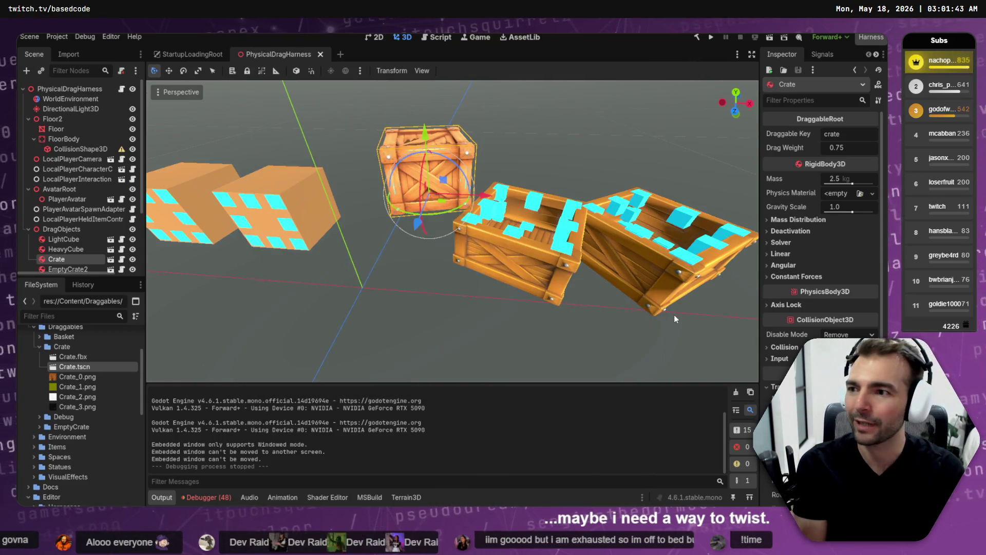
key(F5)
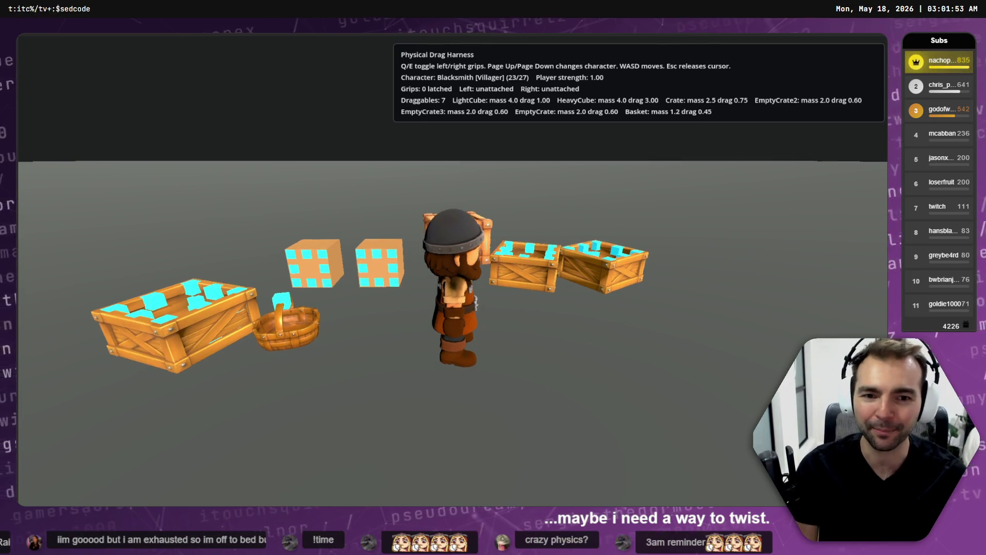
Step: Have the Blacksmith lift, carry and drop the Crate, then grab and drop the basket
key(e)
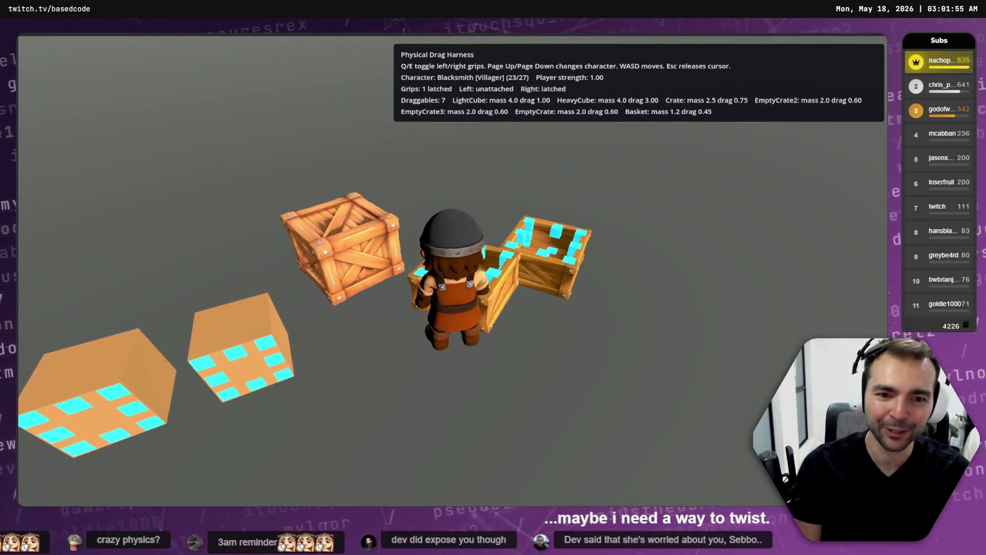
key(q)
key(s)
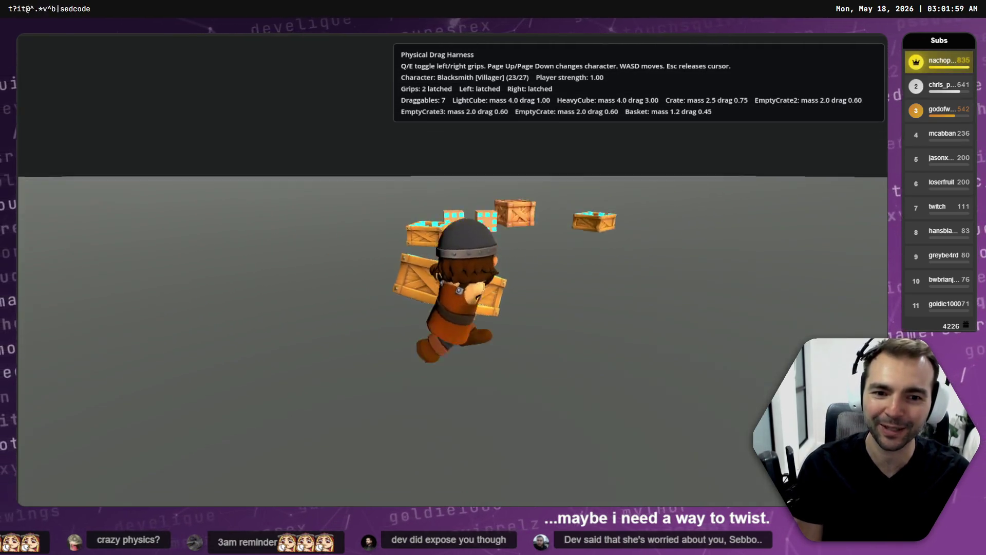
key(q)
key(e)
key(w)
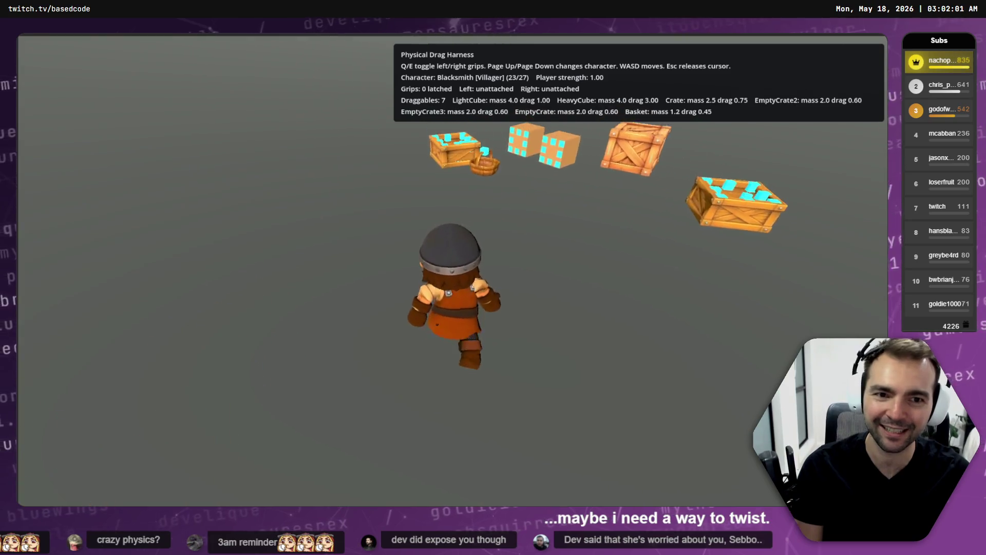
key(e)
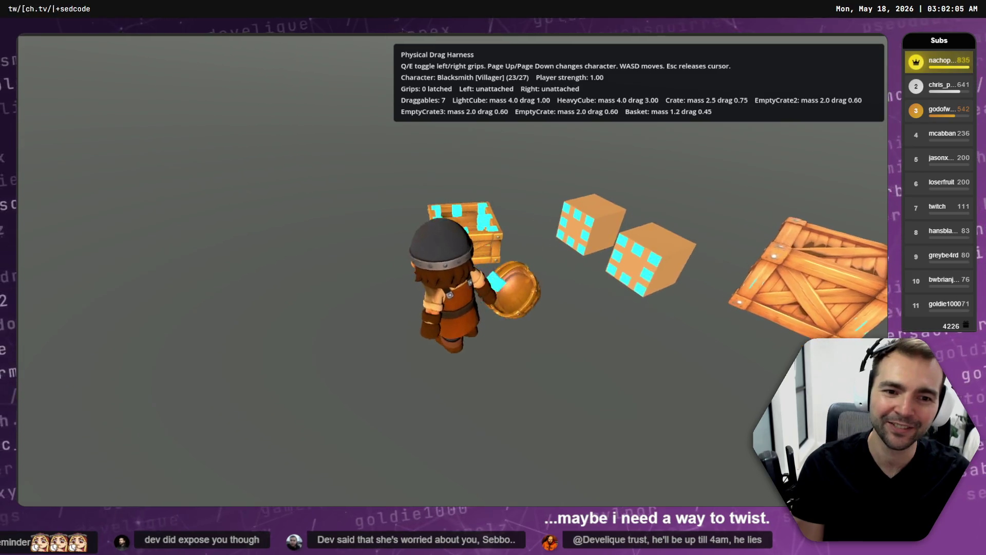
key(e)
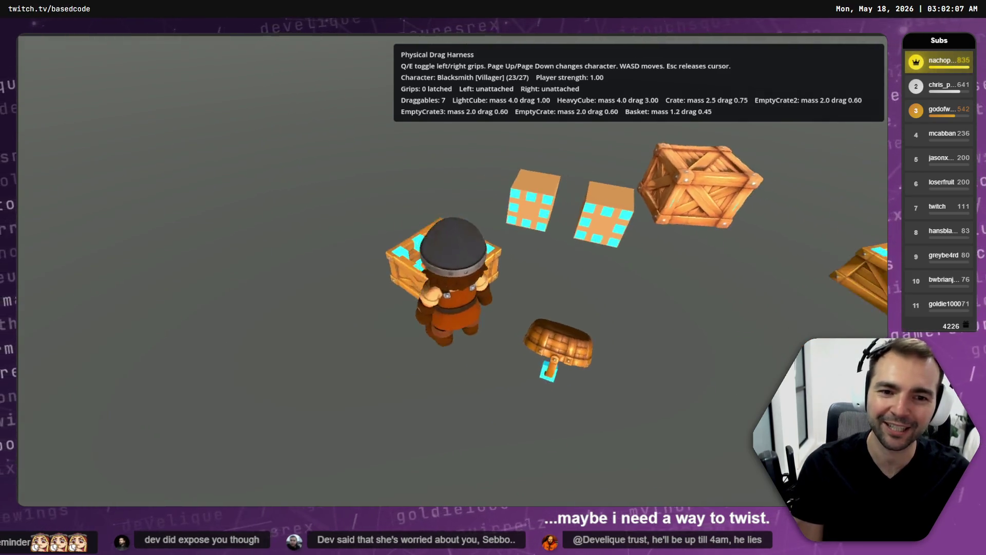
Step: Grip and drop another crate, then grab a load with both hands and walk around
key(q)
key(e)
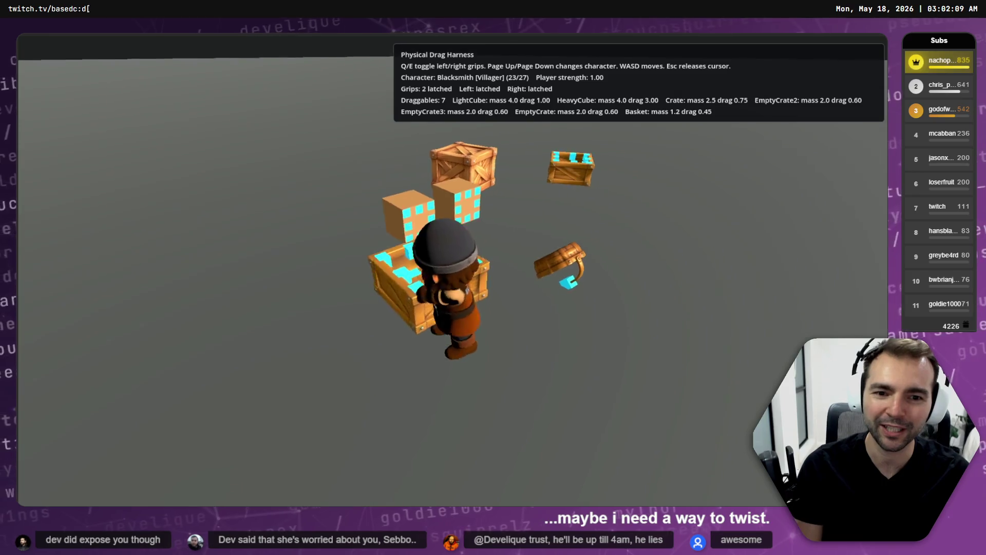
key(q)
key(e)
key(w)
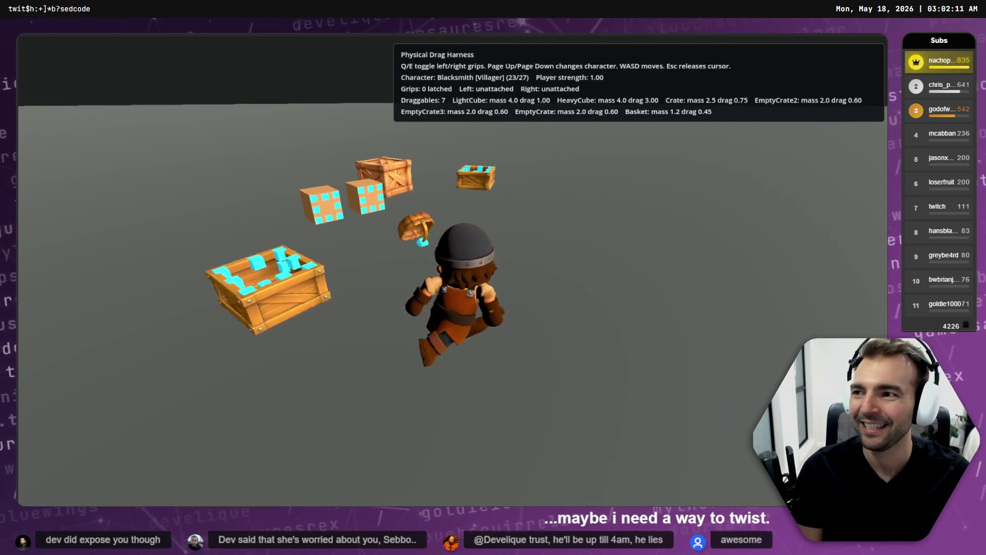
key(w)
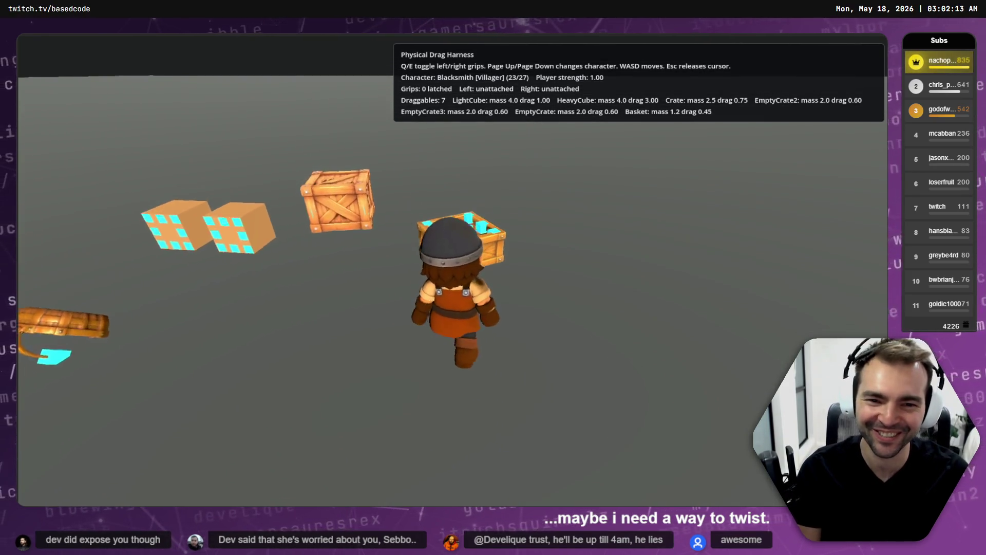
key(q)
key(e)
key(w)
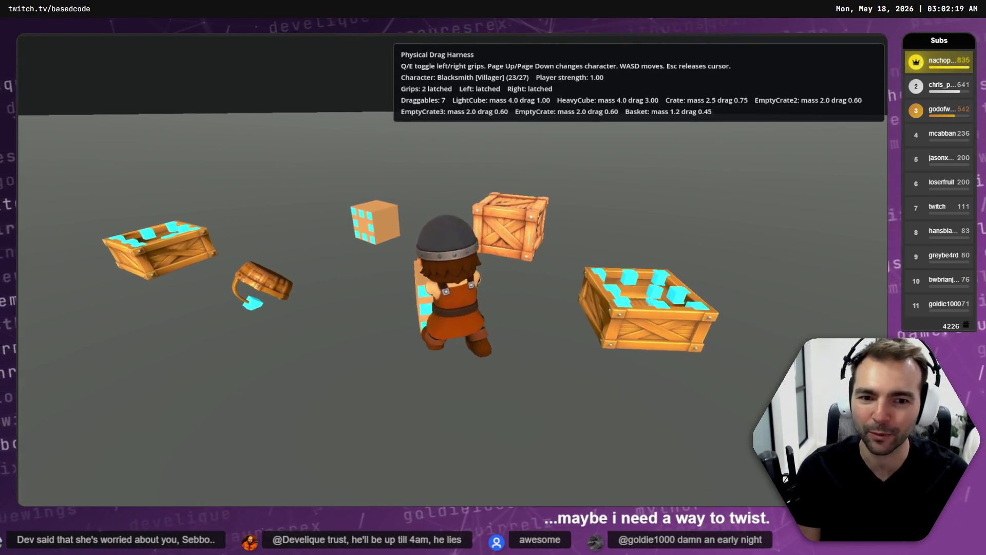
Step: Release the held cube from each hand, then stop the game
key(q)
key(s)
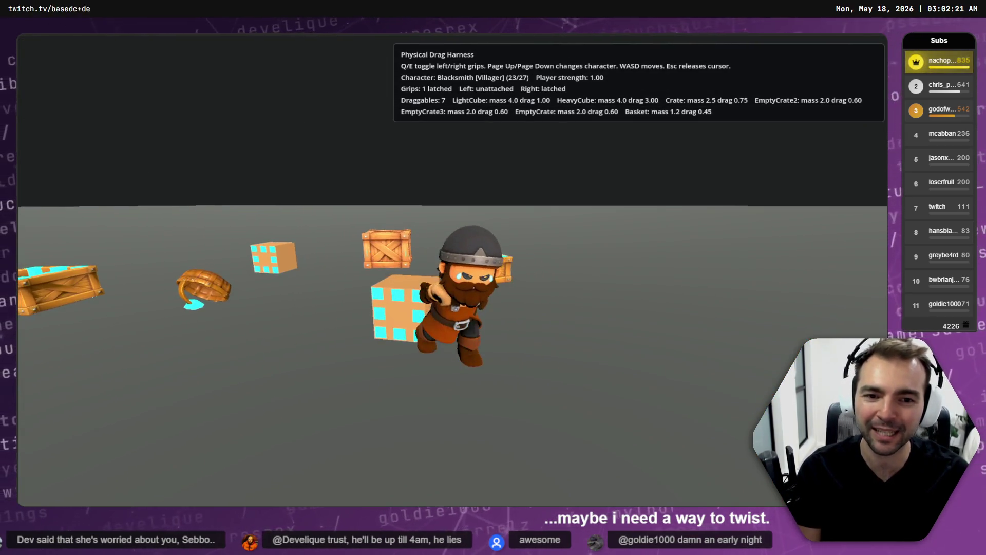
key(e)
key(e)
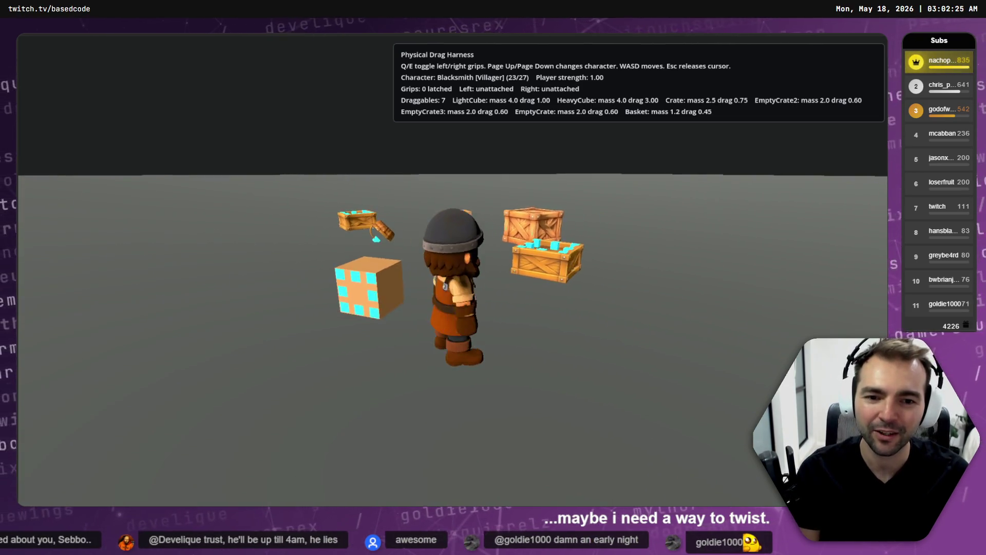
key(e)
key(a)
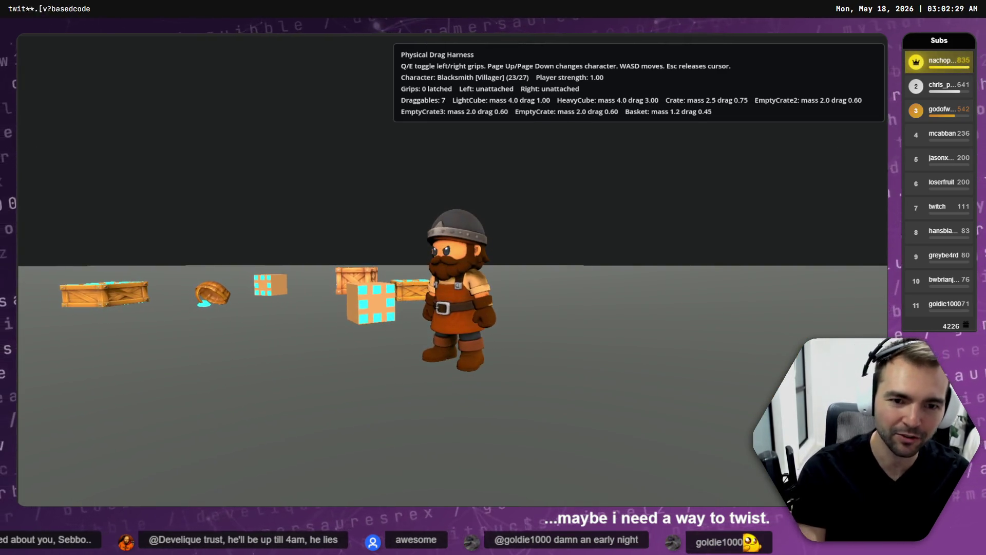
key(F8)
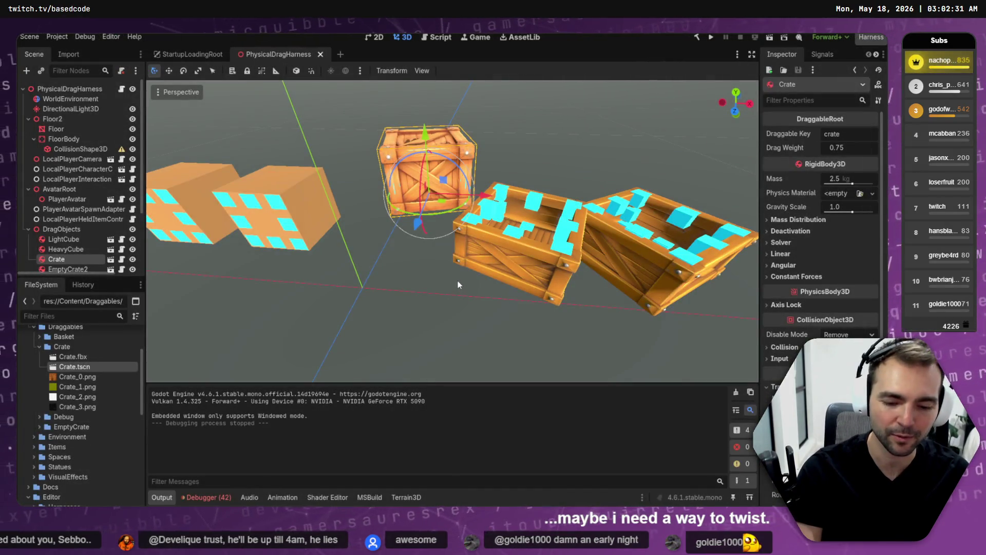
Step: Run the Auto Match harness at 4 instances from the Harness Launcher
key(ctrl+shift+h)
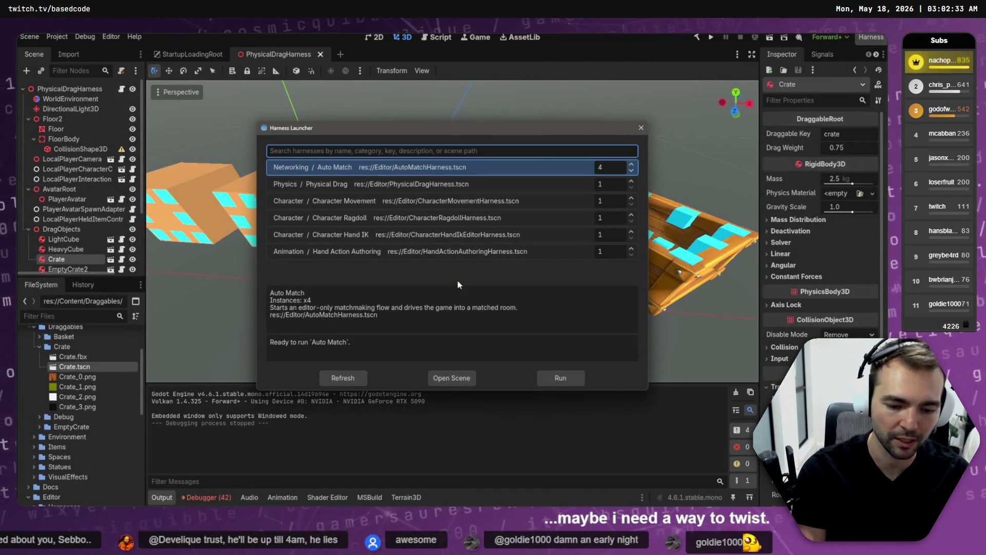
key(Return)
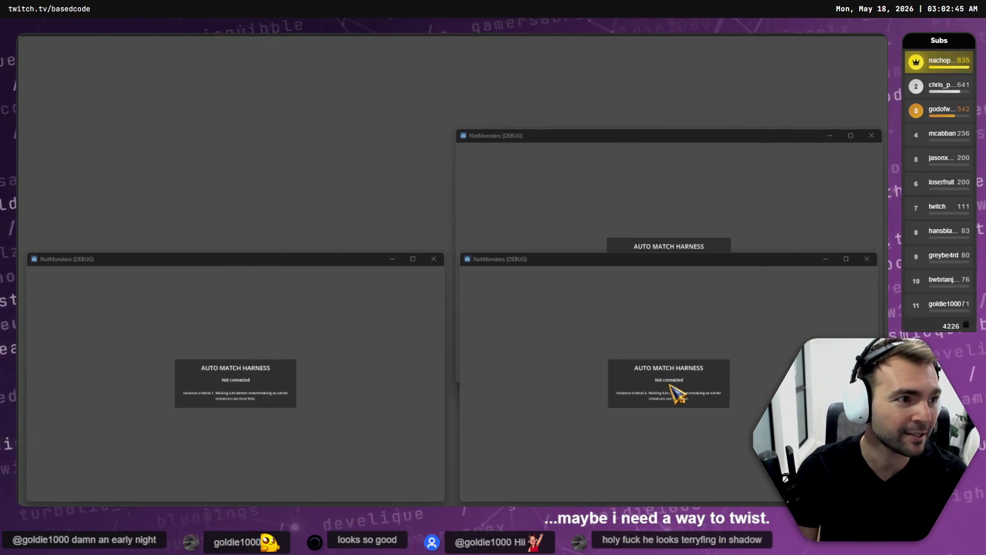
Step: Snap the four NotMonsters windows into a two-by-two grid of screen quarters
key(super+Right)
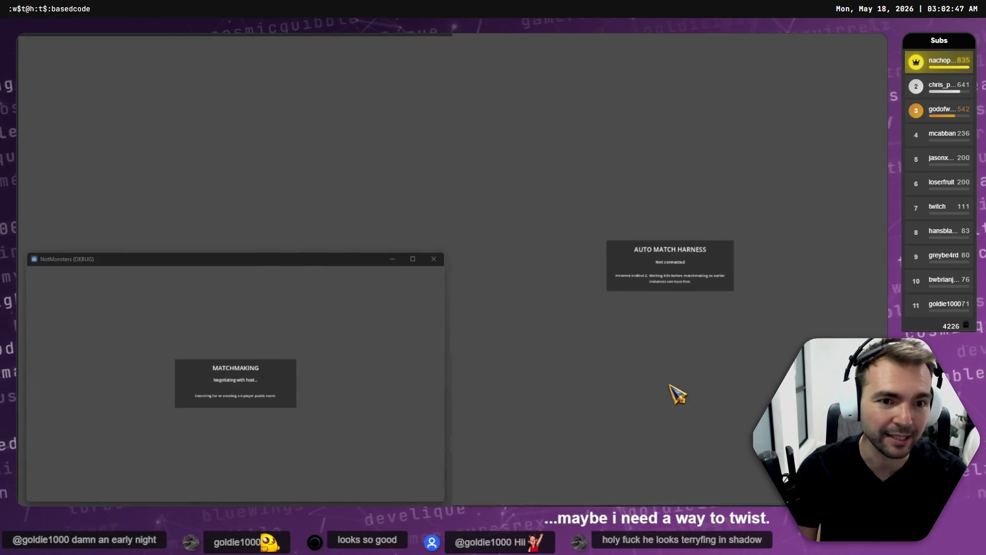
key(Return)
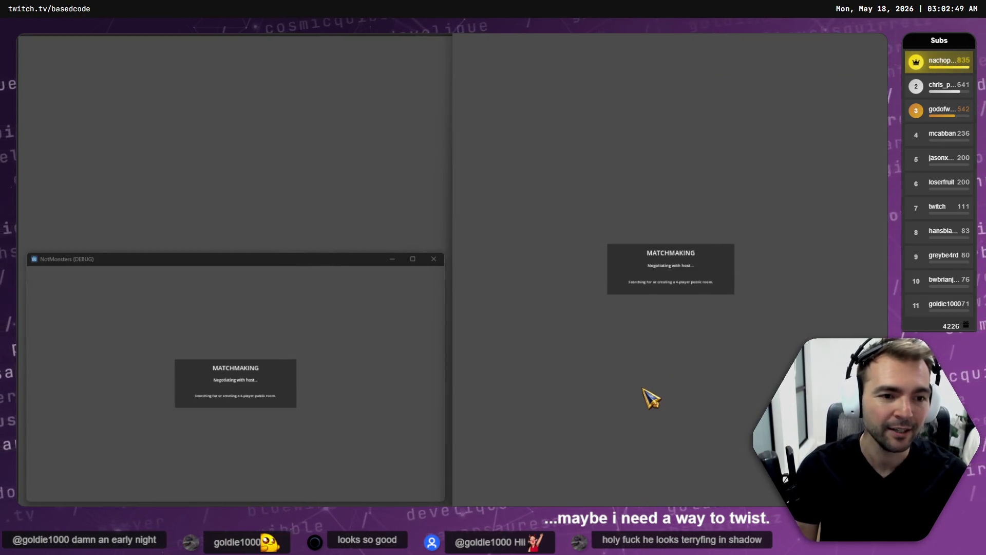
key(super+Up)
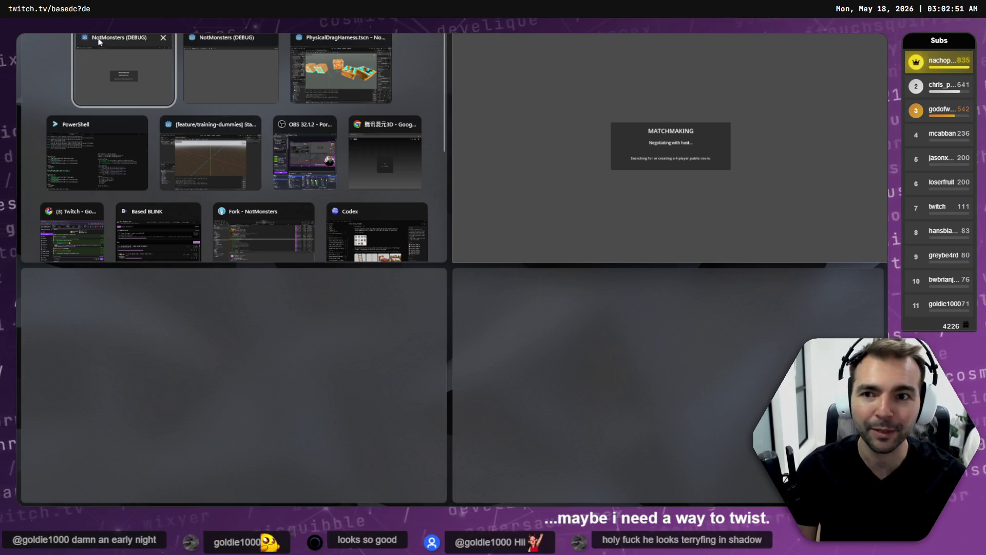
click(225, 78)
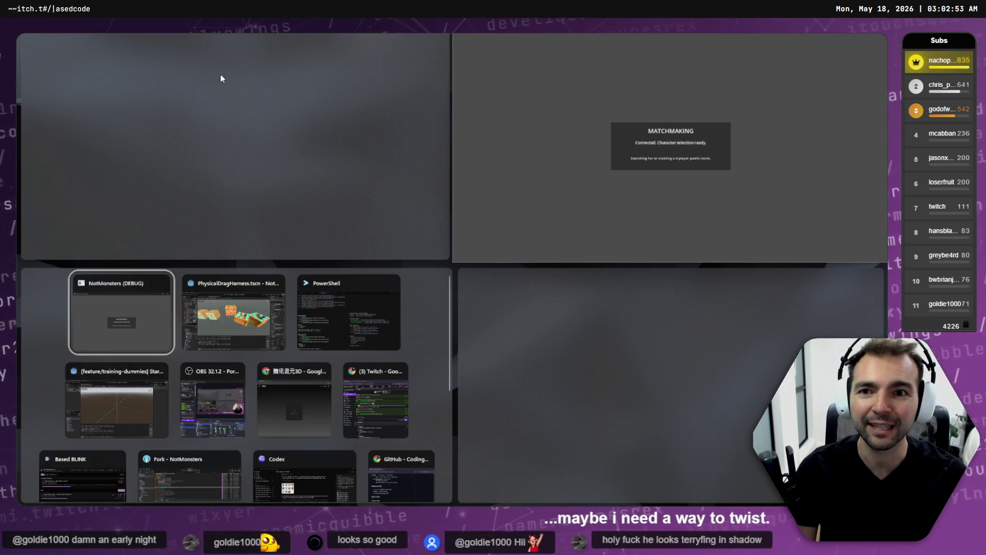
key(Return)
click(229, 187)
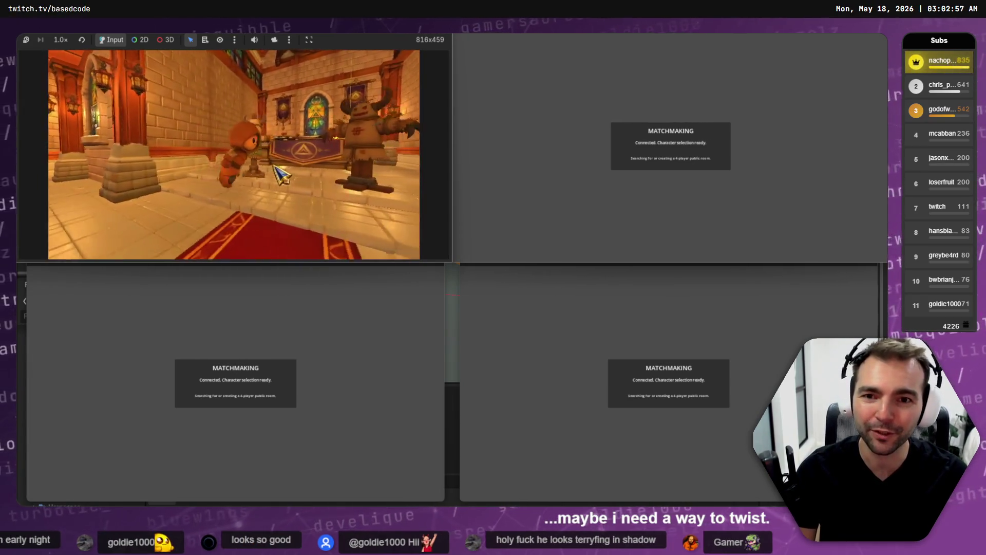
click(328, 350)
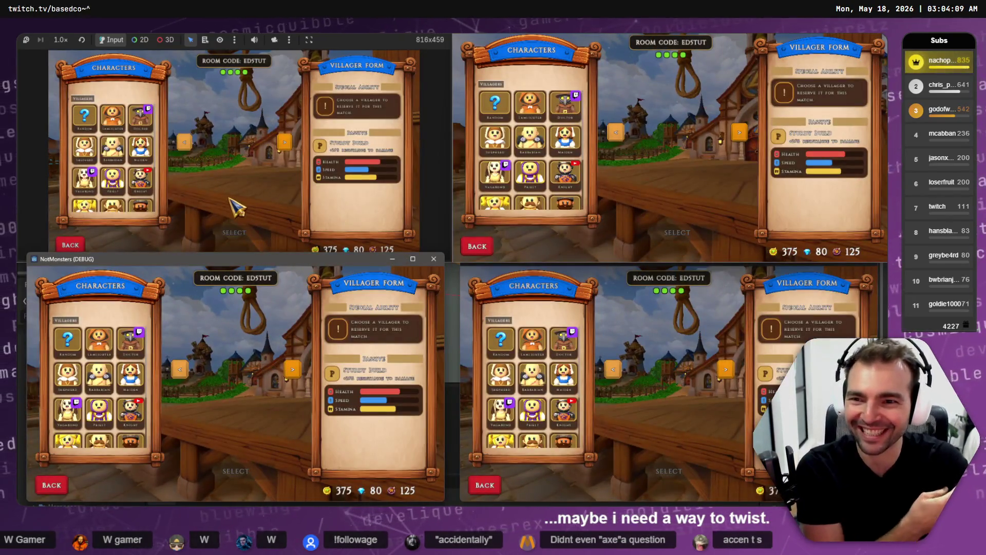
Step: Choose Butcher, Knight and King, and switch the top-right player from Barbarian to Farmer
scroll(154, 163, down, 3)
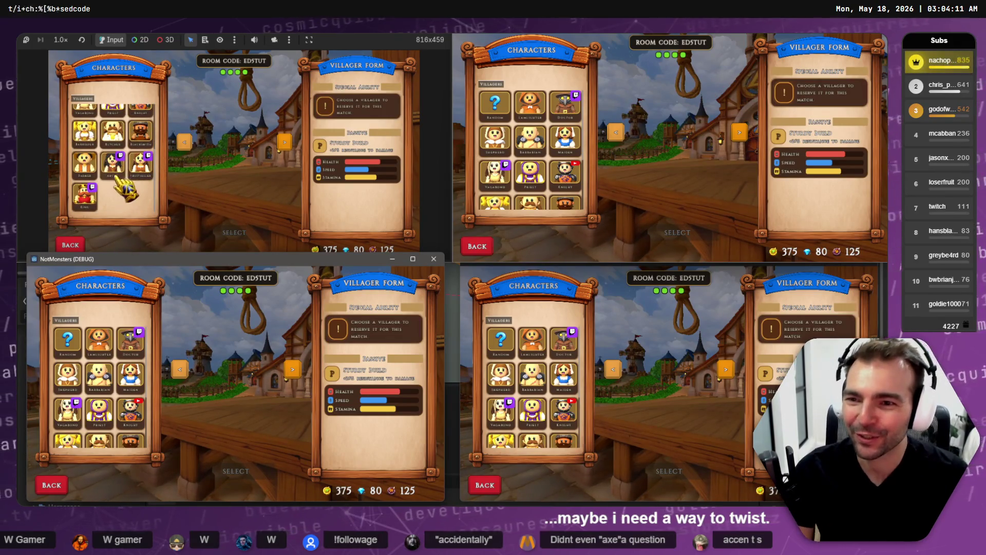
scroll(103, 179, up, 1)
click(114, 147)
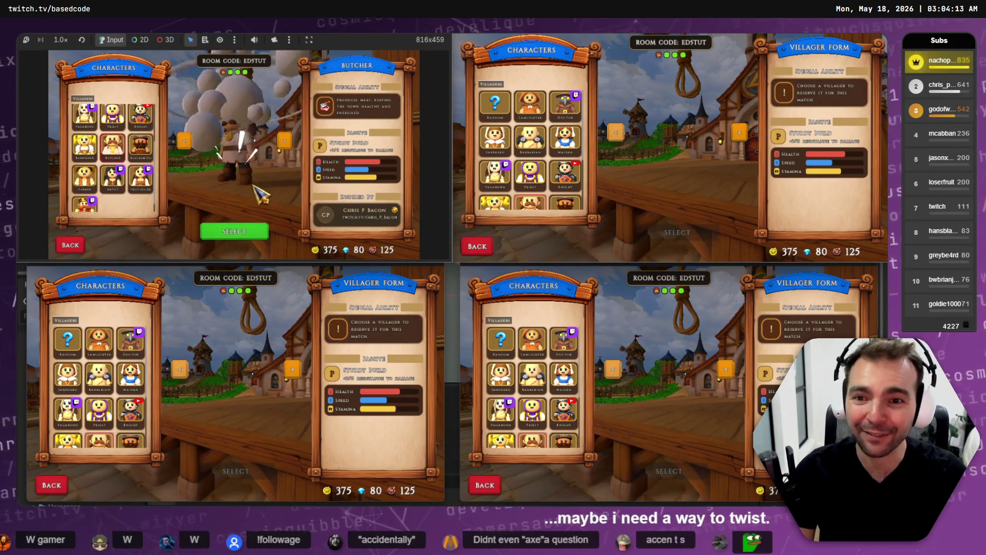
scroll(119, 159, up, 2)
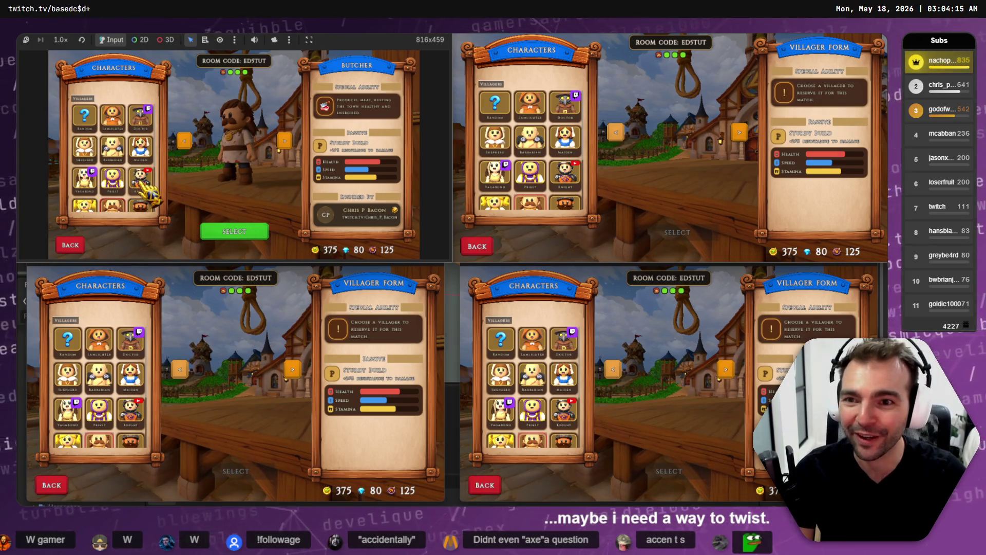
click(537, 138)
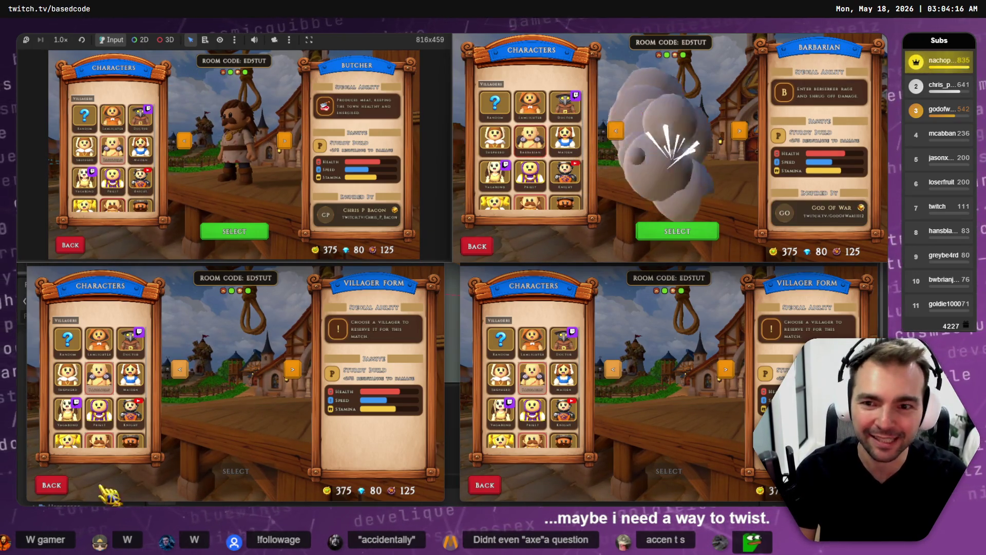
click(129, 409)
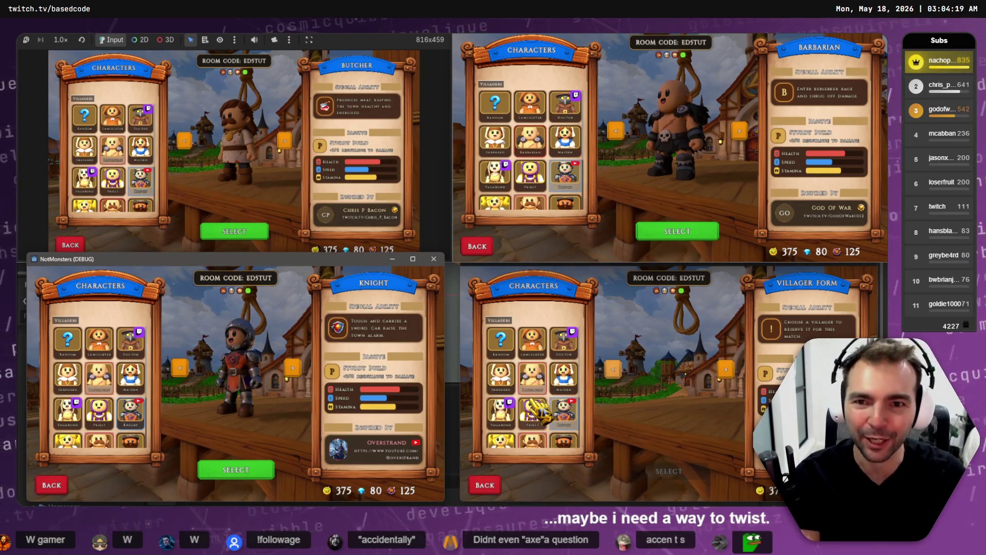
scroll(538, 409, down, 3)
click(510, 422)
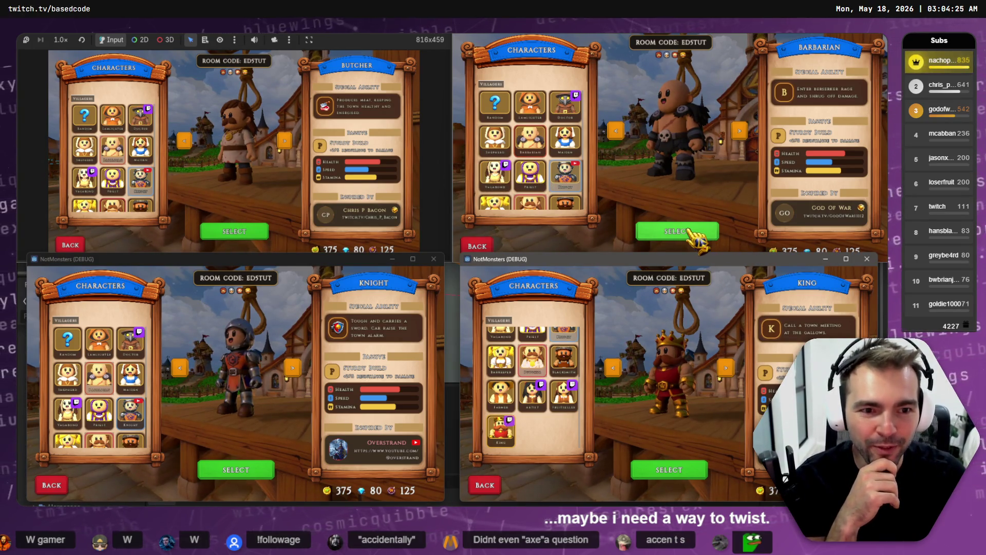
scroll(559, 181, down, 3)
click(495, 154)
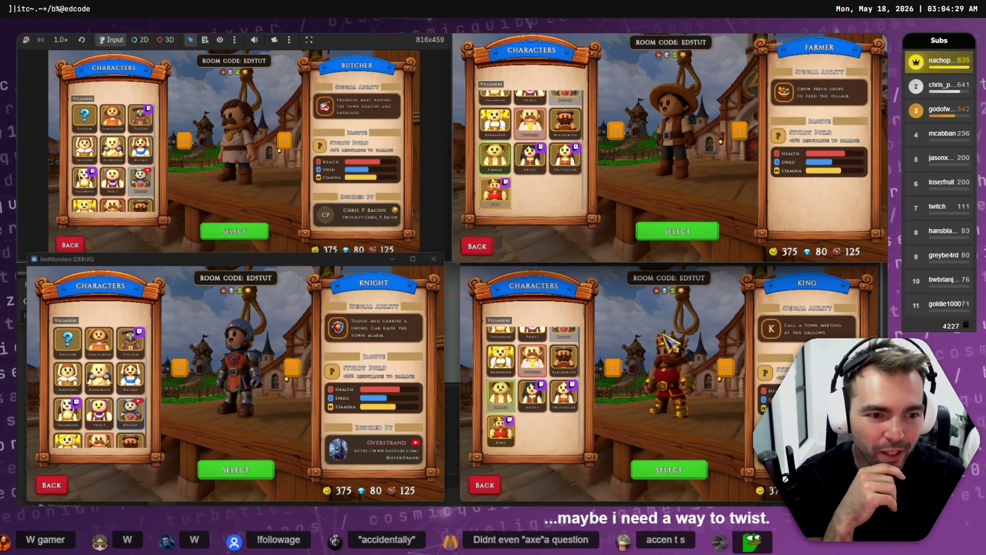
Step: Confirm the Butcher, Farmer and Knight picks with SELECT
click(242, 232)
click(668, 231)
click(241, 469)
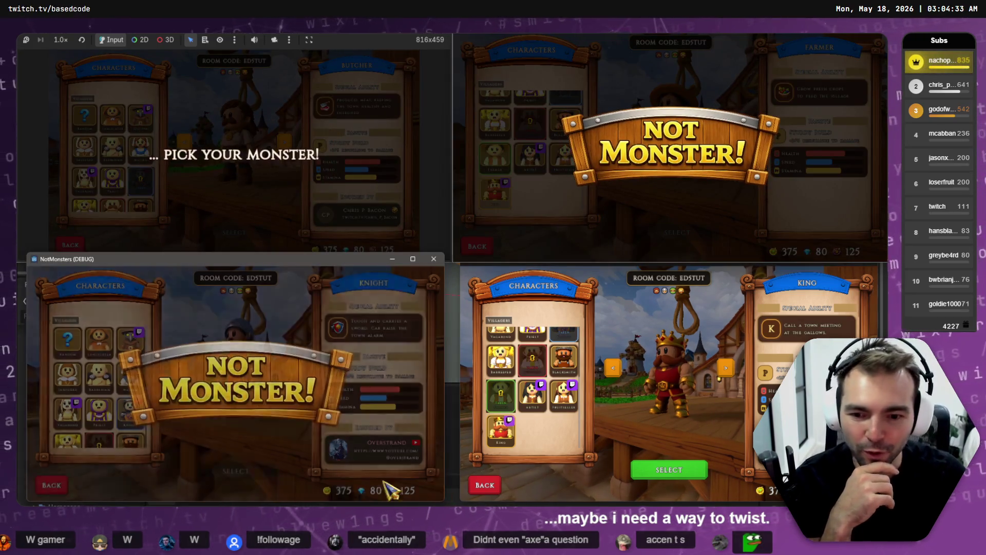
Step: Confirm the King pick, then choose and confirm Newlyweds for the top-left player
click(668, 470)
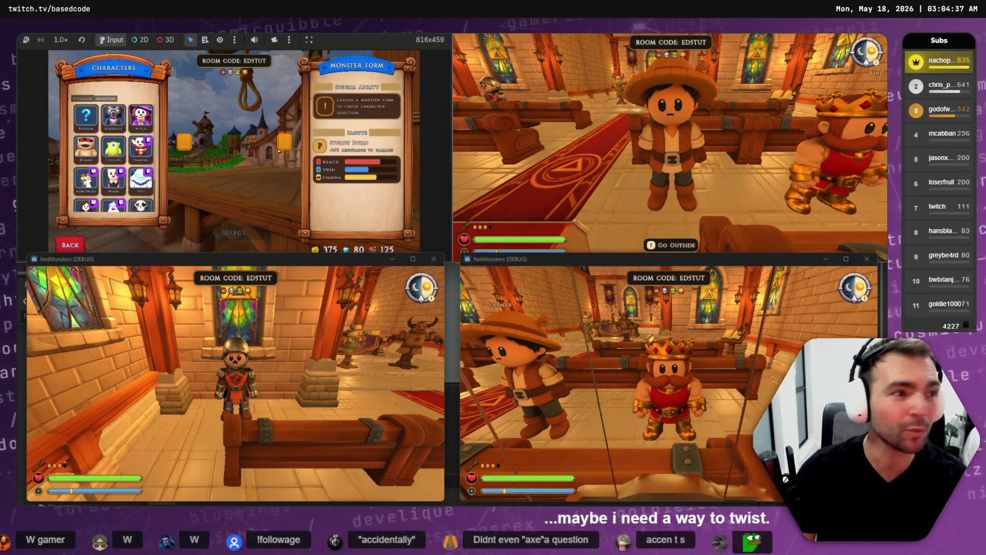
click(82, 116)
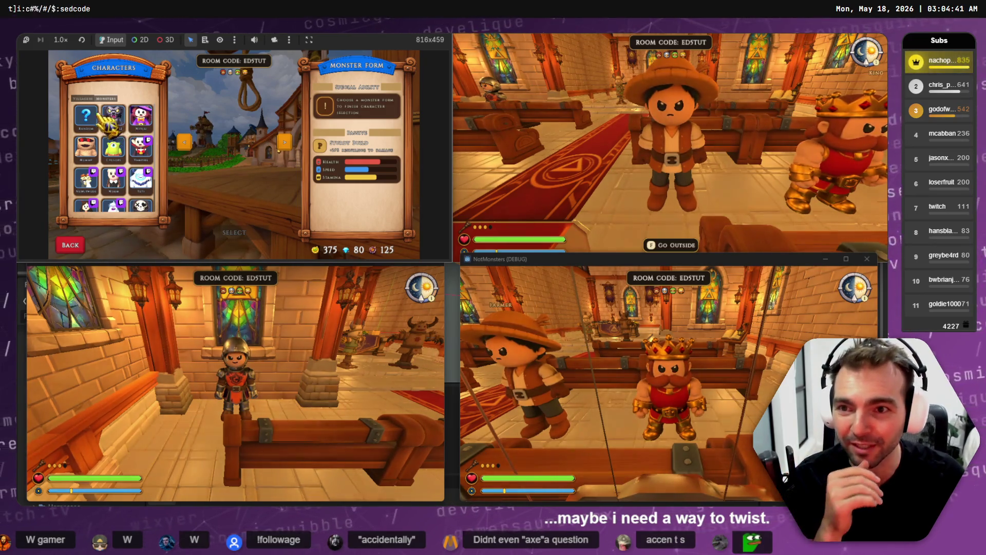
click(110, 119)
click(150, 180)
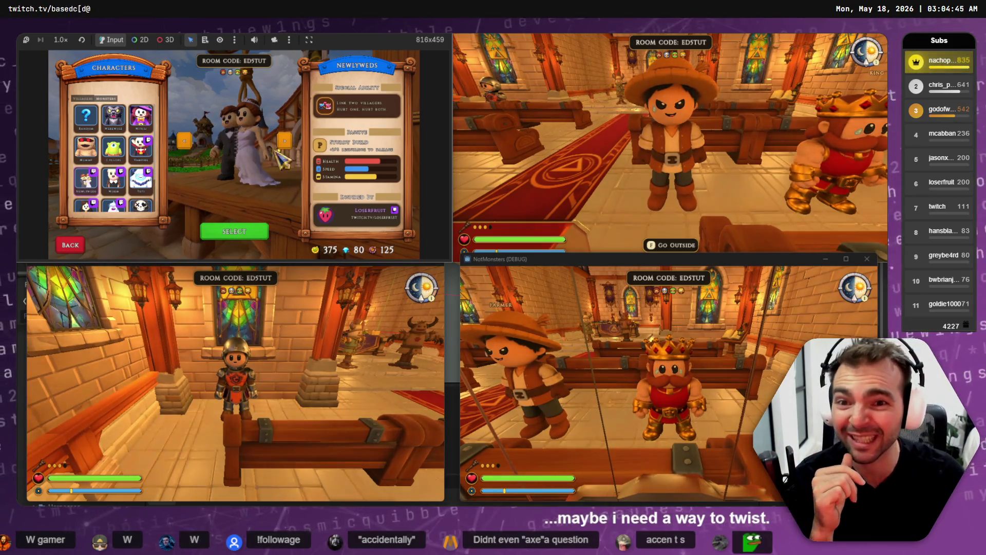
click(235, 238)
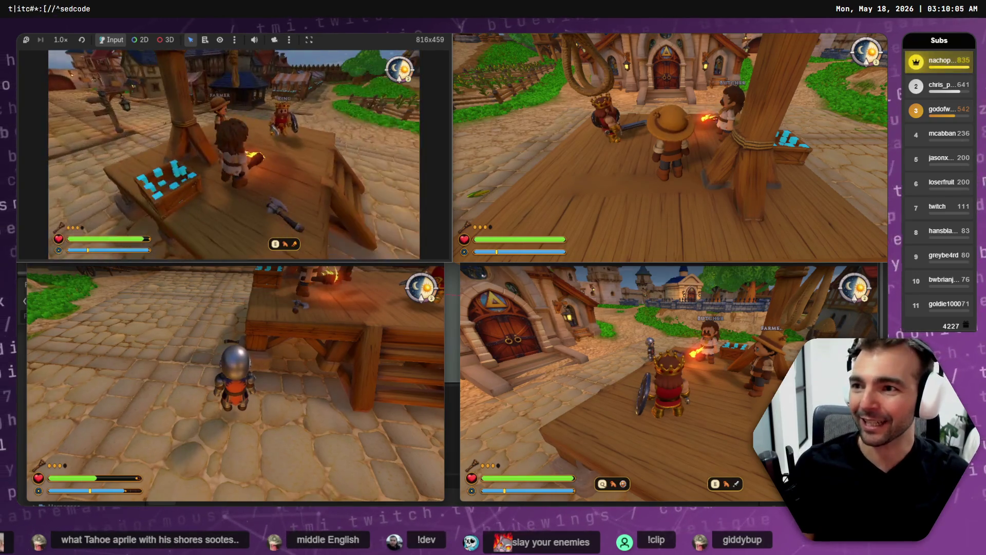
Step: Pause and resume the first player's game, then accuse the suspect with F
key(Escape)
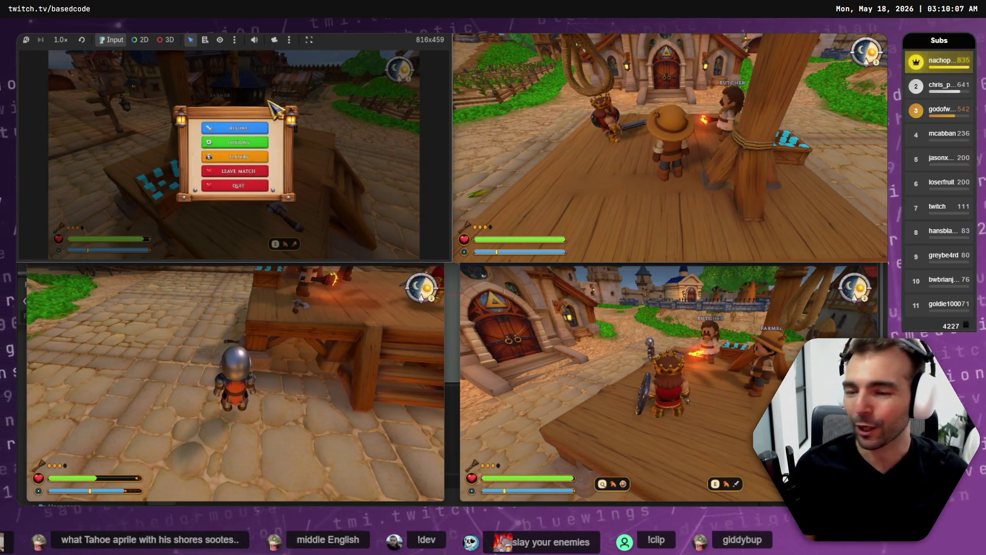
click(239, 129)
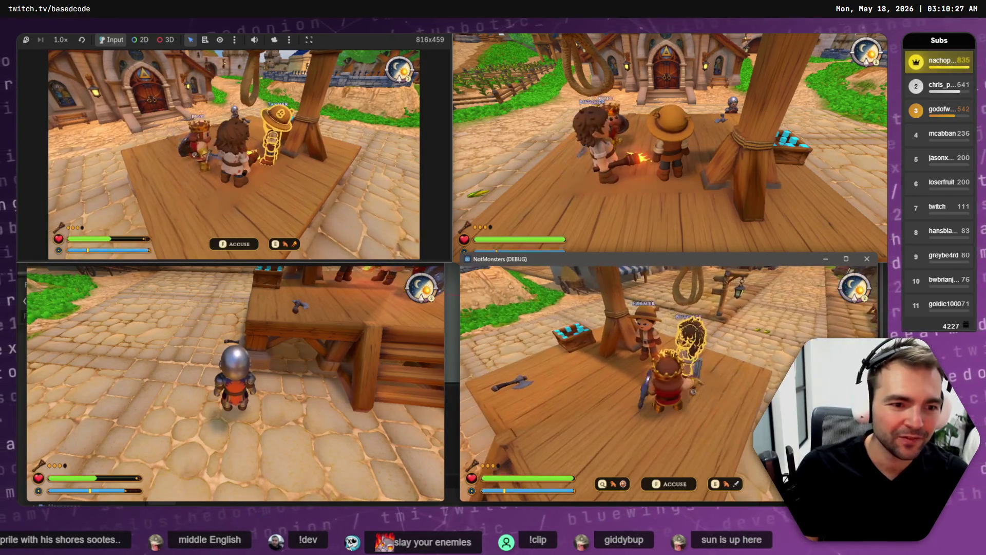
key(f)
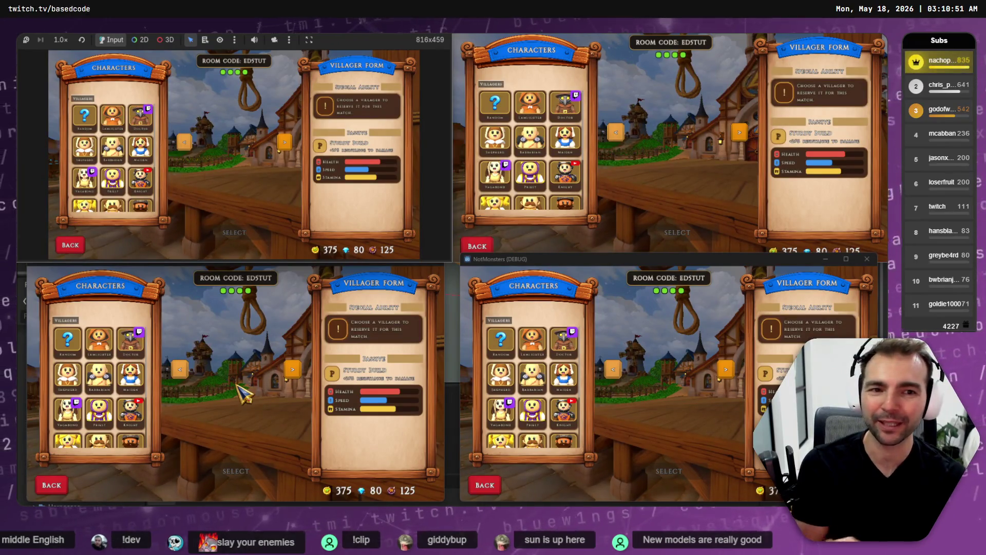
Step: Choose Lamplighter, Knight, Butcher and a random villager in the four player windows
click(112, 116)
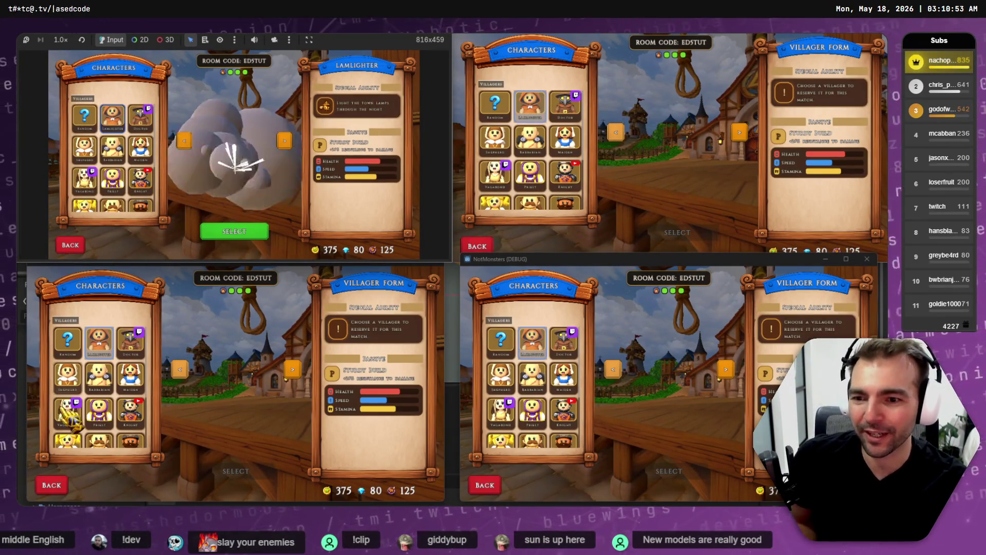
click(130, 409)
click(533, 439)
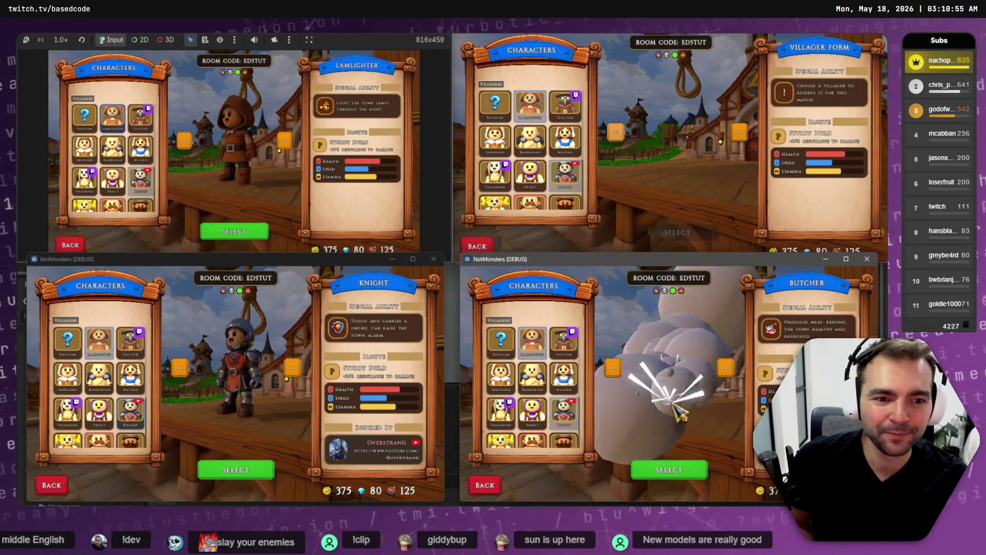
click(496, 104)
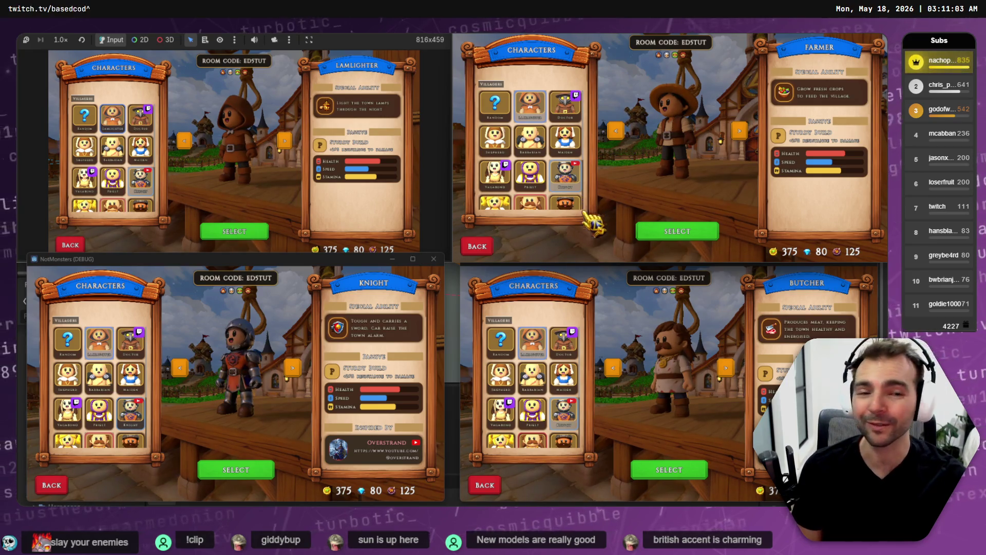
Step: Lock in the top-left character, the Farmer, the Knight and the Butcher
click(250, 234)
click(662, 229)
click(271, 471)
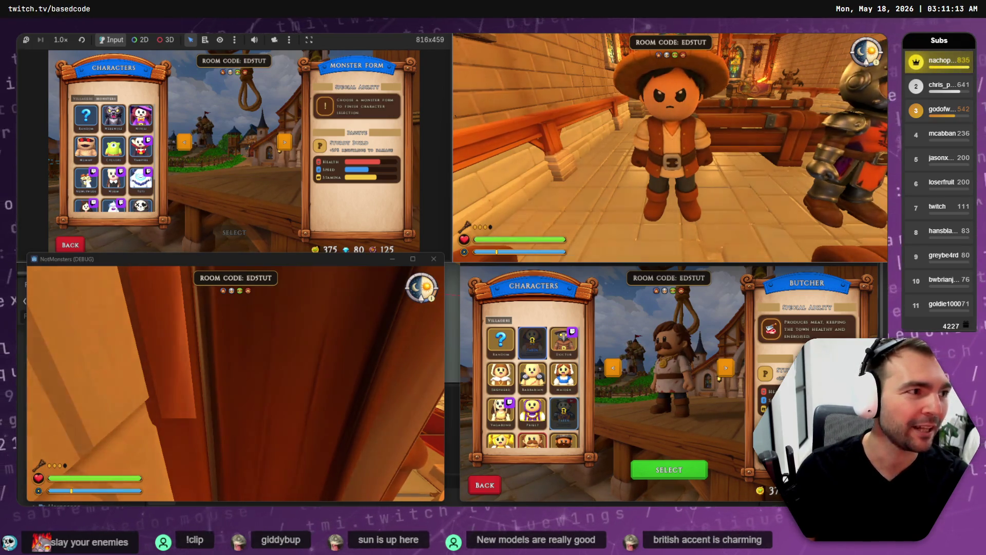
click(696, 469)
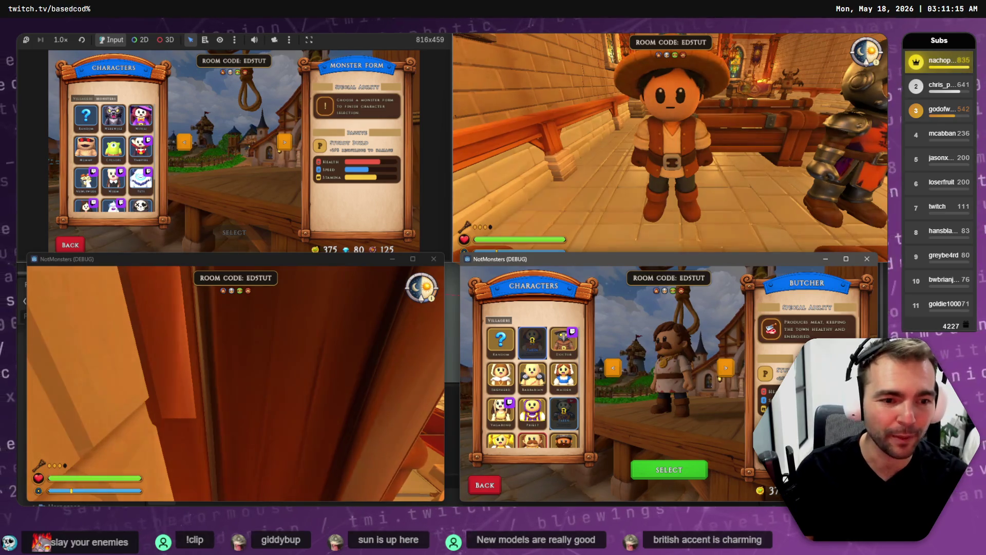
click(698, 469)
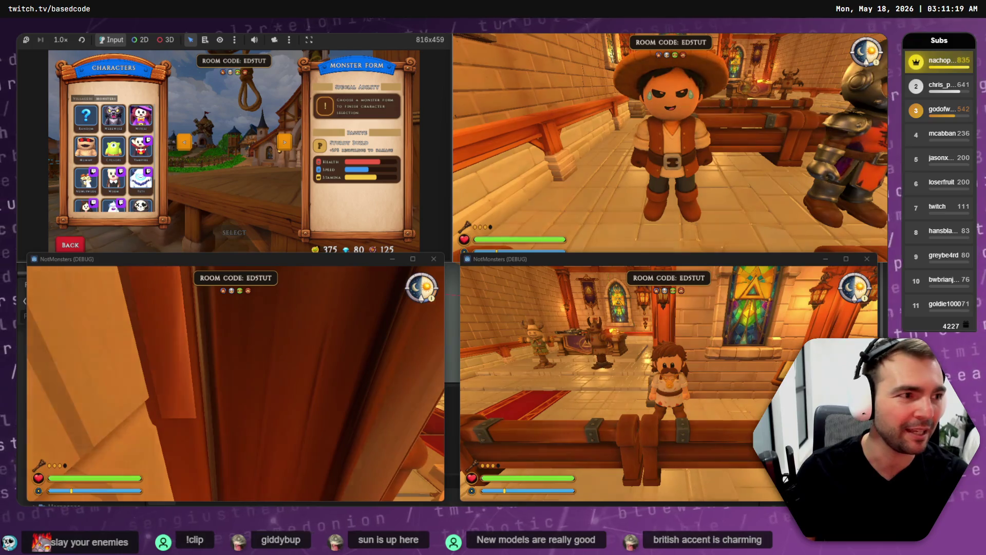
Step: Pick the Werewolf as the monster form and confirm it to start the match
click(92, 100)
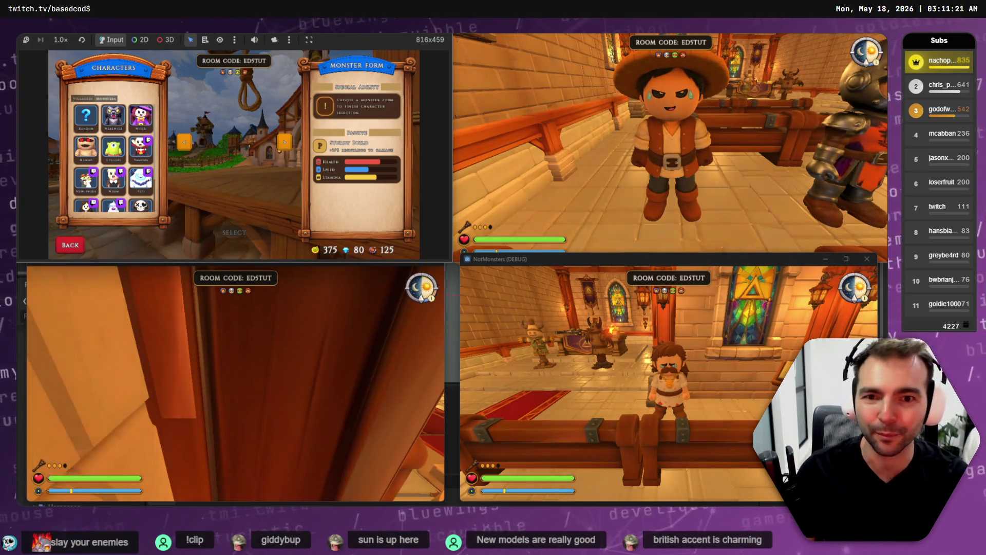
click(91, 108)
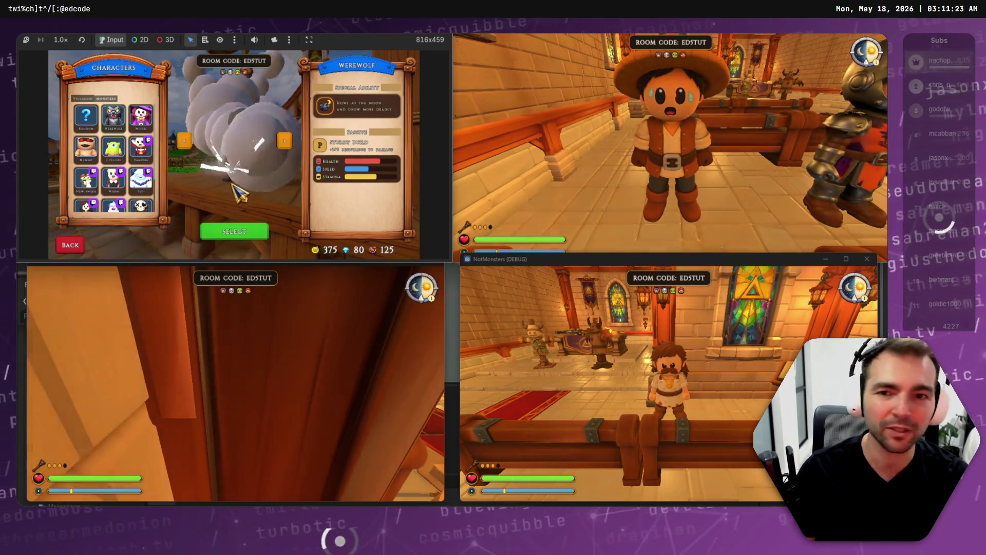
click(242, 230)
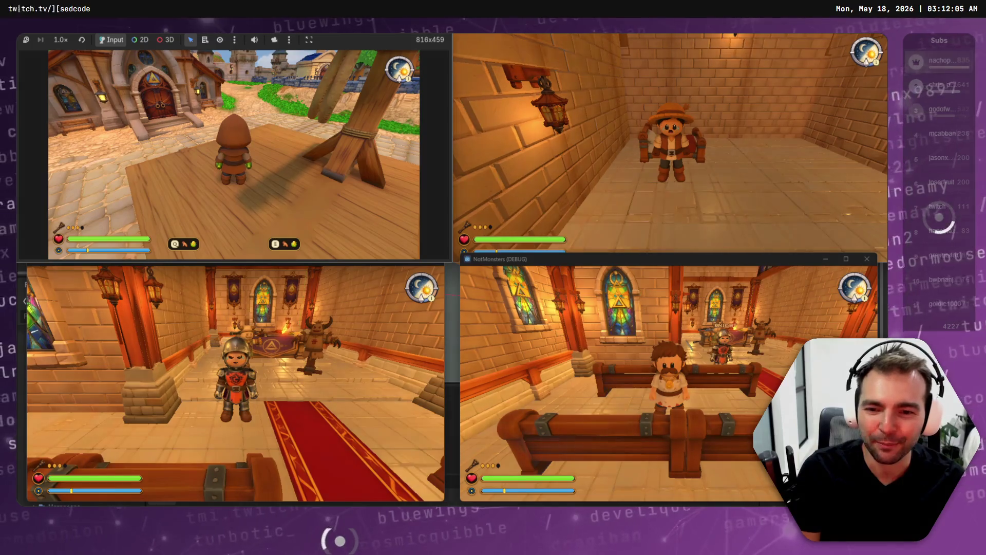
Step: Stop the running game, then open Crate.tscn from the Codex summary into Godot
key(F8)
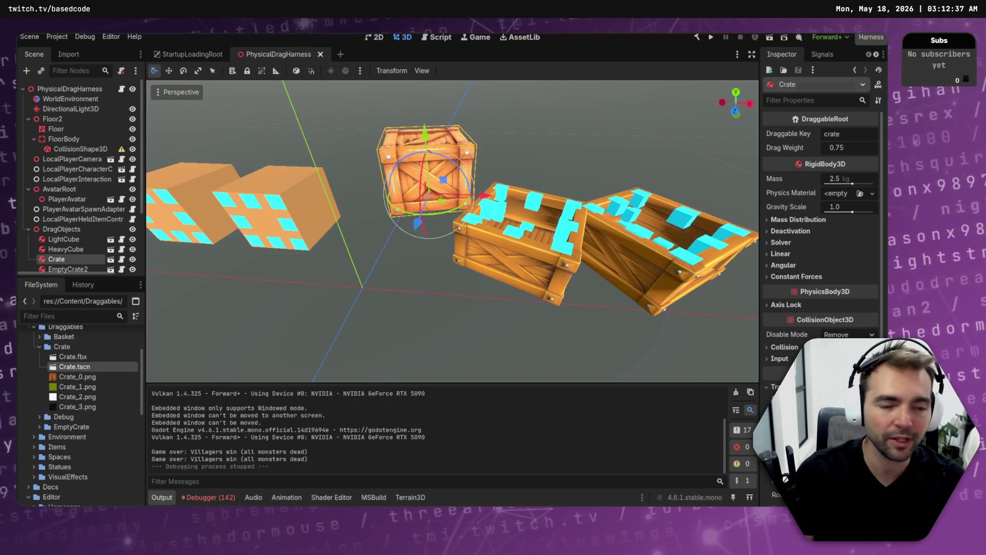
key(alt+Tab)
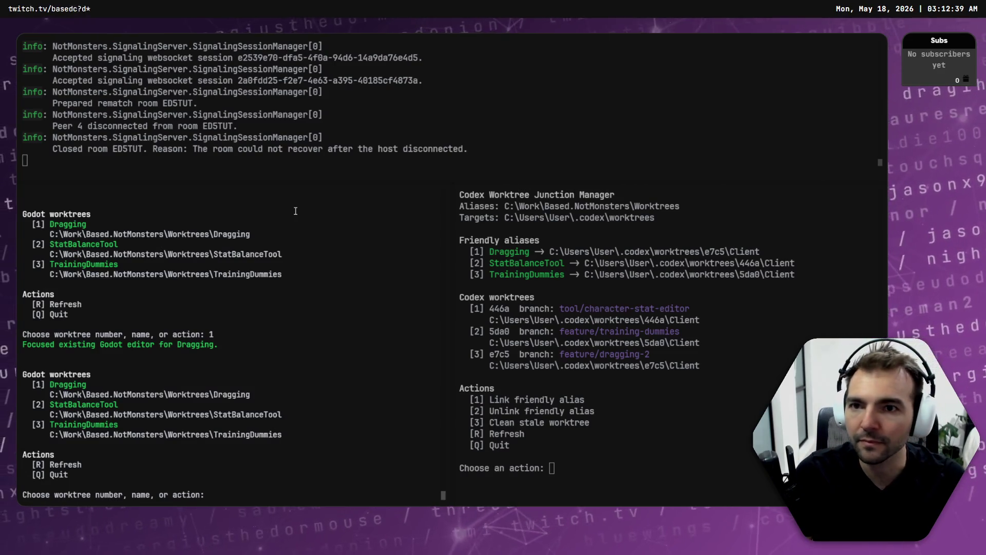
key(ctrl+Tab)
click(187, 206)
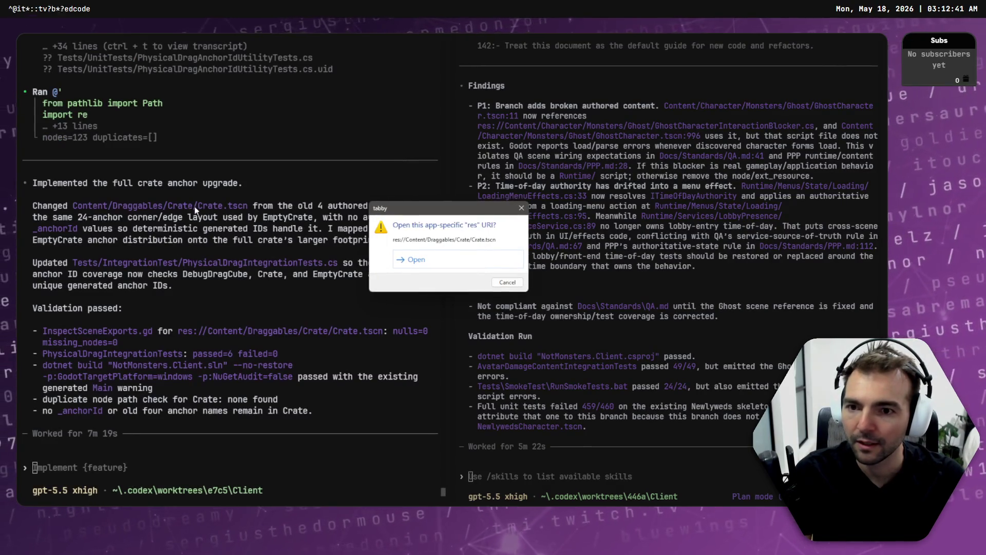
key(Return)
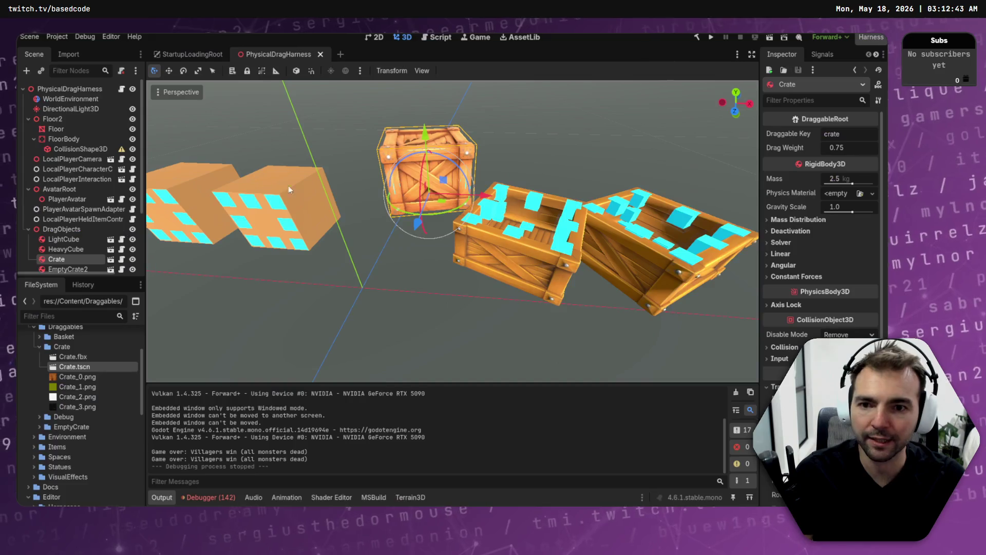
Step: Inspect the AnchorMesh under TopFrontCenterAnchor in Crate.tscn, then select Floor in PhysicalDragHarness
click(110, 260)
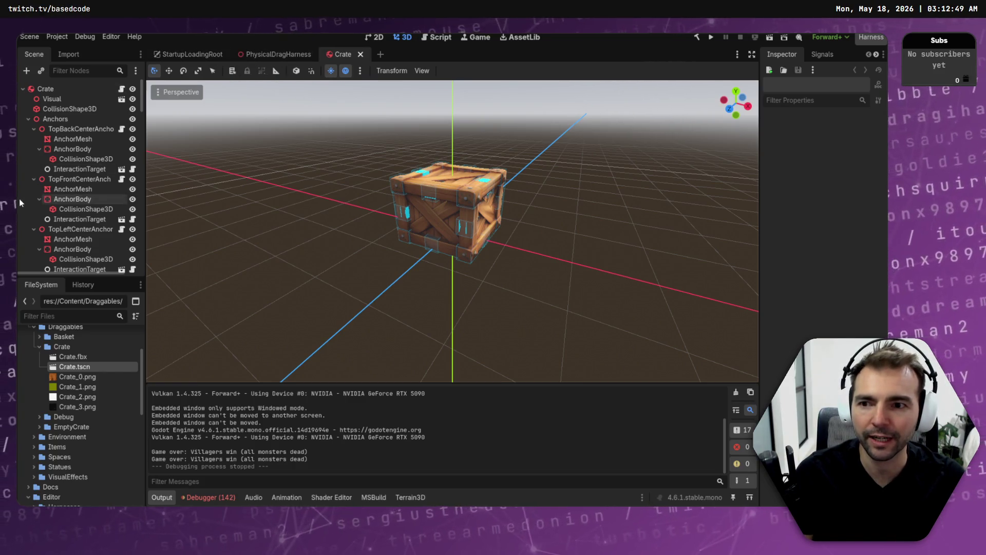
click(84, 191)
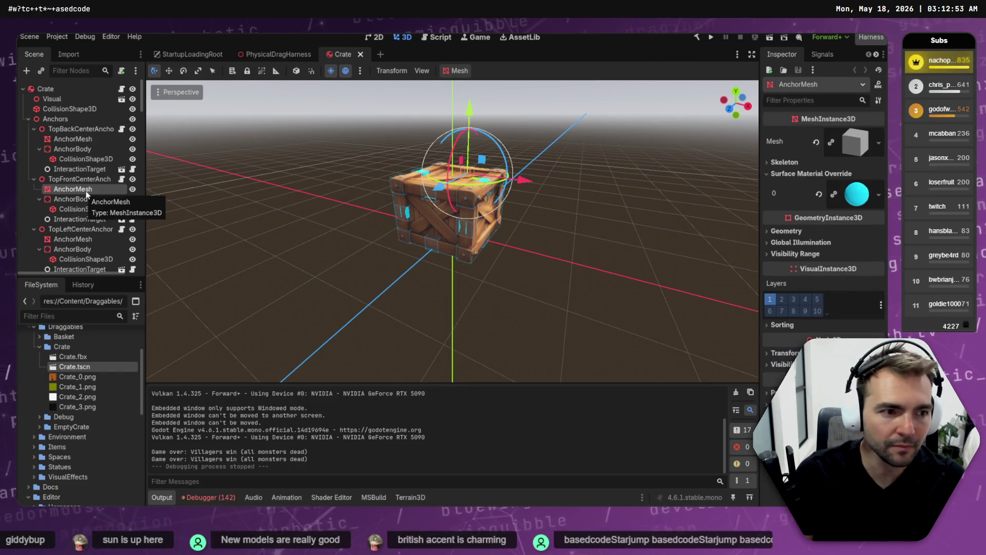
click(283, 55)
click(601, 156)
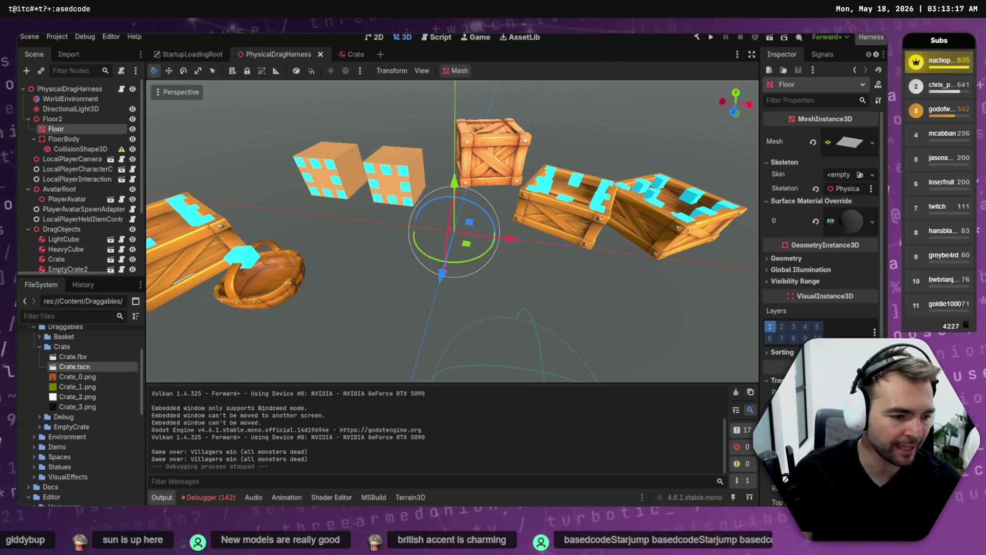
key(alt+Tab)
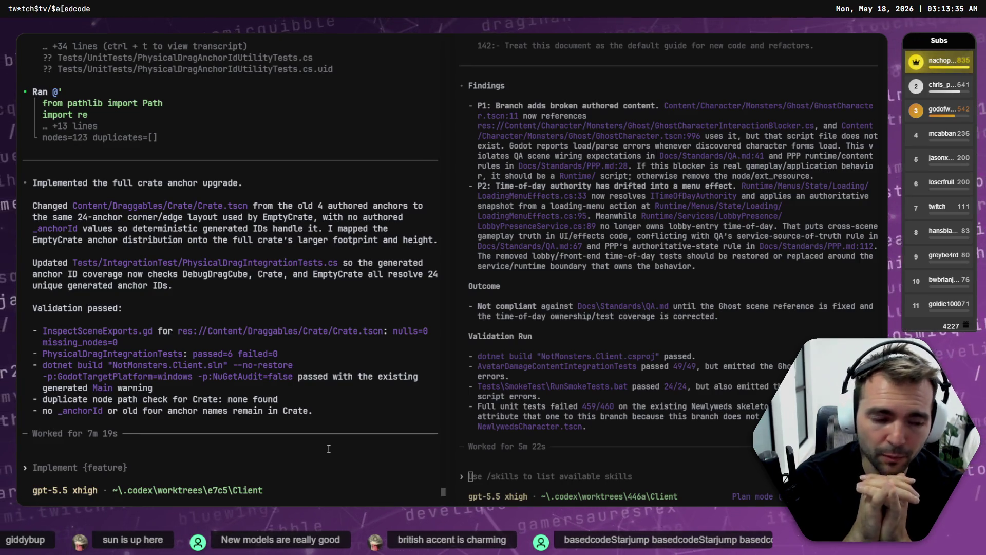
key(alt+Tab)
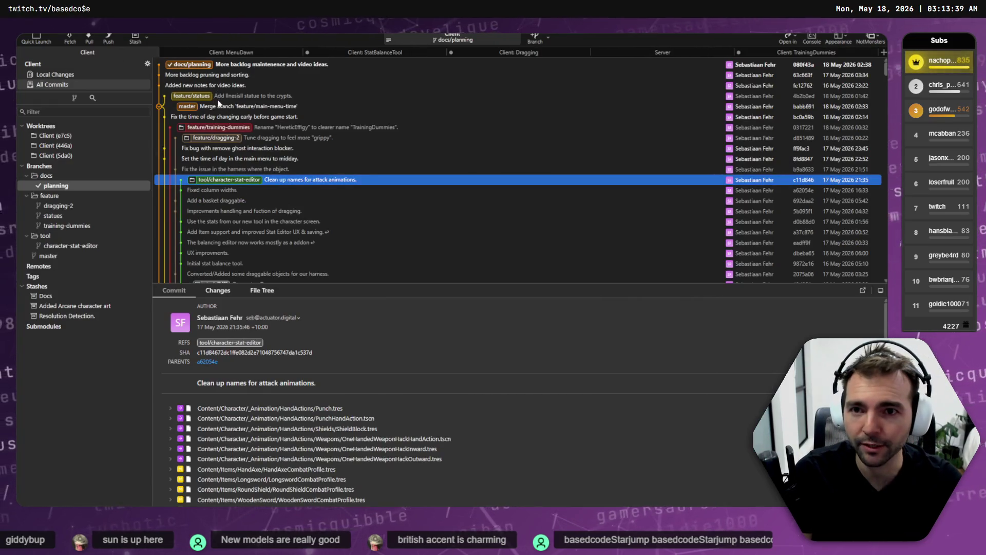
Step: Review the recent Client commits and check out the master branch
click(242, 106)
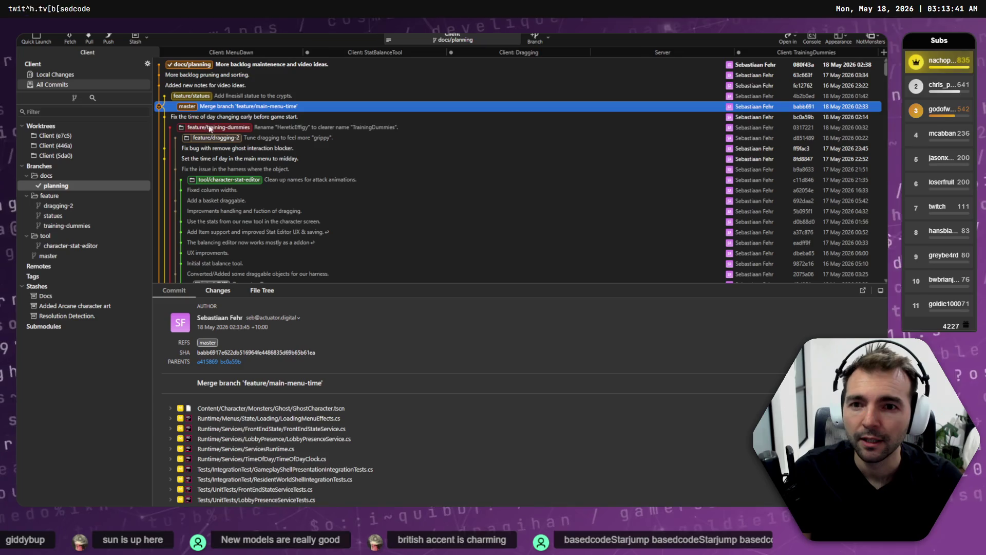
click(285, 128)
click(235, 139)
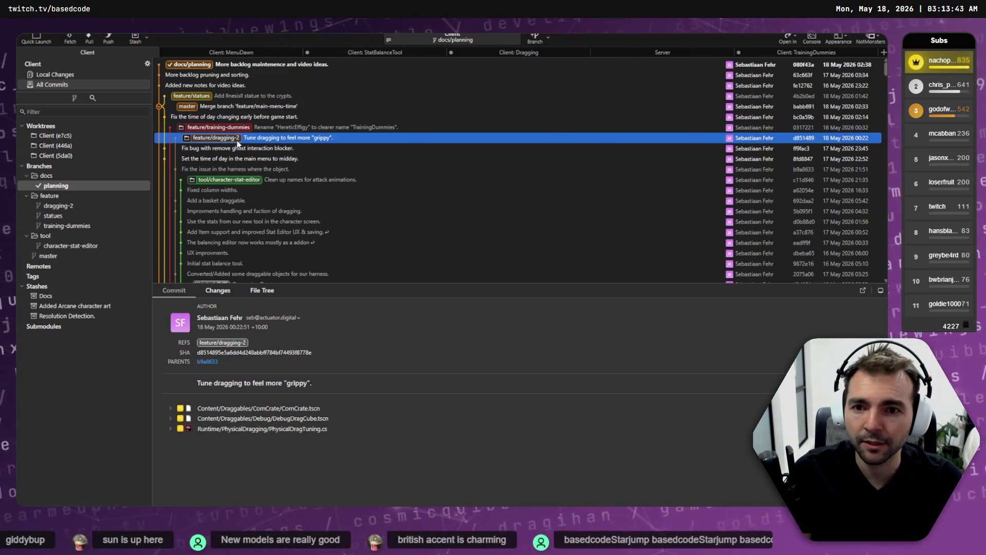
click(208, 181)
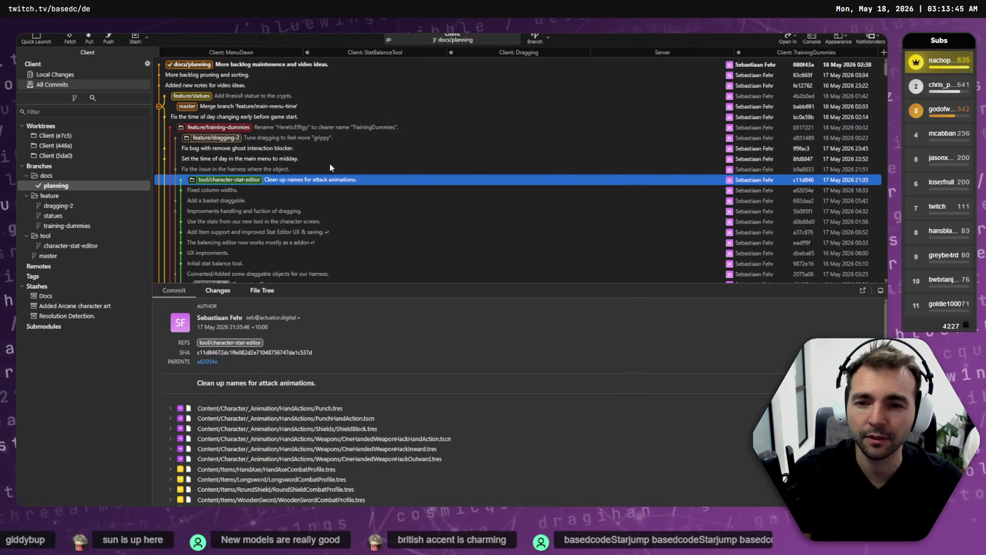
click(199, 65)
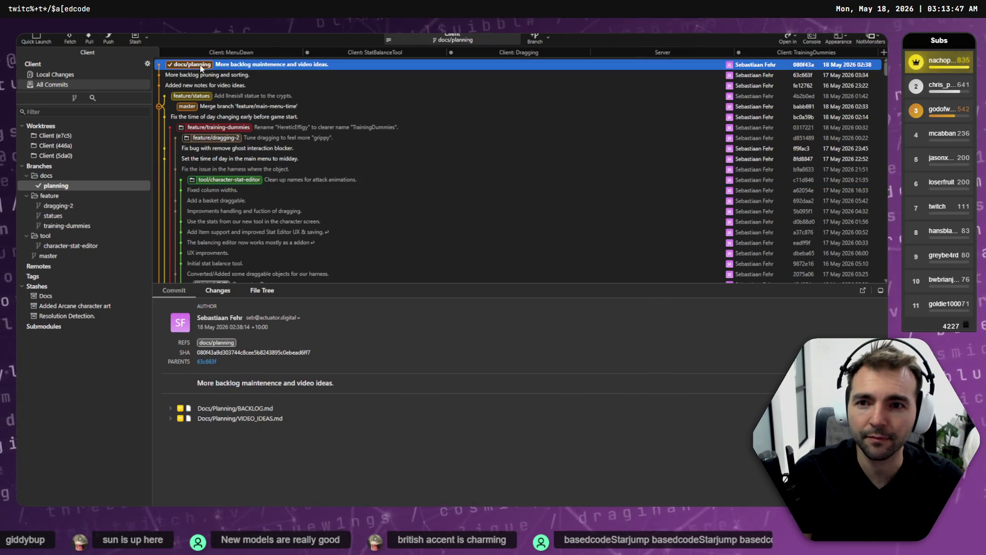
double_click(187, 107)
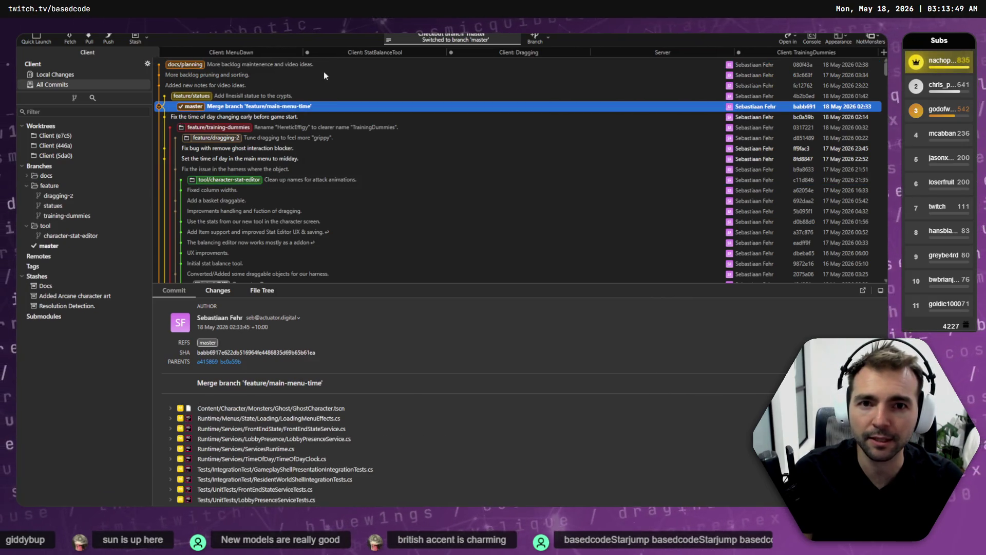
Step: Show the Client: Dragging worktree's local changes and their diffs
click(528, 57)
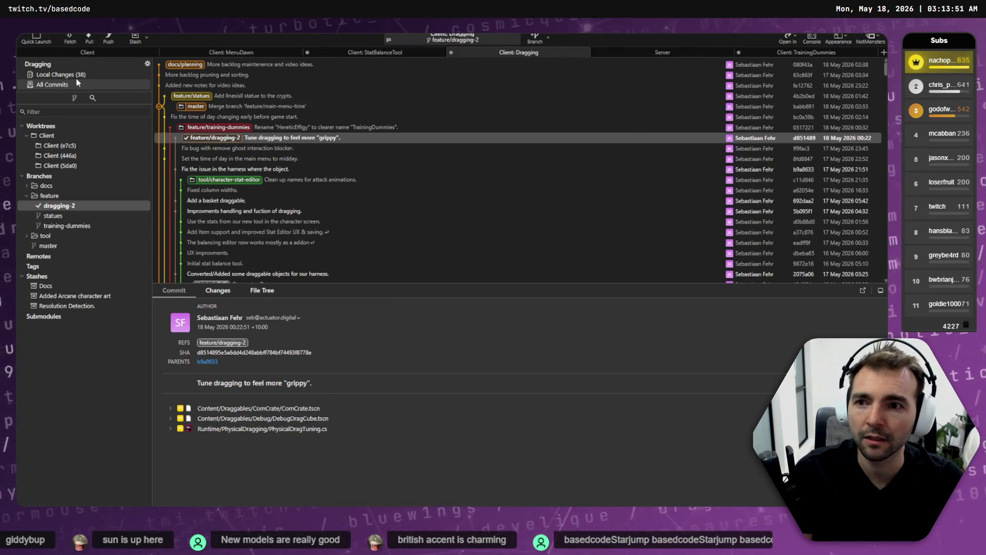
click(75, 75)
scroll(290, 161, down, 5)
scroll(290, 178, up, 5)
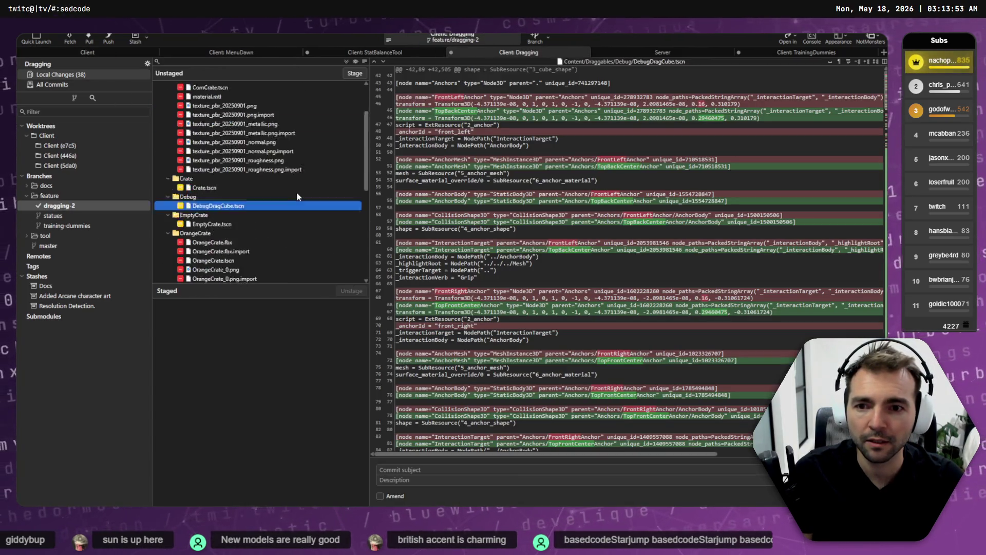
Step: Stage all dragging changes and commit them as 'Updates and improvements to dragables'
click(257, 169)
key(ctrl+a)
click(353, 74)
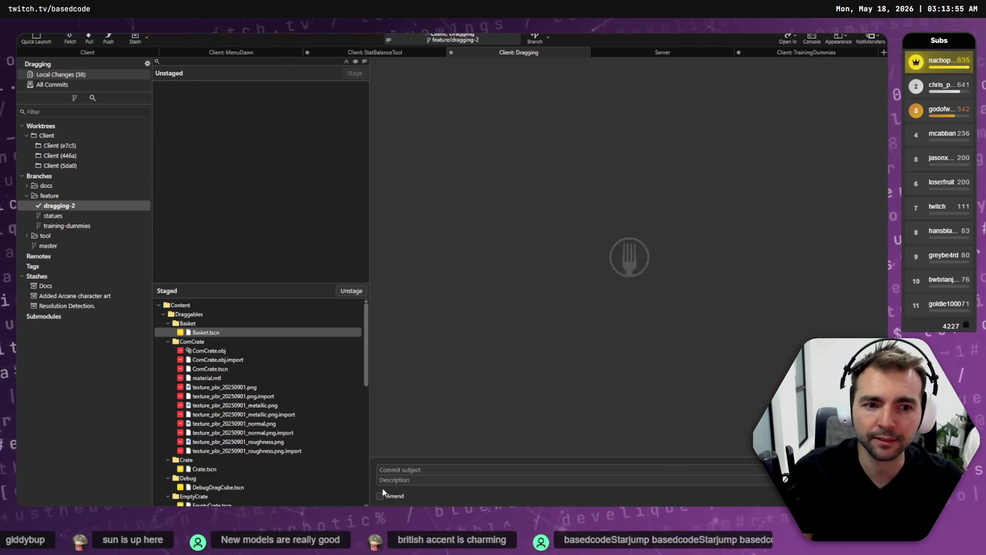
key(super+h)
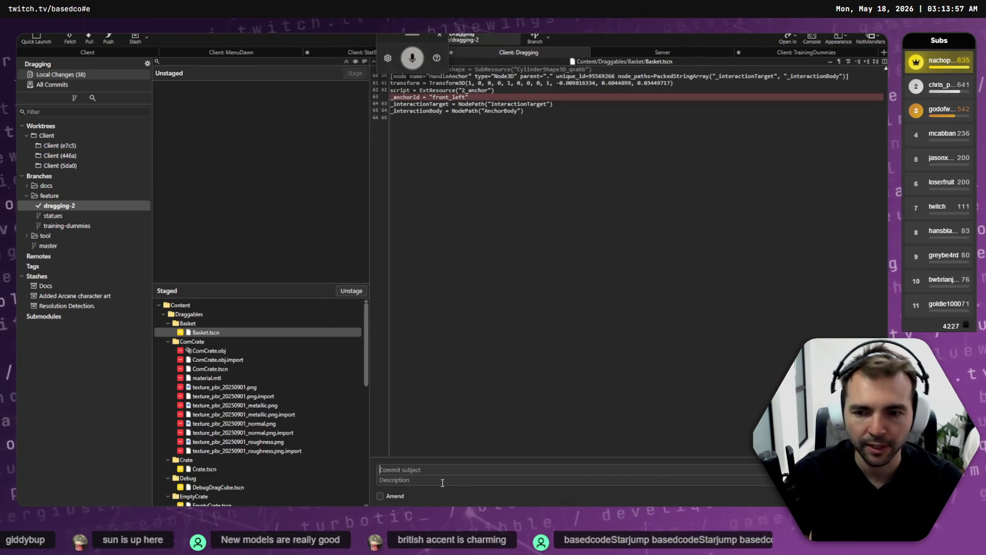
text(updates and improvements to drag)
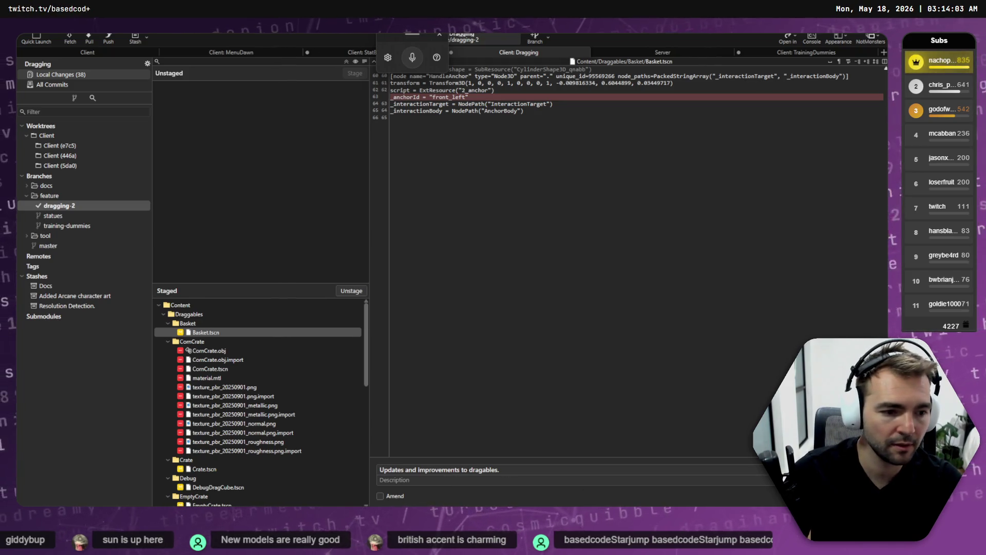
key(ctrl+Return)
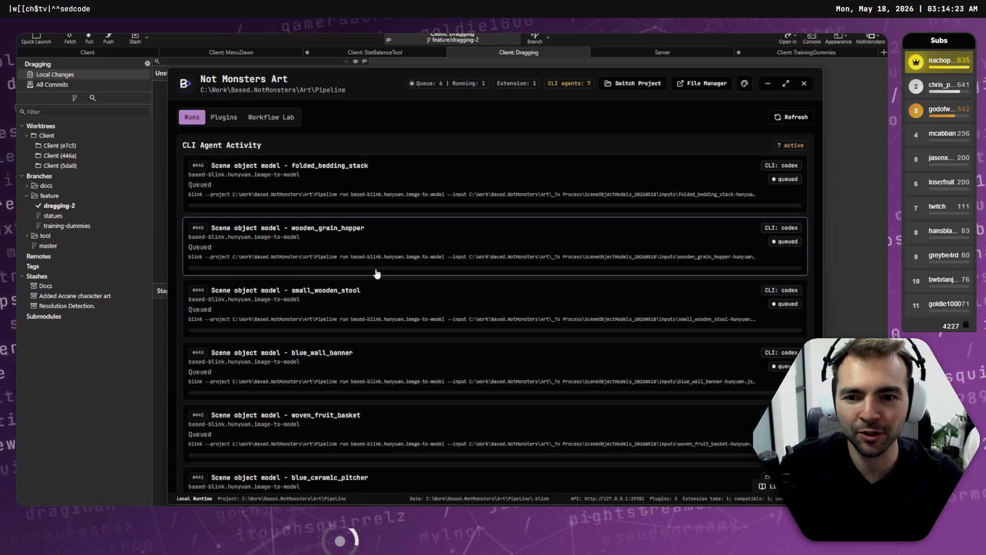
click(360, 317)
click(243, 360)
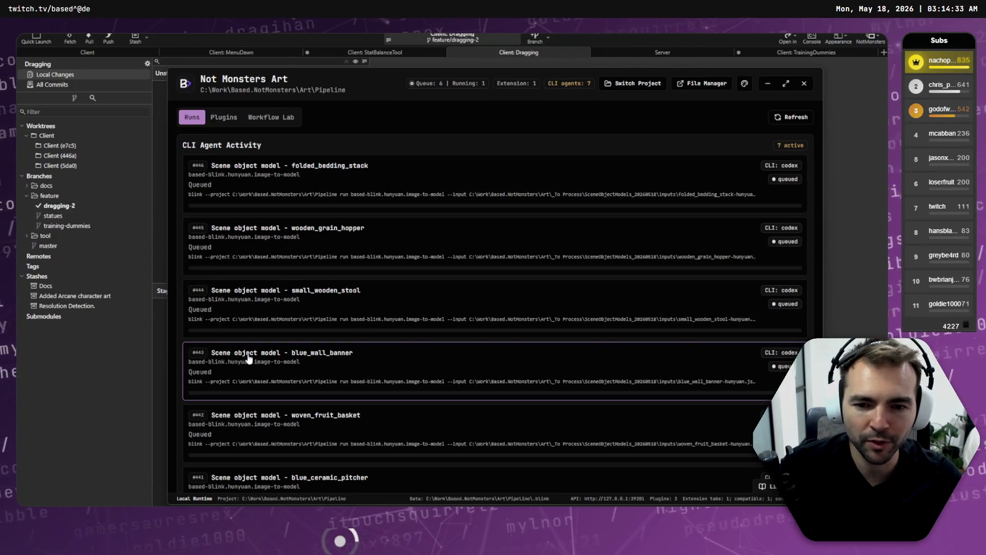
click(248, 358)
scroll(442, 365, down, 1)
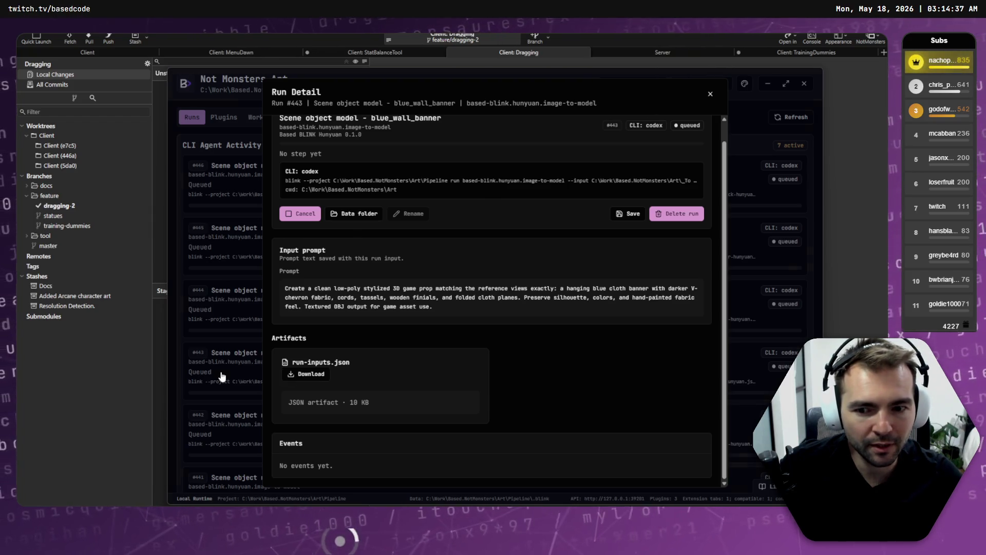
click(220, 370)
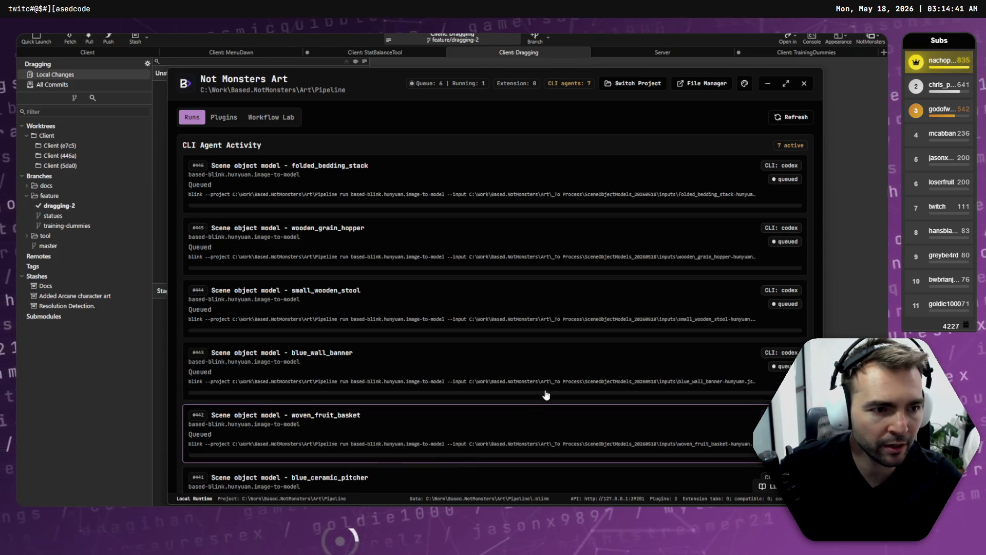
click(554, 61)
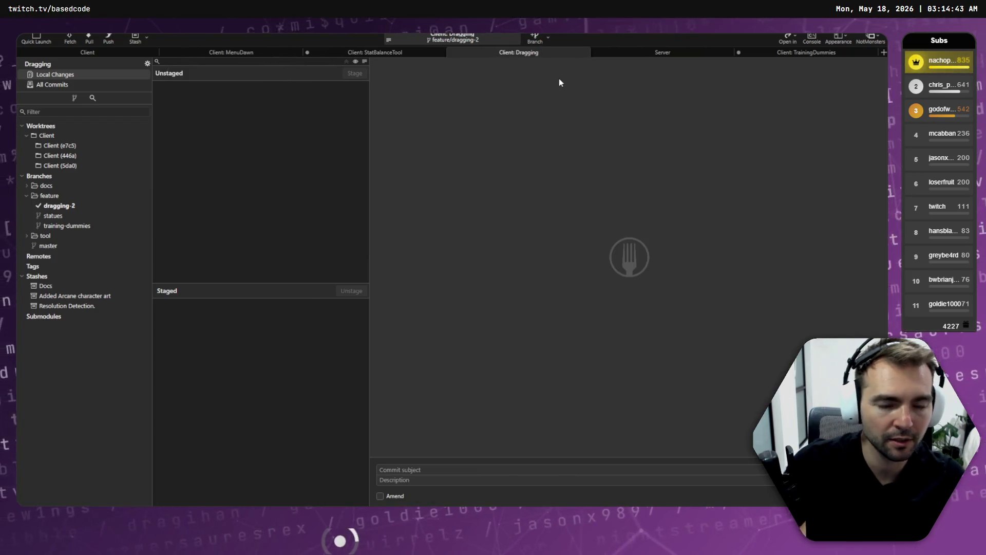
key(alt+Tab)
click(529, 60)
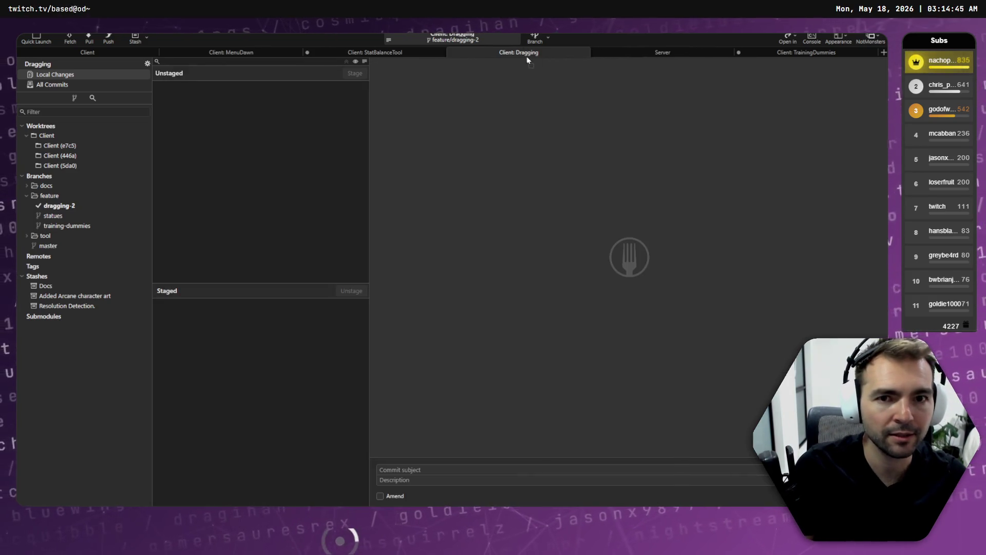
key(alt+Tab)
drag(399, 78, 362, 41)
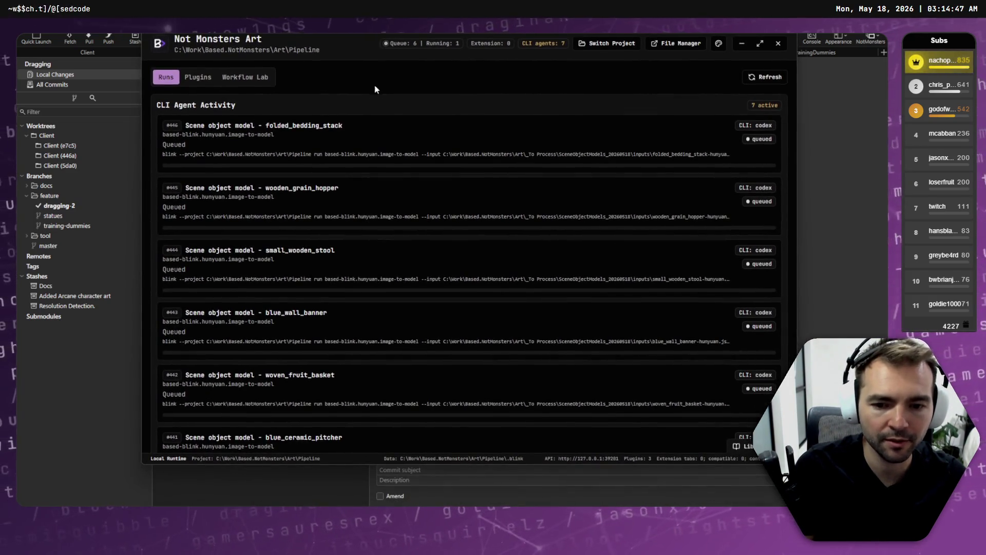
click(201, 78)
click(166, 78)
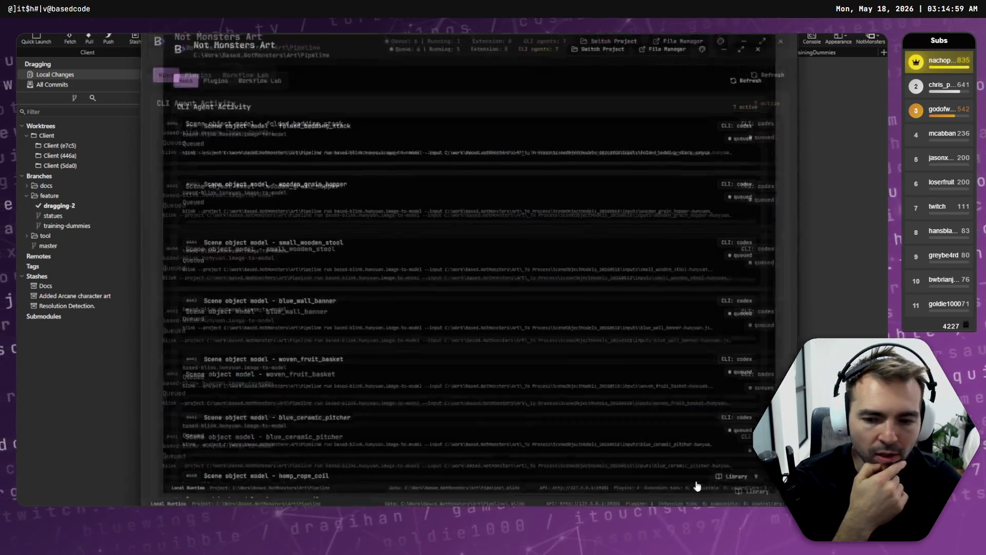
click(307, 434)
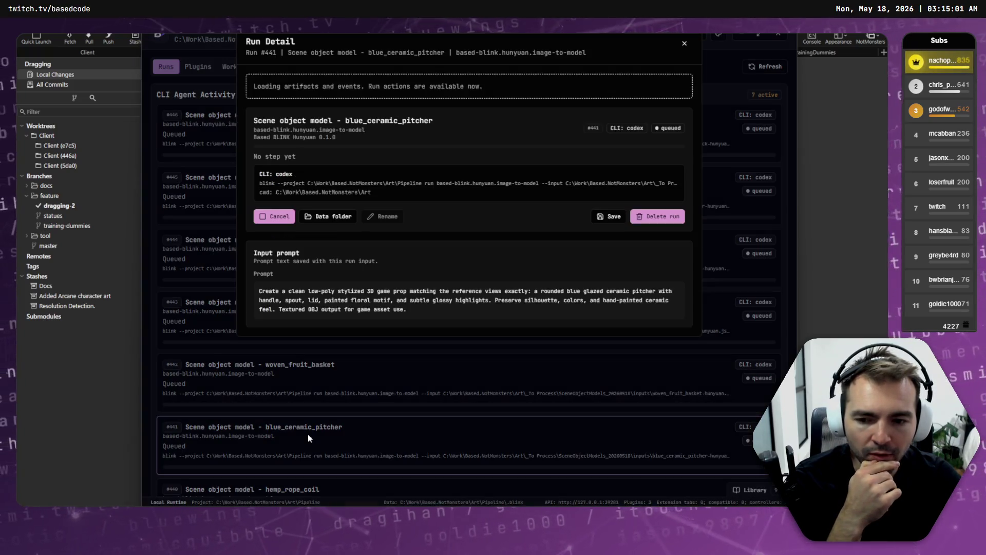
click(685, 44)
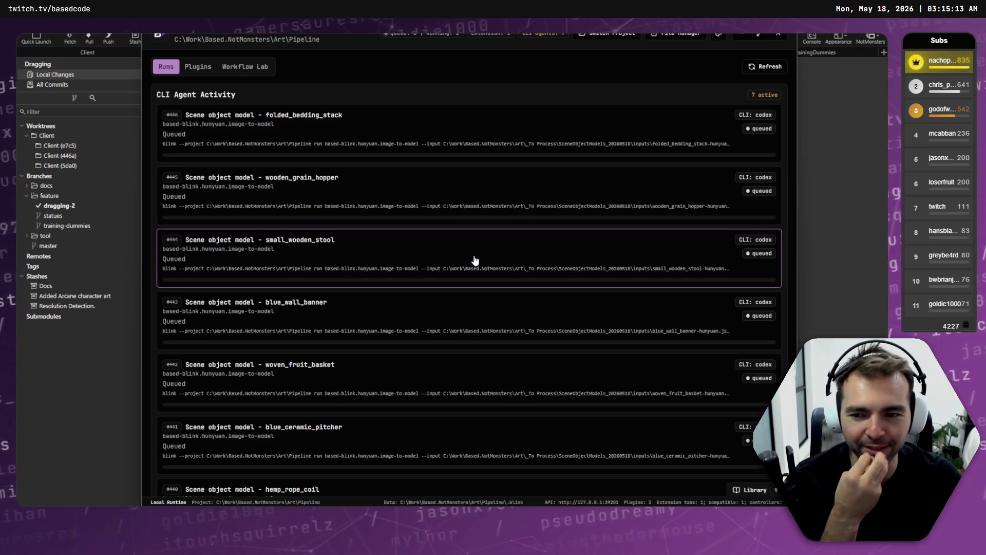
click(109, 165)
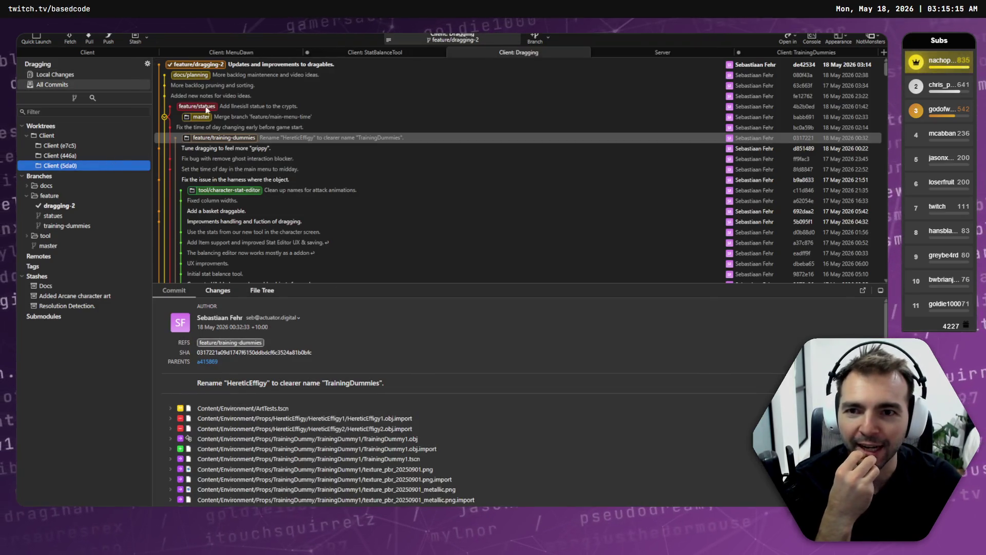
Step: Switch to the StatBalanceTool worktree's local changes and stage every unstaged file
click(238, 68)
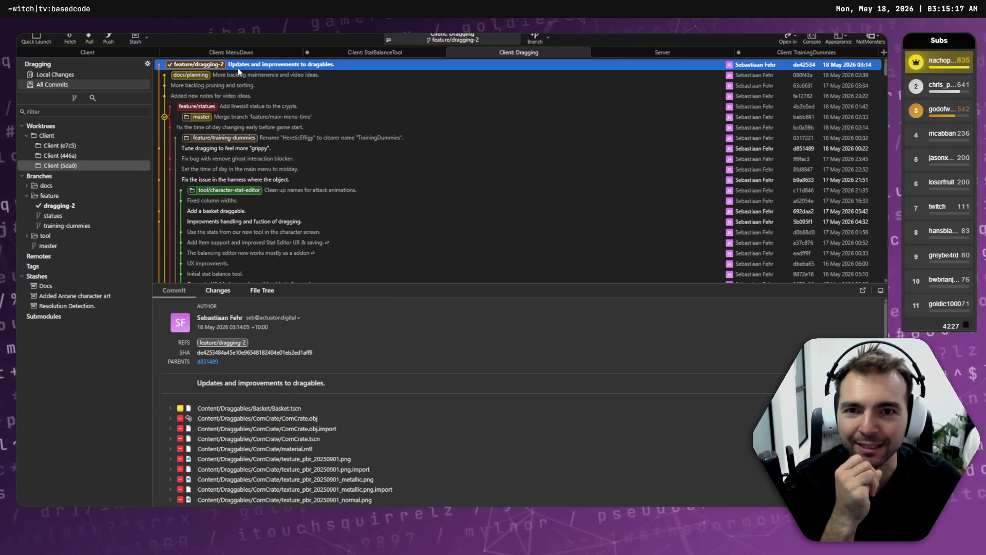
click(363, 54)
scroll(275, 197, down, 10)
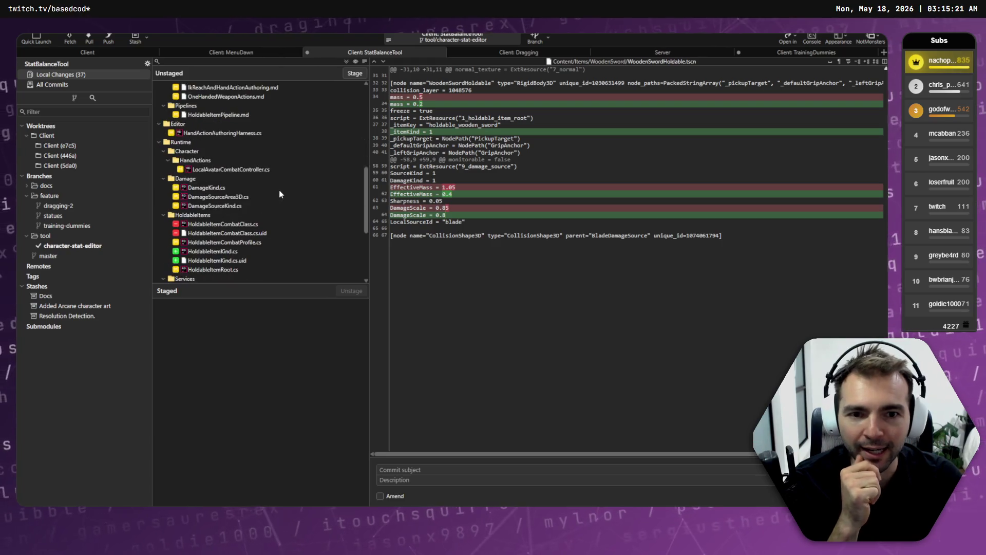
click(260, 251)
click(259, 244)
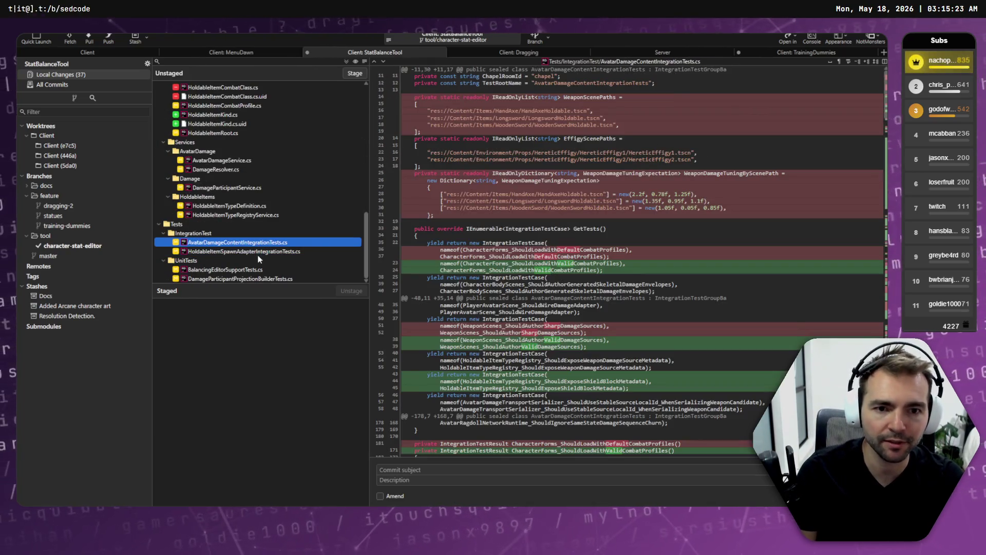
key(ctrl+a)
key(space)
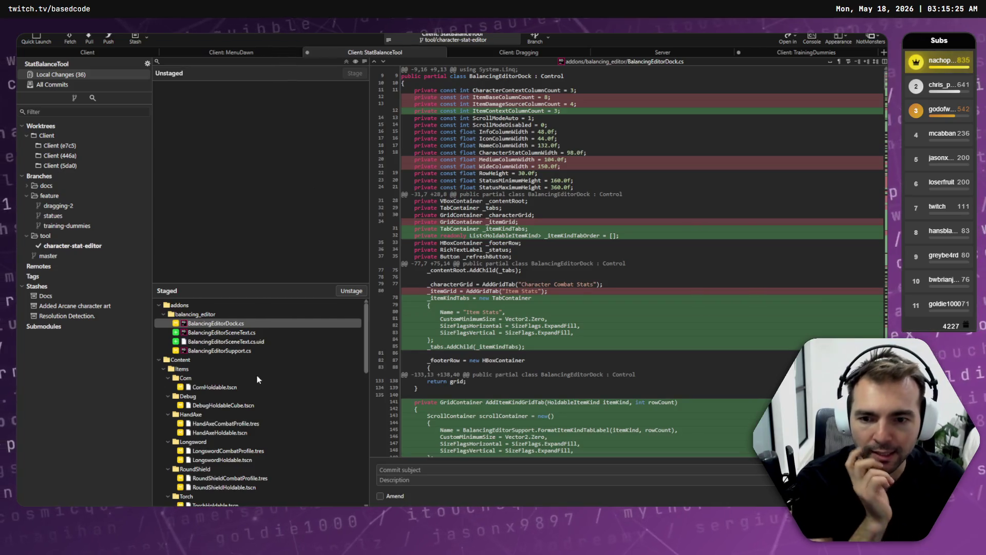
Step: Review the staged HoldableItem, AvatarDamageService and DamageParticipantProjectionBuilderTests diffs
scroll(257, 374, down, 15)
click(231, 348)
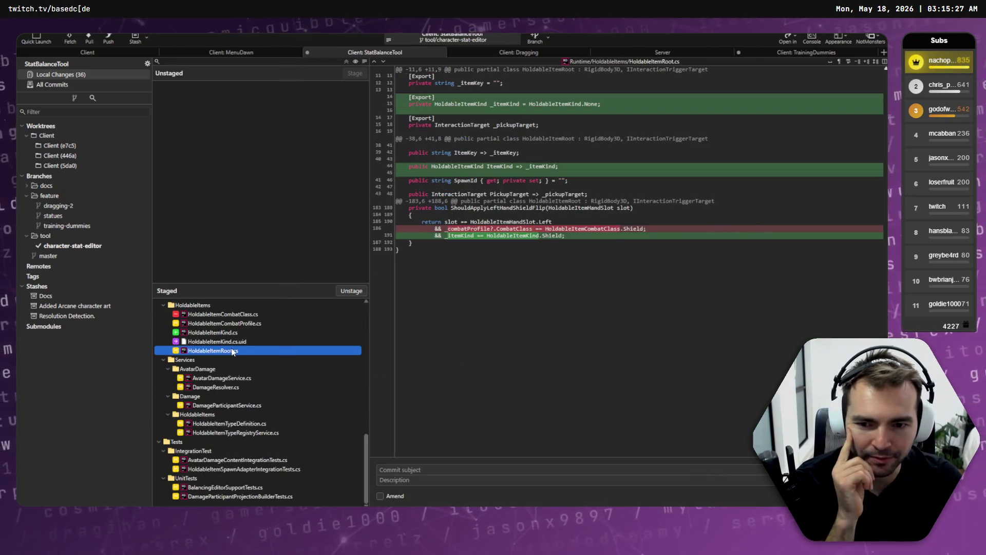
click(234, 341)
click(244, 331)
click(250, 315)
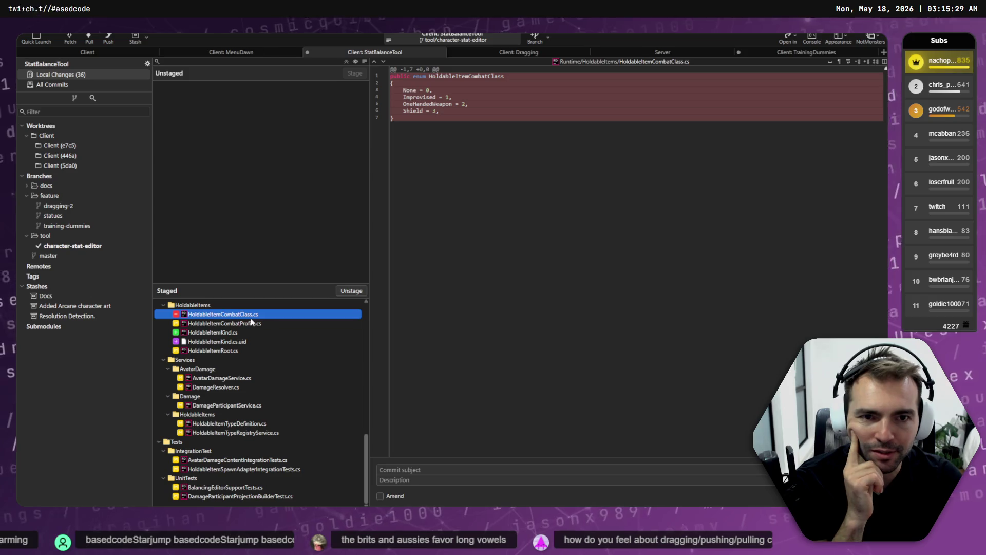
click(251, 324)
click(252, 334)
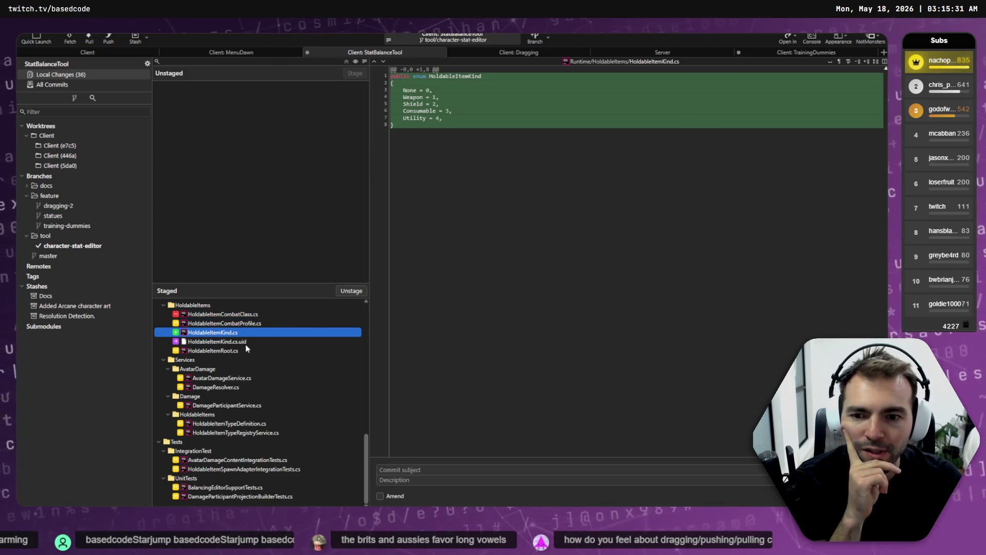
mouse_move(246, 344)
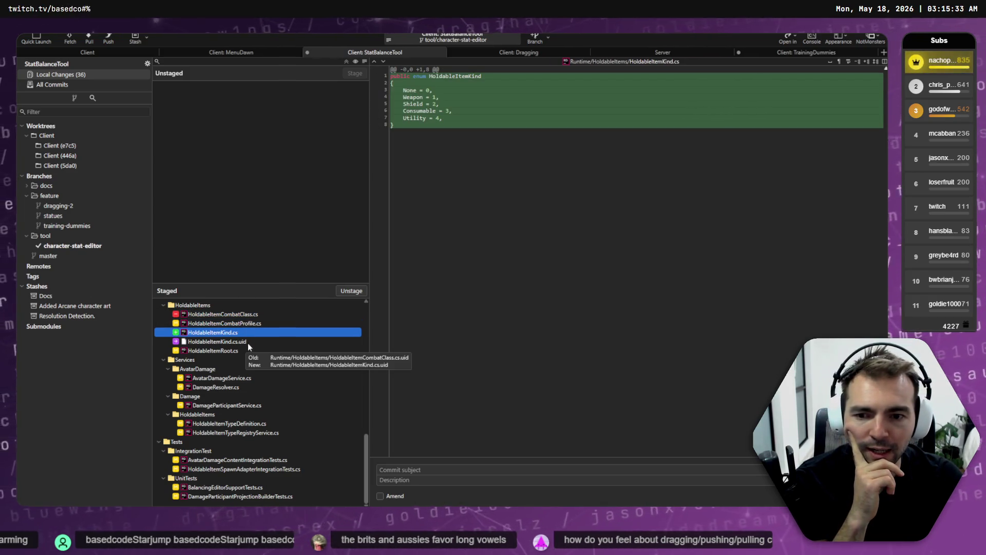
click(235, 378)
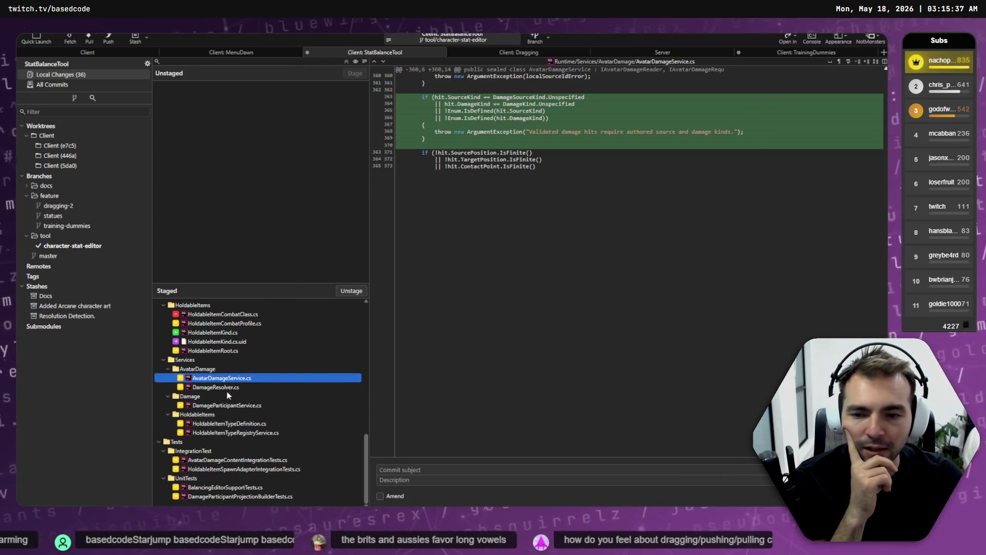
click(220, 500)
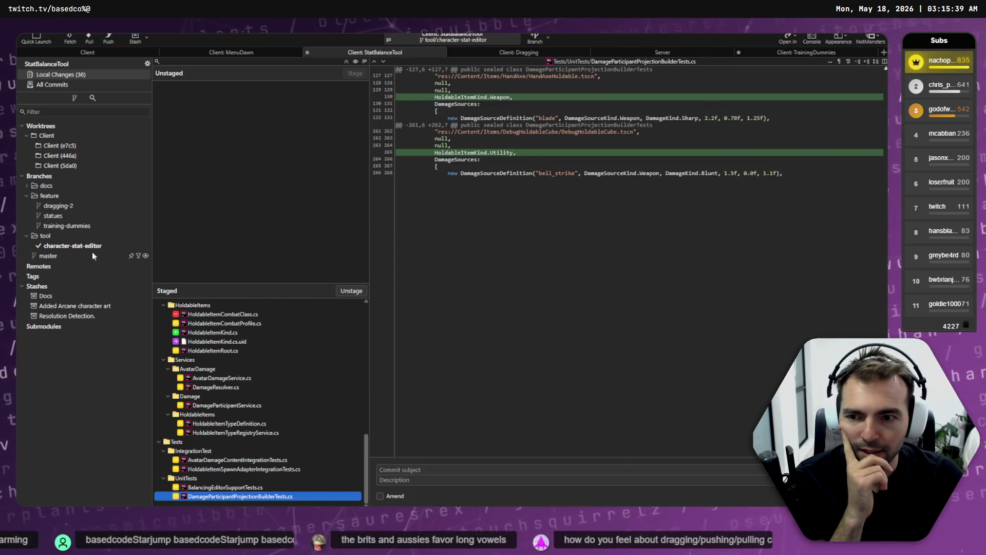
Step: Check the character-stat-editor history, then review the HoldableItemType and DamageParticipantService diffs
click(91, 247)
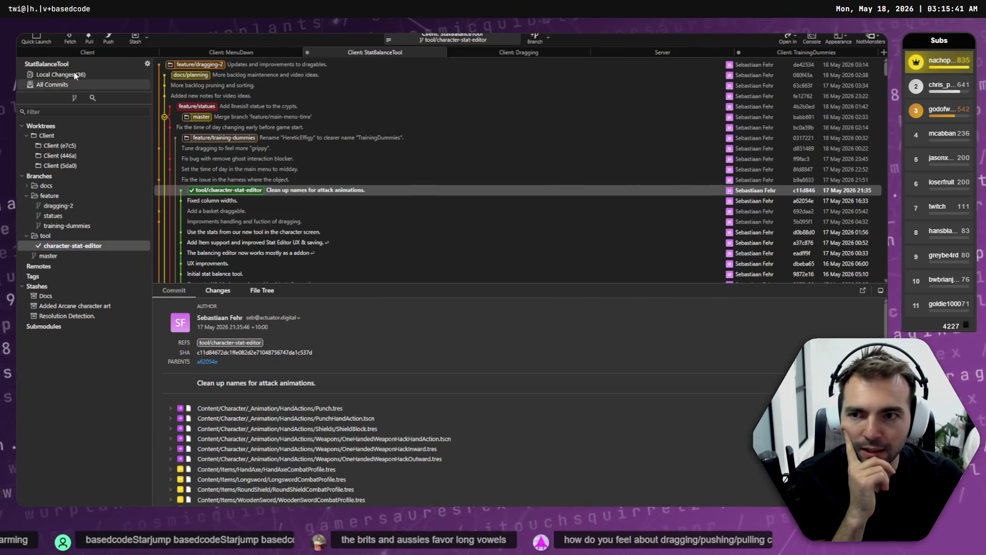
click(74, 75)
click(262, 433)
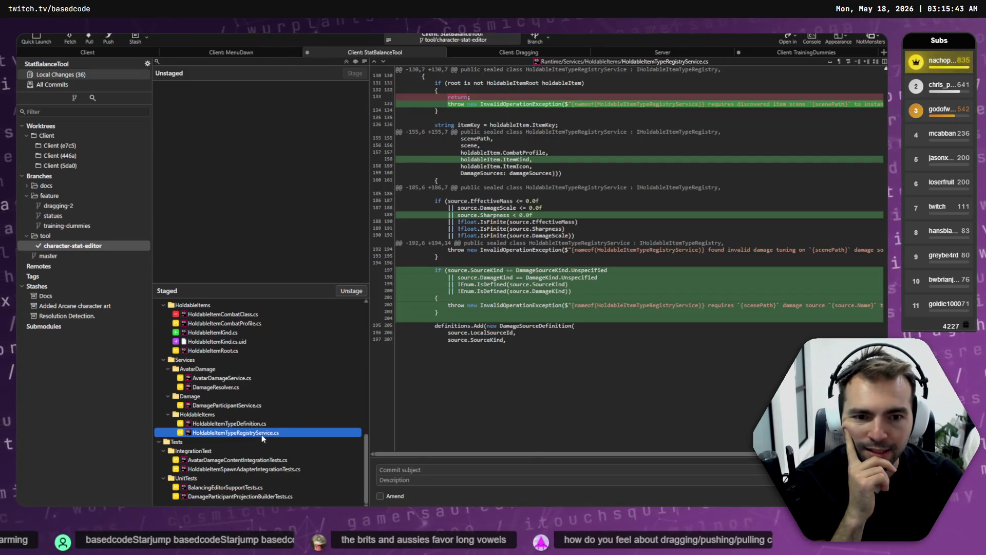
mouse_move(637, 308)
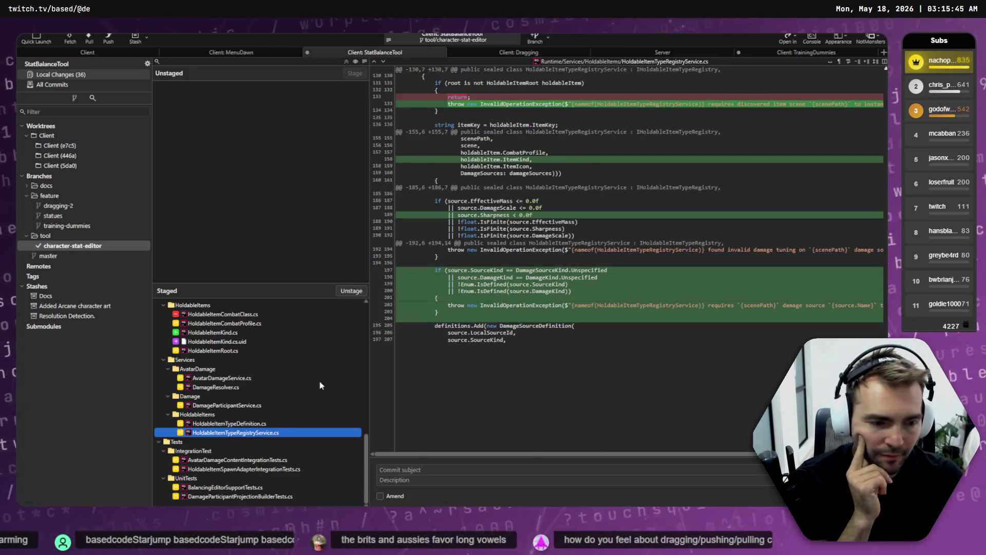
key(Up)
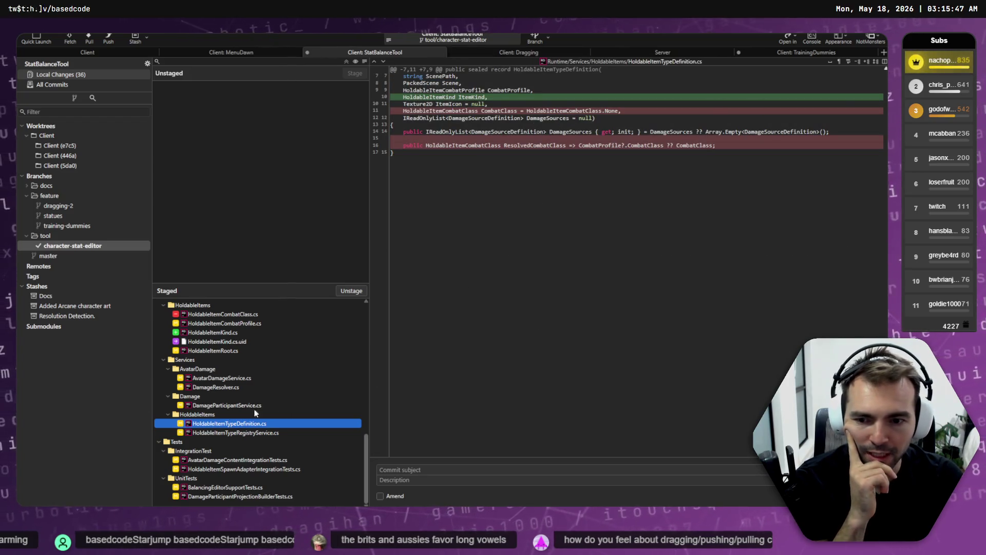
click(223, 406)
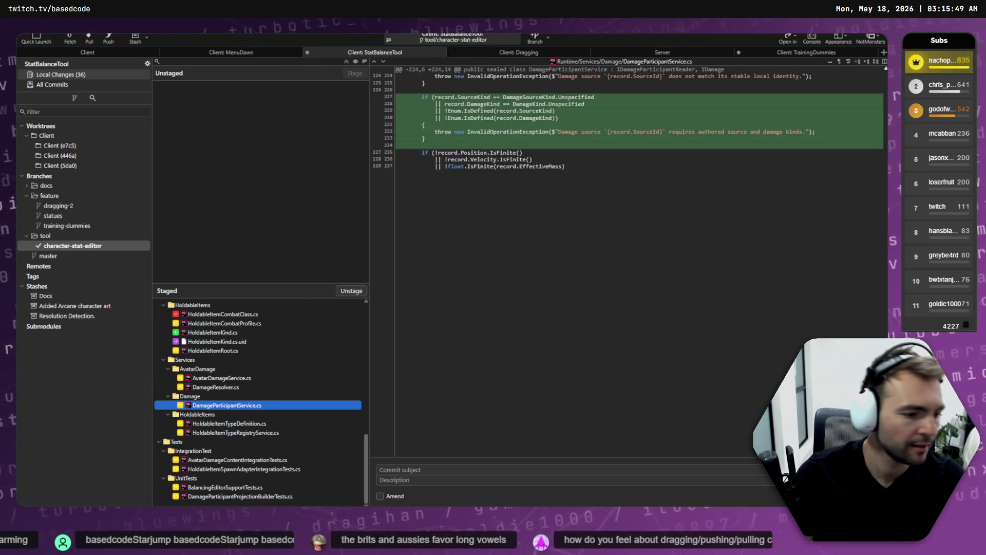
key(alt+Tab)
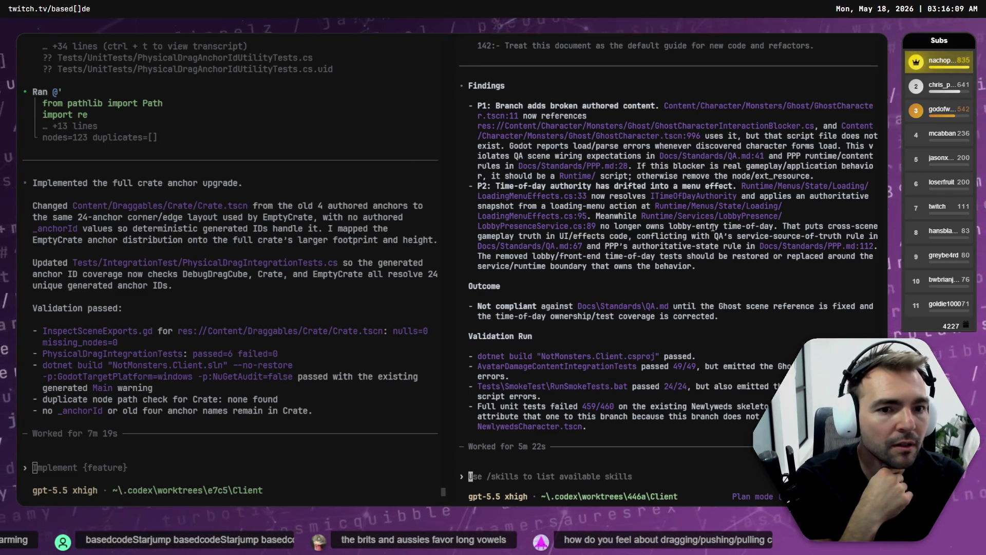
Step: Select and copy the P2 time-of-day authority finding paragraph from the Codex review
mouse_move(708, 265)
mouse_down()
mouse_move(473, 186)
mouse_move(492, 185)
mouse_up()
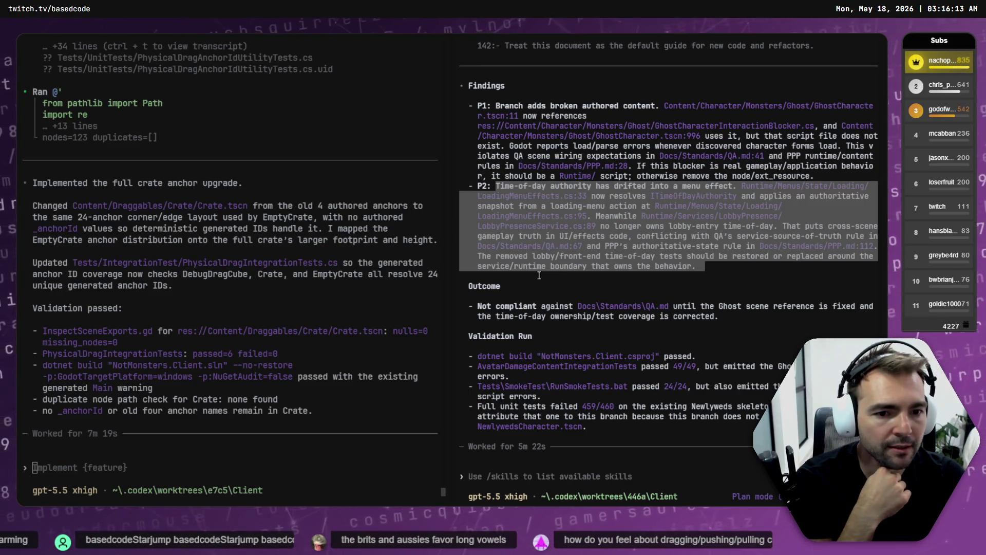
key(ctrl+c)
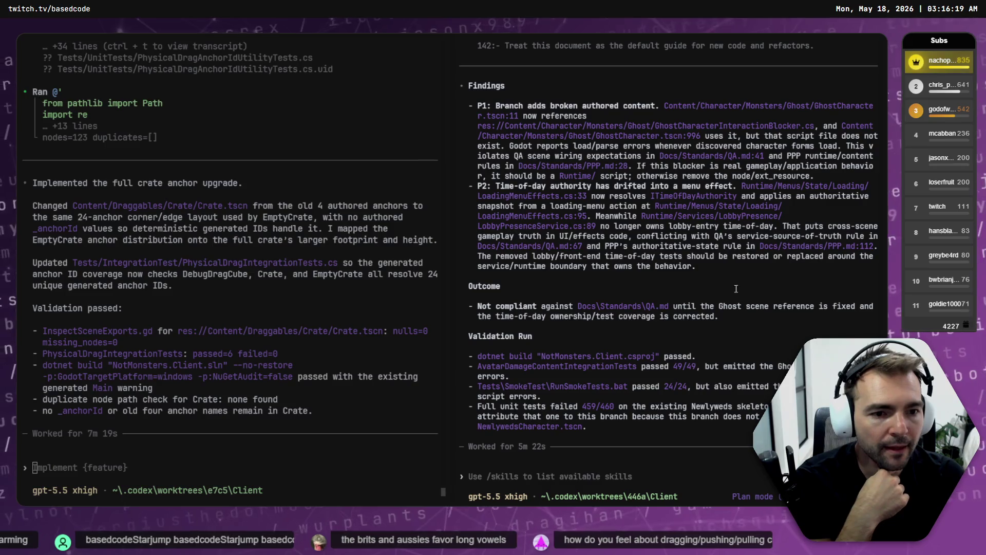
mouse_move(727, 266)
mouse_down()
mouse_move(471, 215)
mouse_move(511, 188)
mouse_up()
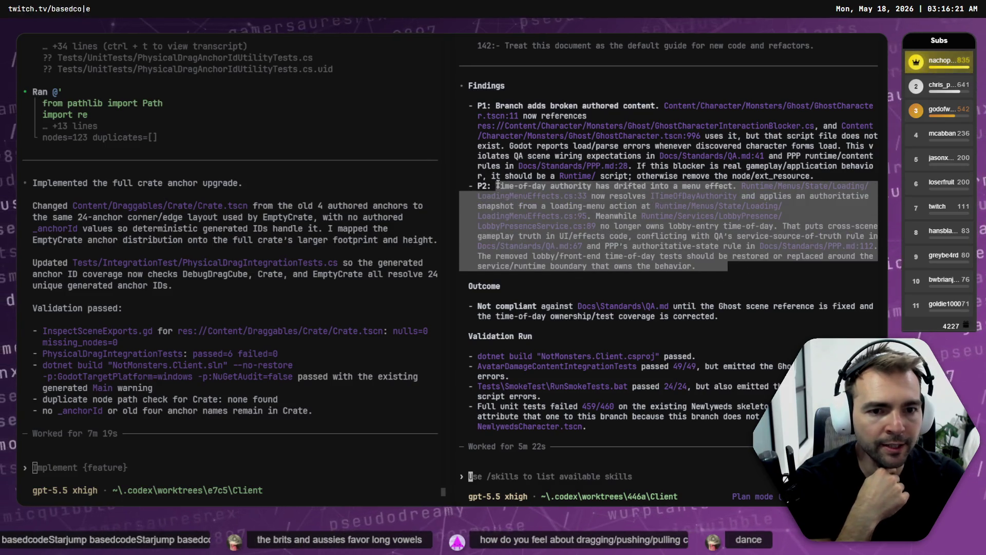
right_click(512, 188)
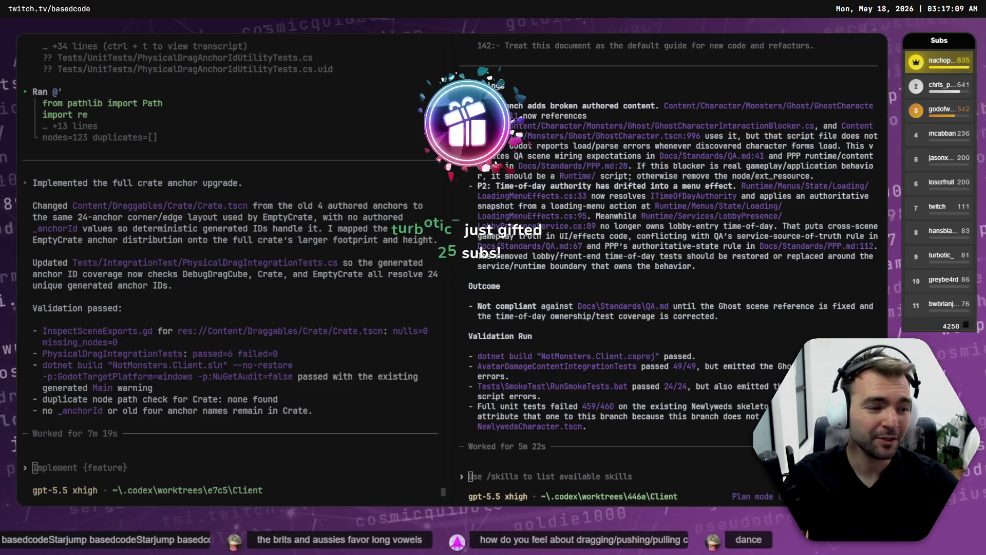
key(alt+Tab)
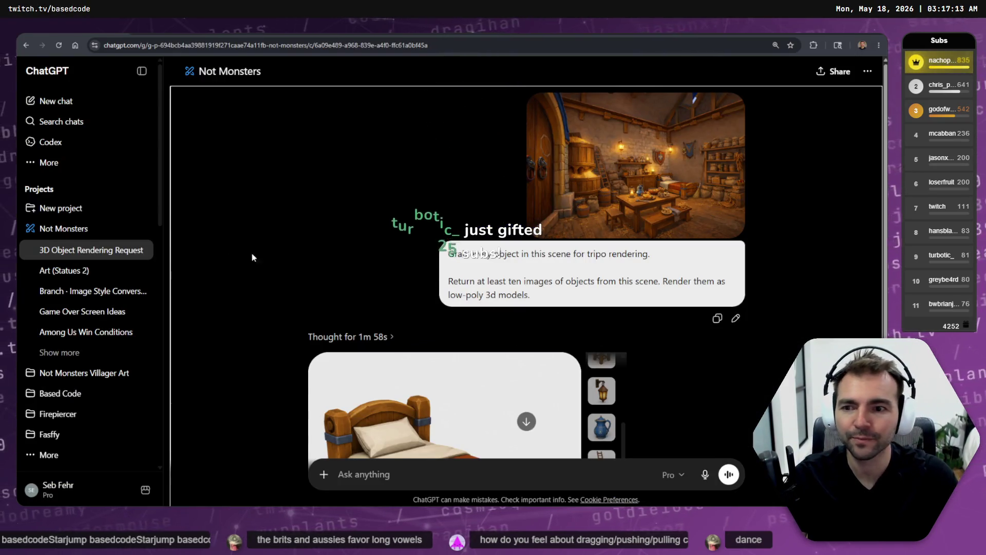
Step: Open the Art (Statues 2) chat under the Not Monsters project
click(76, 271)
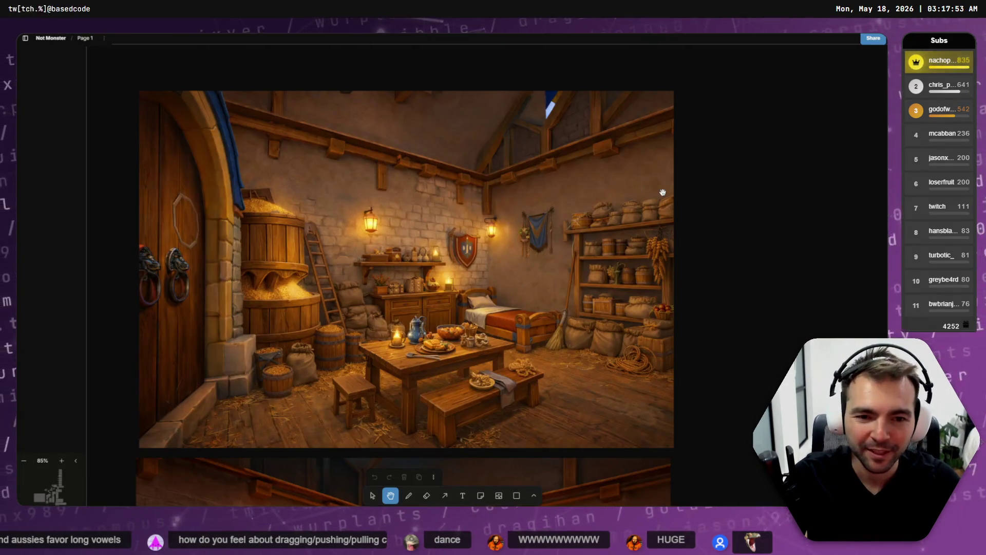
Step: Pan the board to bring statues #51 through #67 into view
scroll(737, 212, down, 5)
scroll(739, 233, down, 10)
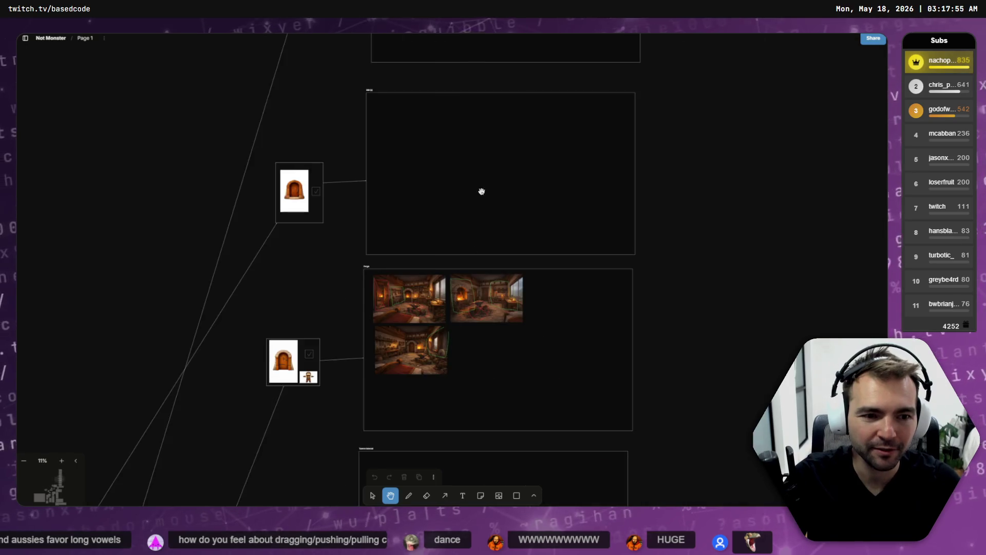
scroll(392, 165, down, 5)
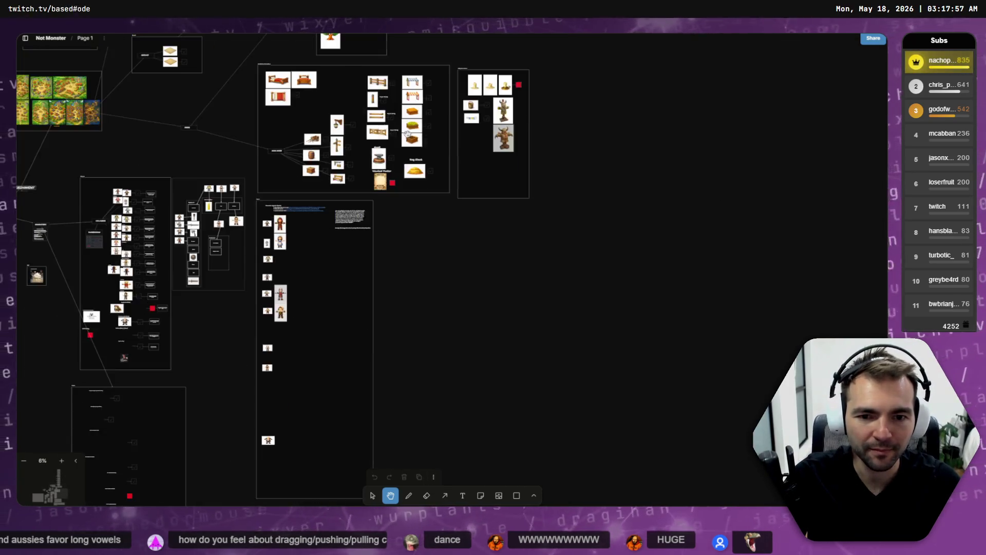
drag(369, 327, 359, 88)
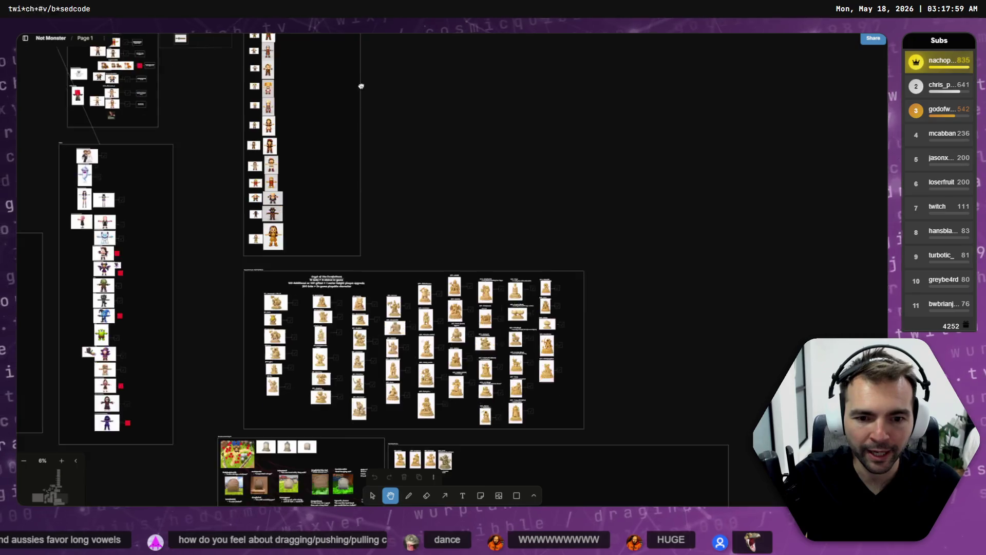
mouse_move(354, 278)
mouse_down()
mouse_move(350, 166)
mouse_move(351, 223)
mouse_up()
scroll(416, 237, up, 10)
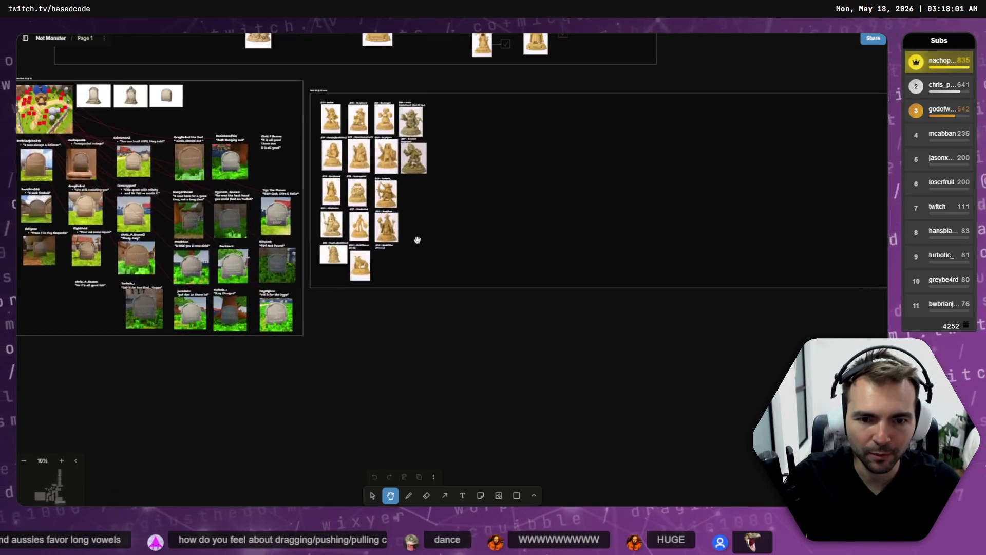
mouse_move(482, 136)
mouse_down()
mouse_move(516, 465)
mouse_move(506, 264)
mouse_up()
Step: Duplicate the '#63 - Turbotic_' caption and place the copy under the #67 image
click(374, 496)
click(374, 279)
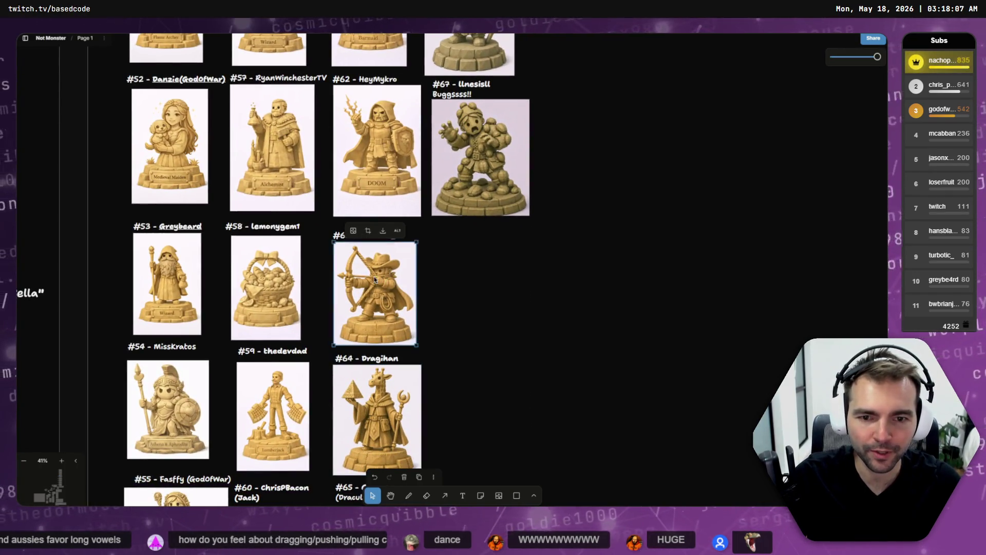
click(364, 234)
key(ctrl+c)
key(ctrl+v)
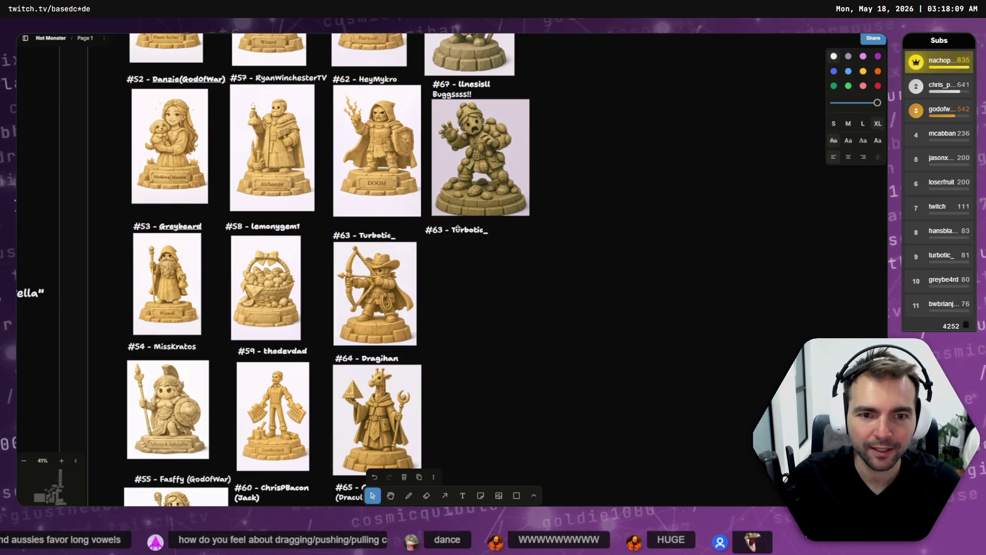
drag(462, 227, 463, 233)
click(466, 247)
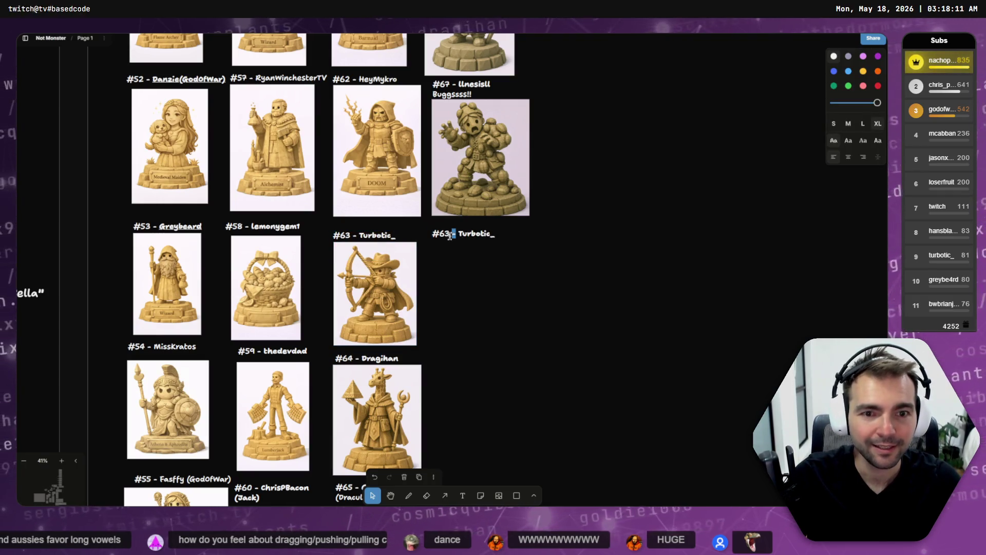
Step: Edit the copied caption to read '#68 - Turbotic_ the 2nd', then reselect and deselect the #63 image
double_click(445, 234)
text(68)
key(Escape)
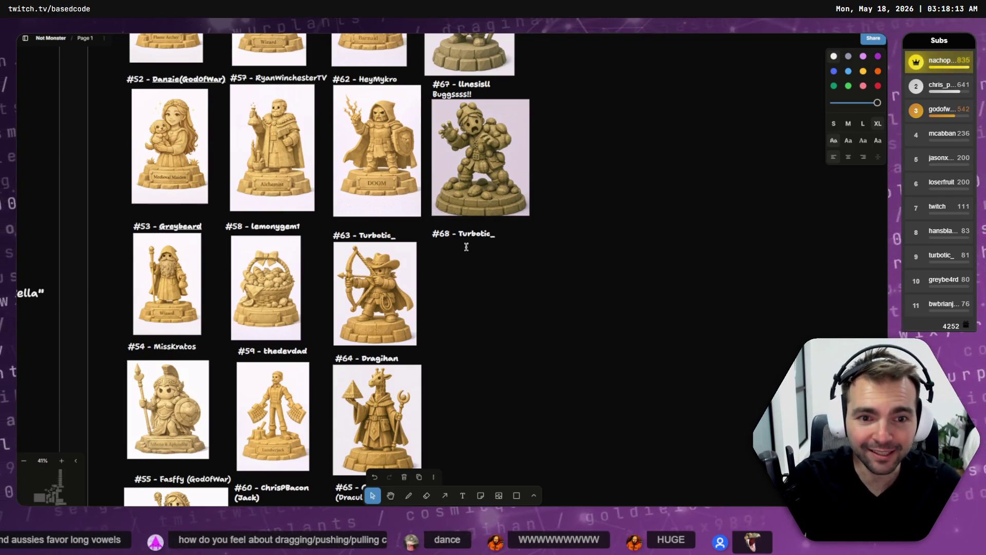
key(shift+End)
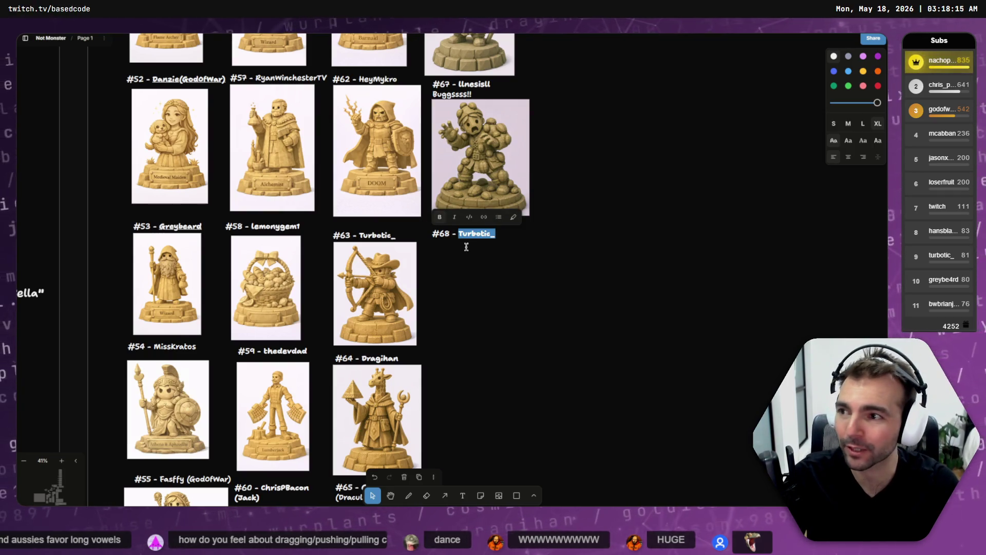
click(466, 247)
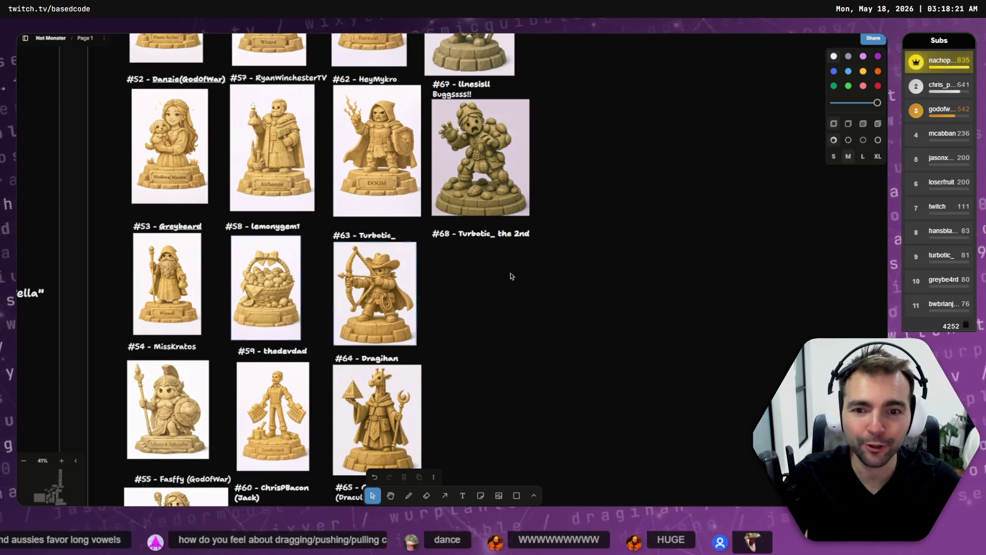
click(349, 277)
click(502, 280)
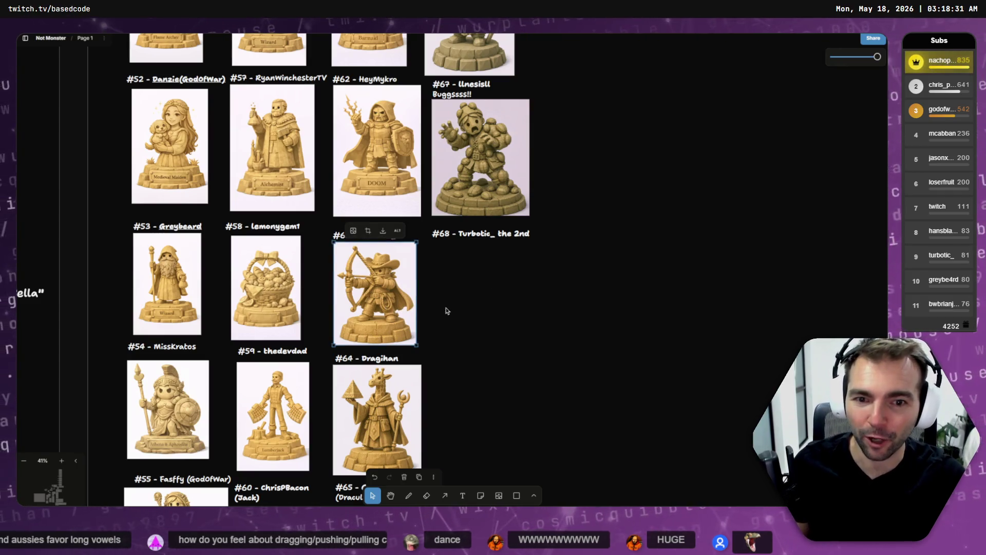
click(414, 302)
click(442, 305)
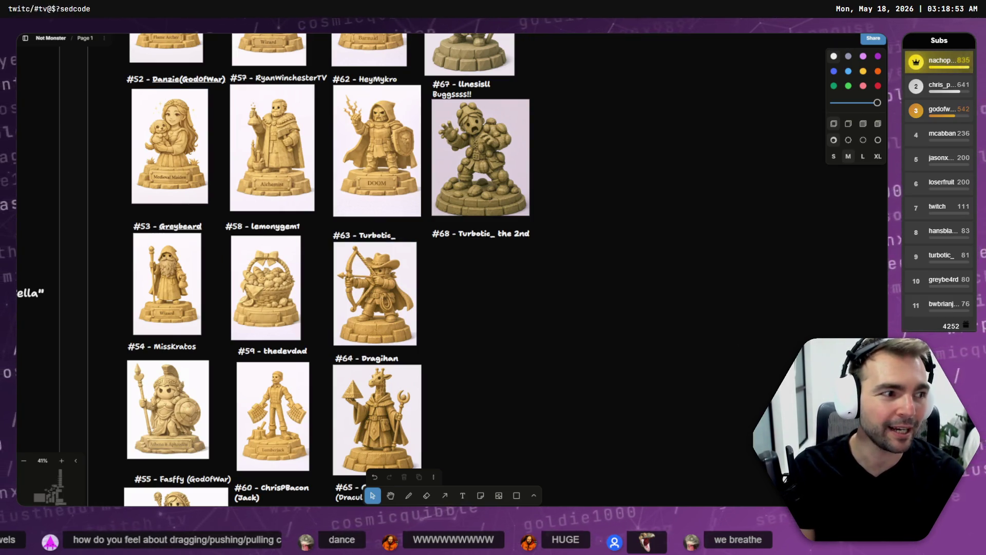
key(alt+Tab)
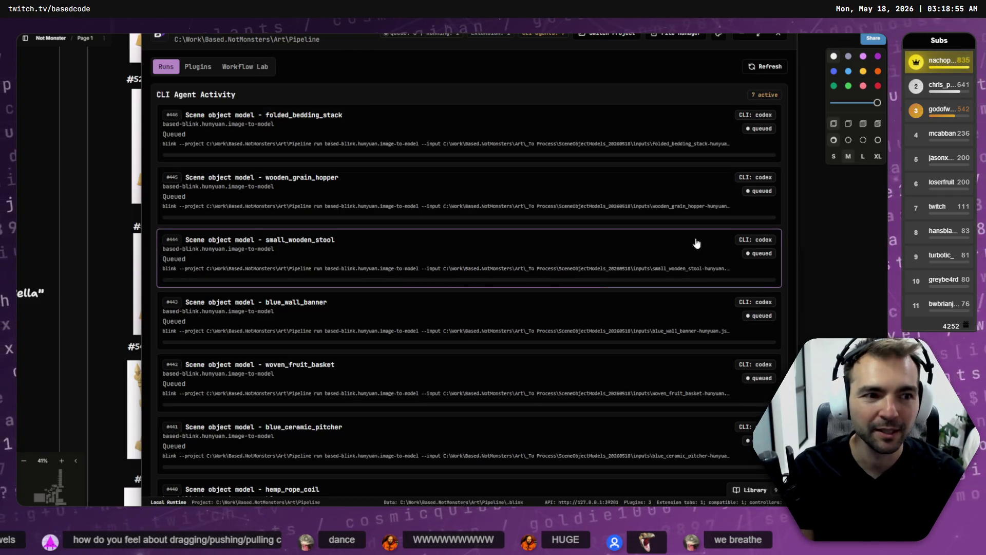
click(842, 215)
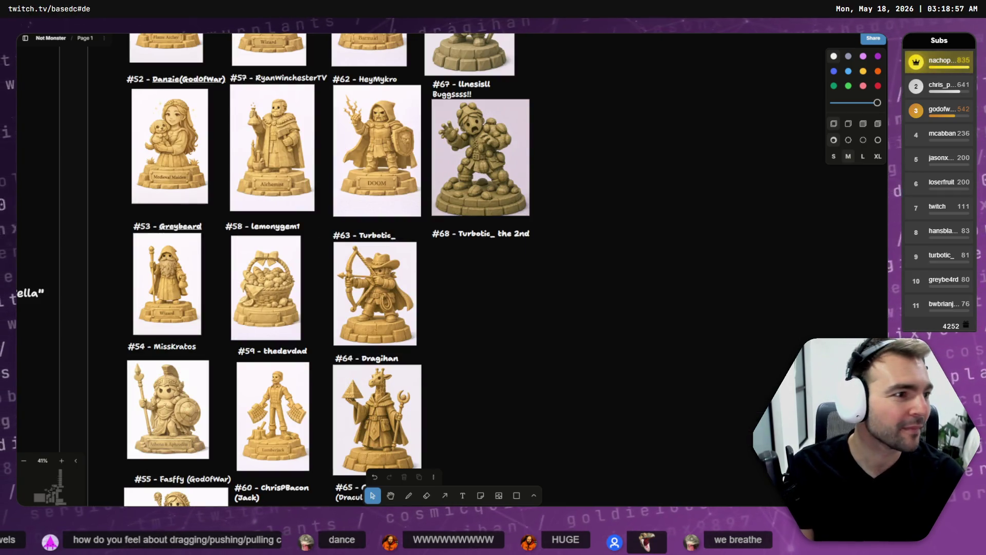
scroll(854, 217, down, 10)
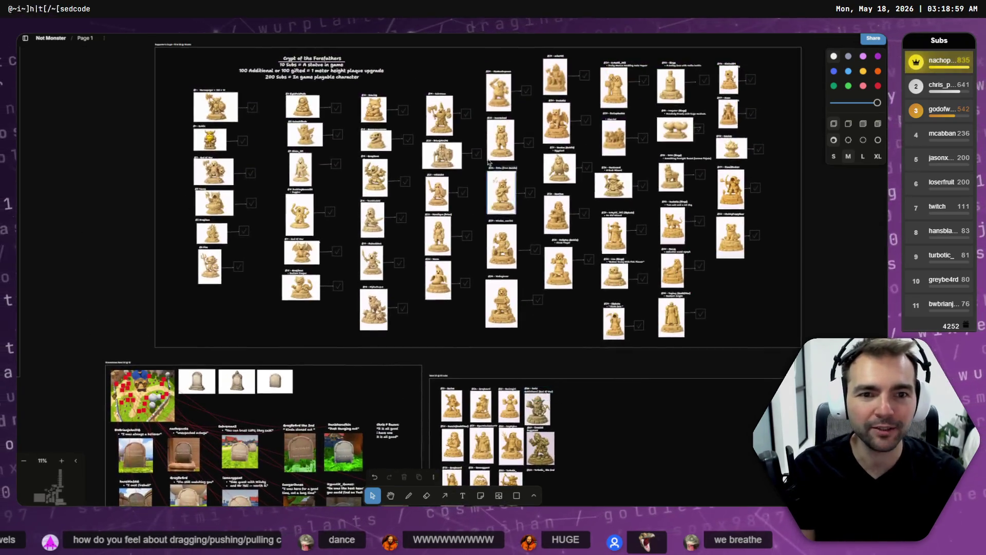
scroll(264, 167, up, 5)
scroll(446, 240, right, 10)
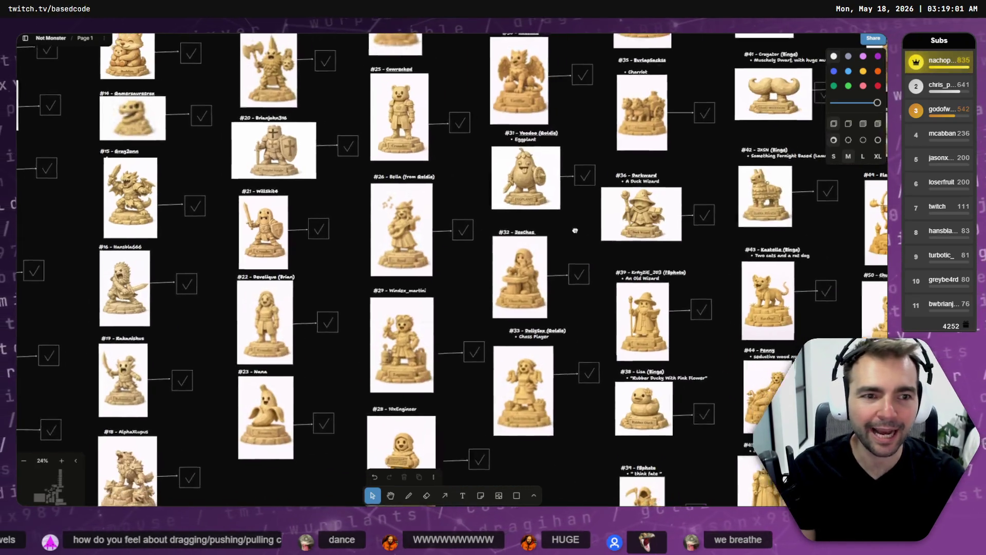
scroll(447, 240, down, 3)
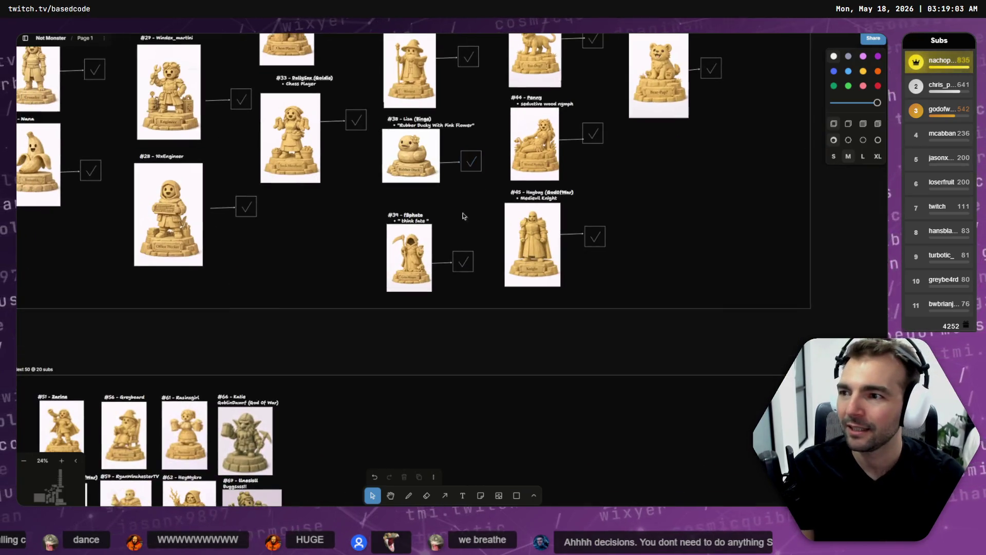
mouse_move(387, 411)
mouse_down()
mouse_move(380, 198)
mouse_move(425, 110)
mouse_move(483, 73)
mouse_up()
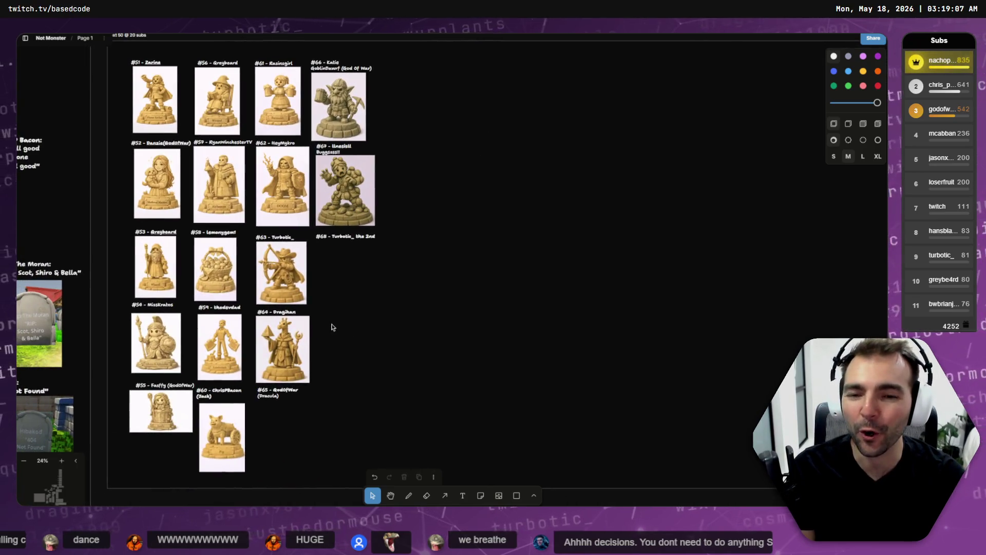
scroll(331, 327, up, 3)
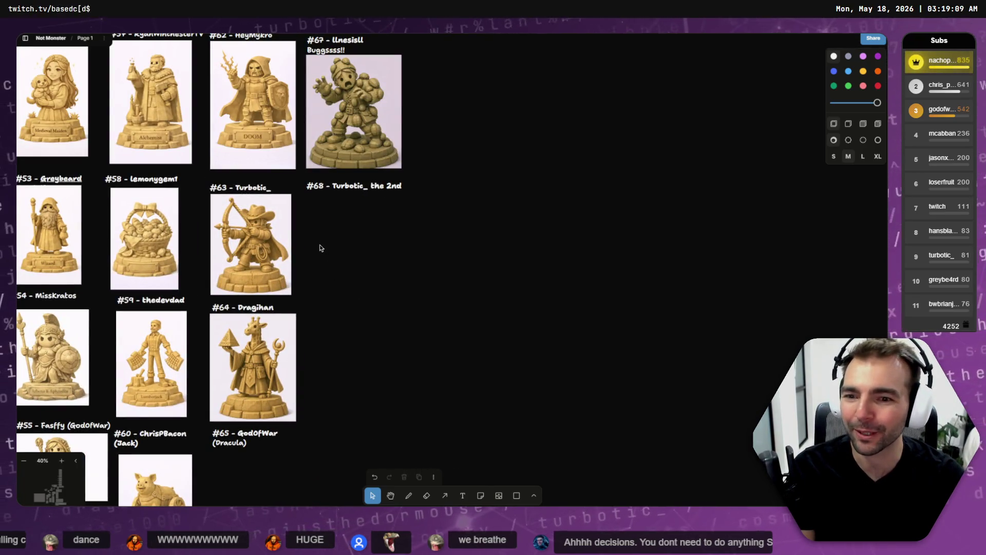
drag(368, 313, 358, 201)
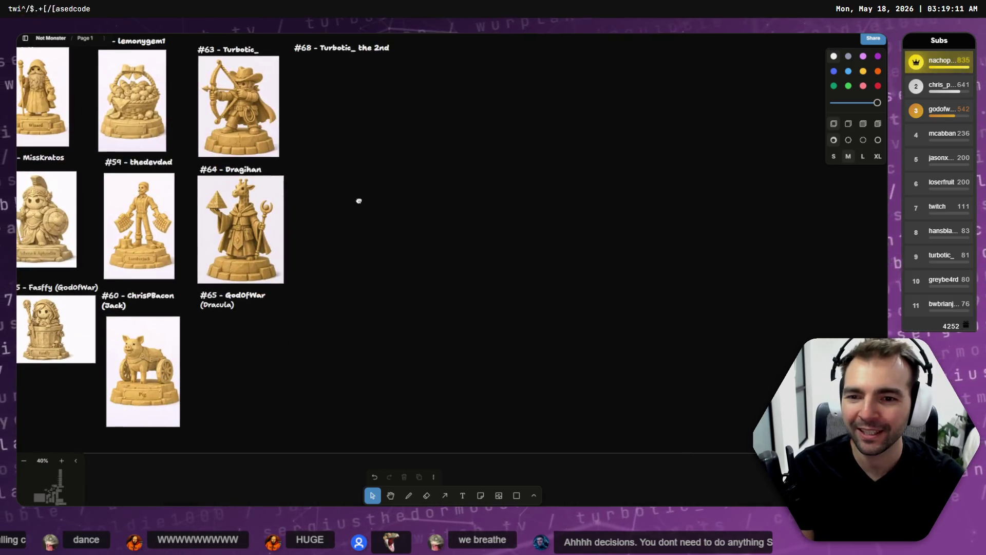
scroll(354, 194, up, 7)
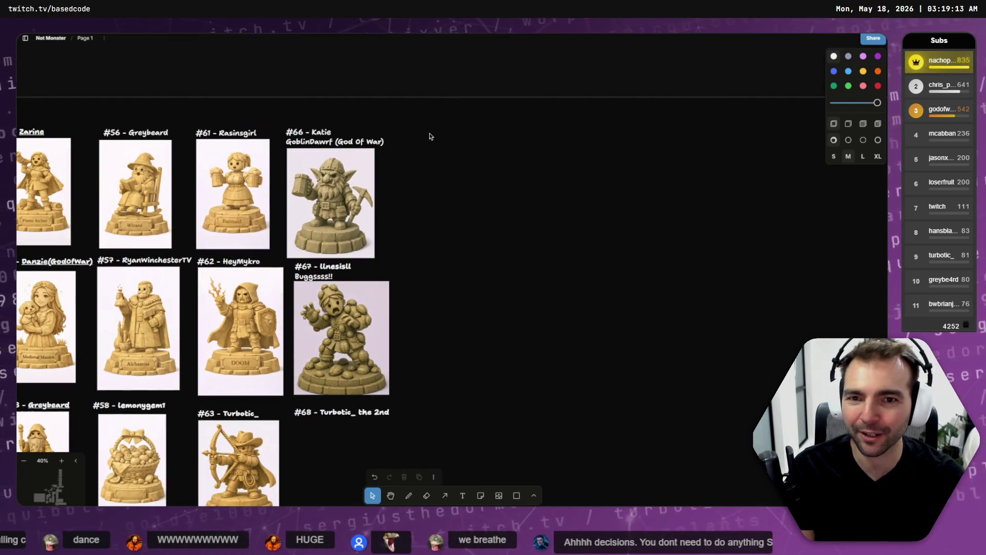
click(329, 205)
scroll(344, 258, down, 7)
mouse_move(329, 205)
mouse_down()
mouse_move(344, 259)
mouse_move(258, 410)
mouse_move(239, 395)
mouse_move(386, 326)
mouse_move(403, 281)
mouse_move(344, 198)
mouse_up()
scroll(404, 281, up, 7)
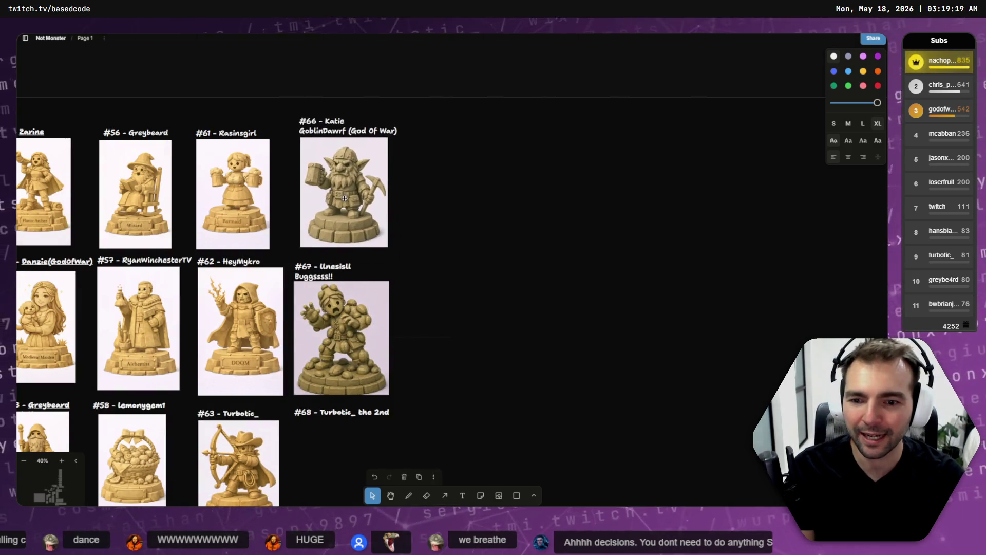
scroll(344, 198, down, 7)
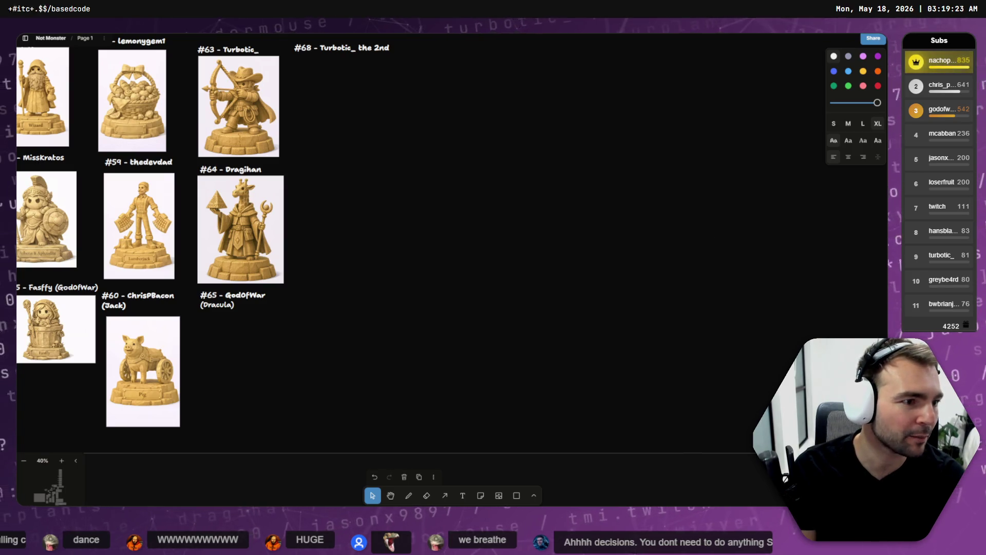
Step: Find the low-poly vampire statue image in the ChatGPT chat and copy it
key(alt+Tab)
scroll(447, 187, down, 10)
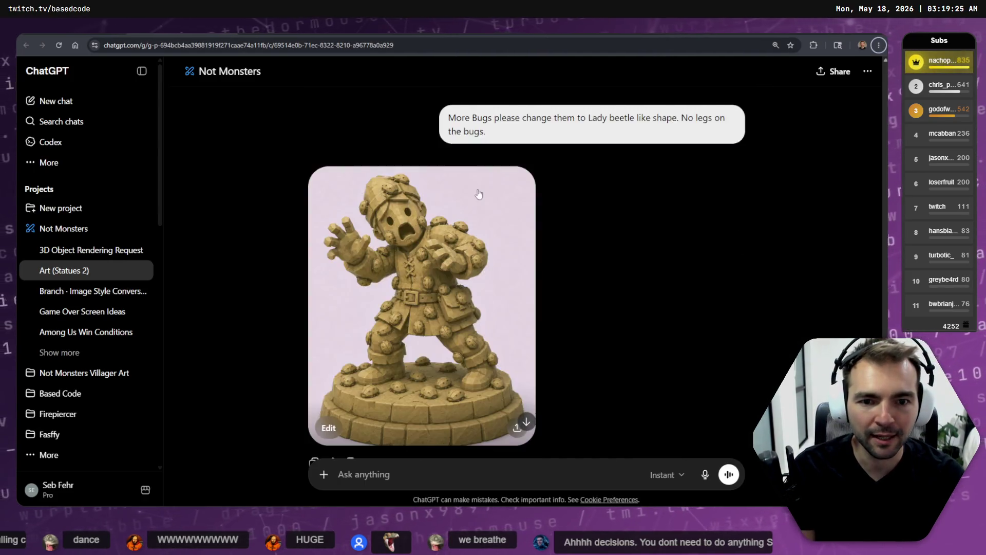
scroll(483, 190, up, 15)
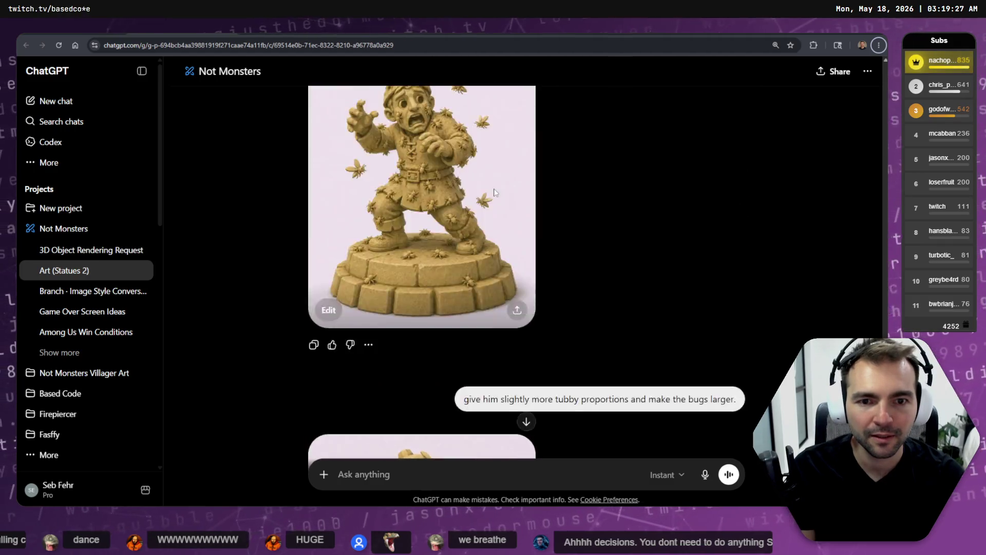
scroll(496, 192, up, 15)
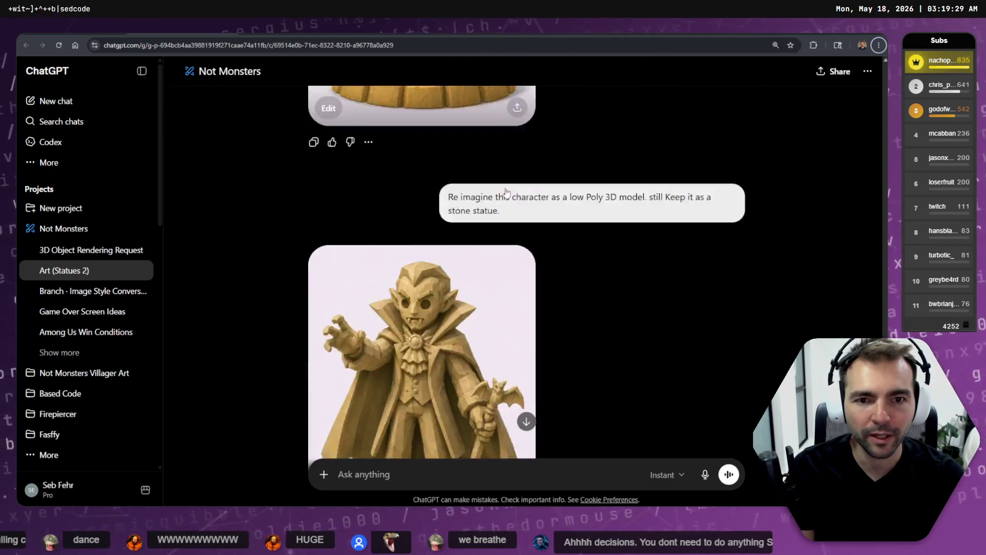
scroll(506, 192, up, 2)
scroll(503, 186, down, 5)
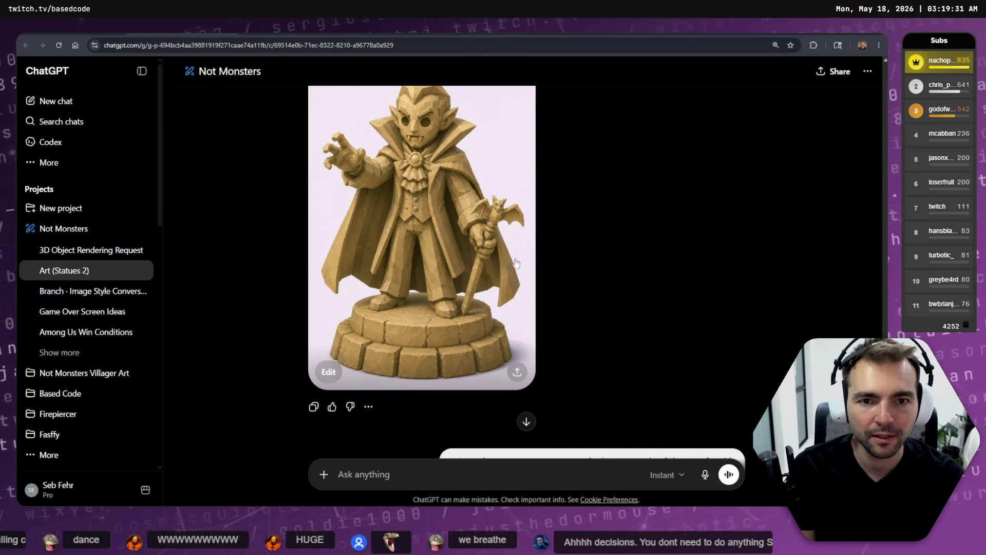
click(516, 262)
right_click(512, 232)
click(552, 272)
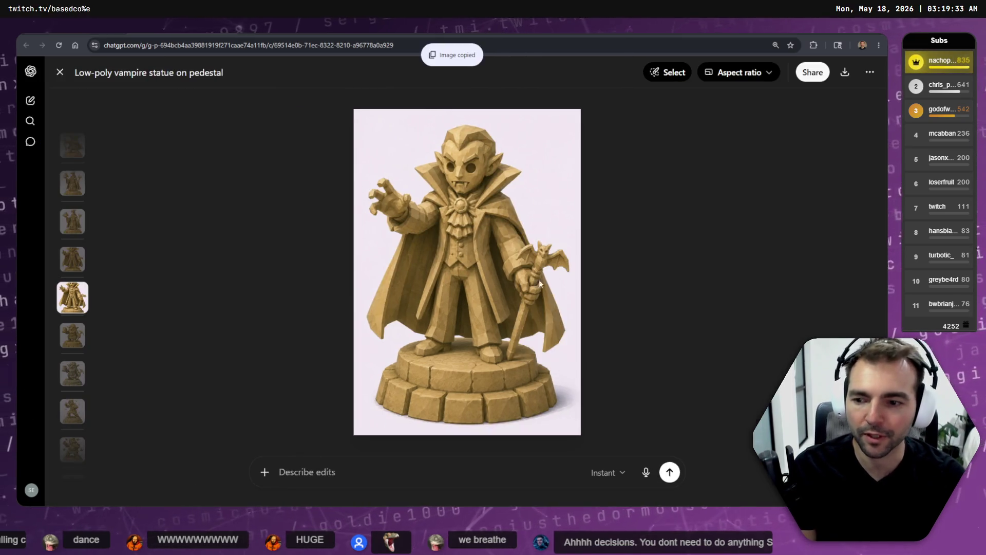
Step: Paste the vampire image onto the tldraw statue board and move it near the grid
key(alt+Tab)
scroll(610, 346, down, 3)
key(ctrl+v)
mouse_move(459, 290)
mouse_down()
mouse_move(462, 306)
mouse_move(495, 277)
mouse_move(515, 117)
mouse_up()
scroll(462, 307, down, 3)
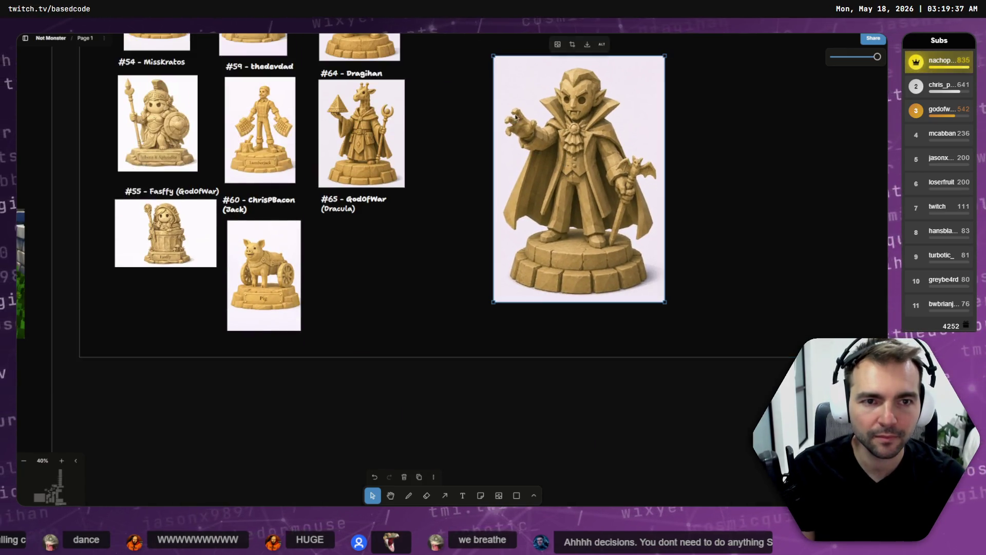
Step: Shrink the vampire image to statue size and place it under the '#65 - GodofWar (Dracula)' caption
drag(495, 56, 555, 142)
mouse_move(606, 198)
mouse_down()
mouse_move(597, 240)
mouse_move(373, 270)
mouse_up()
drag(322, 213, 334, 236)
mouse_move(401, 329)
mouse_down()
mouse_move(388, 307)
mouse_move(406, 335)
mouse_up()
click(441, 313)
Step: Scroll around the whiteboard to check the layout, then return to the Godot editor
scroll(460, 197, up, 1)
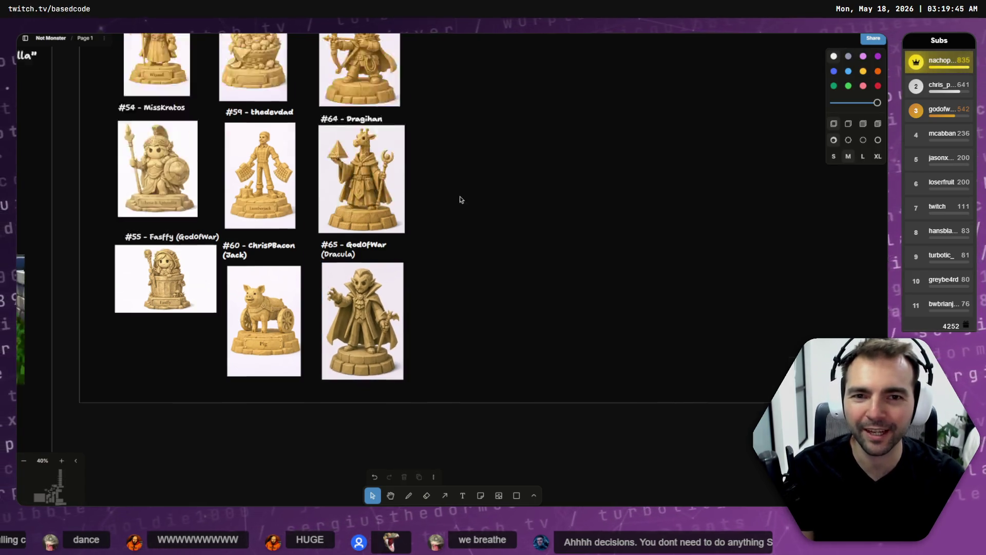
scroll(460, 200, up, 6)
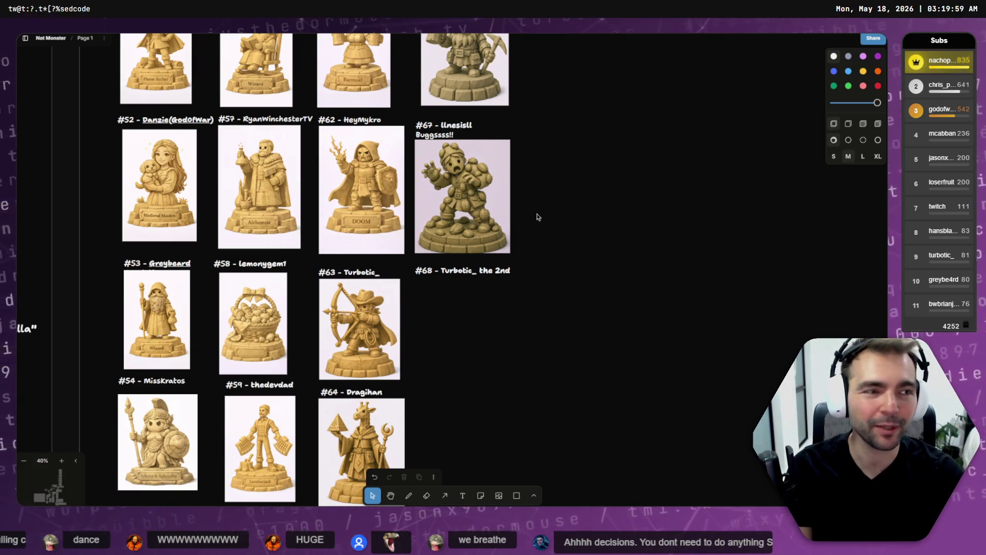
scroll(544, 211, up, 3)
scroll(549, 208, down, 4)
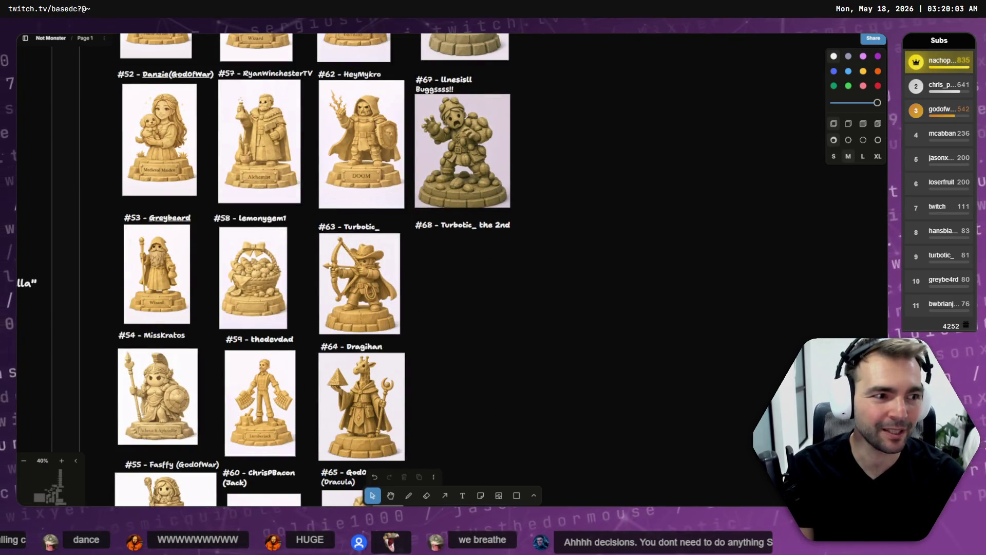
key(alt+Tab)
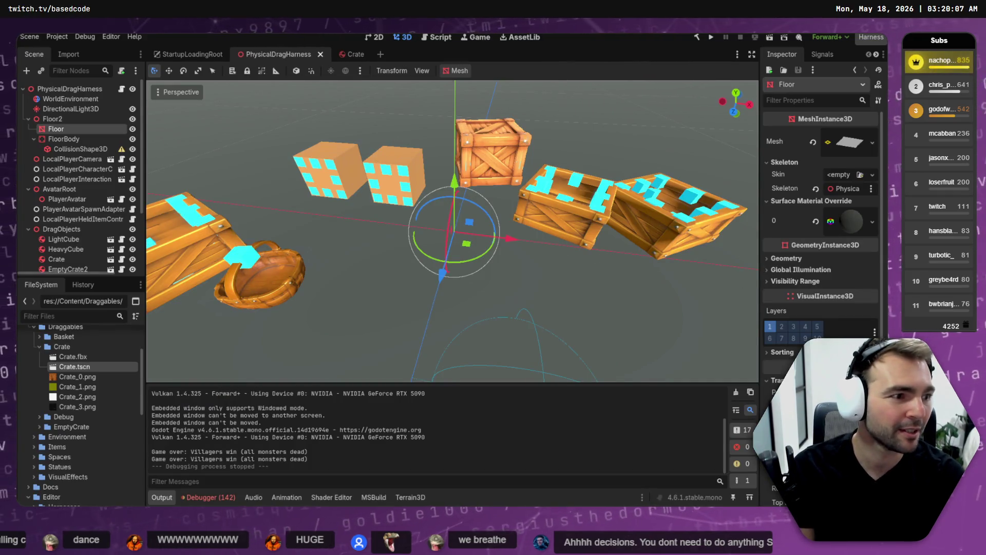
Step: Open LightCube's DebugDragCube scene and inspect its collision shape, interaction target and AnchorMesh nodes
key(alt+Tab)
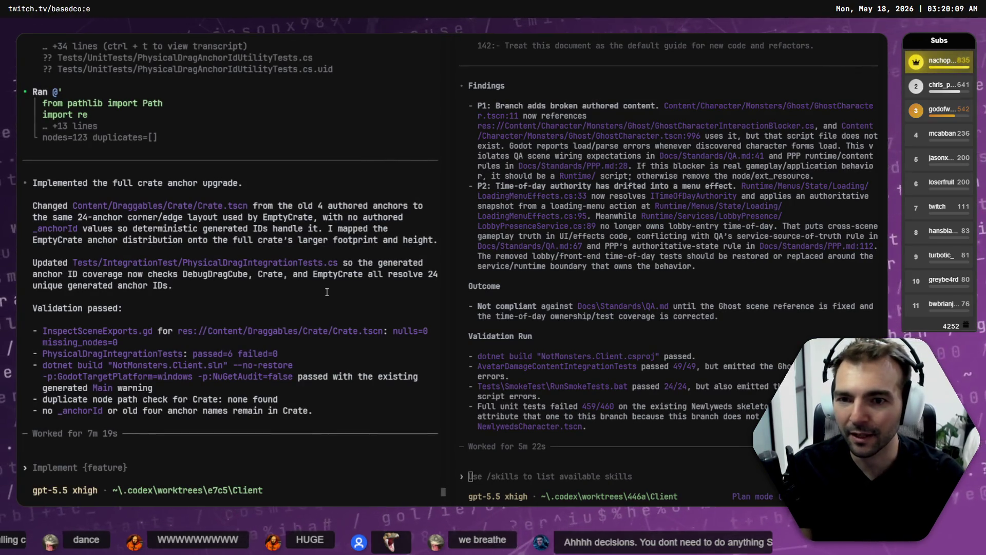
key(alt+Tab)
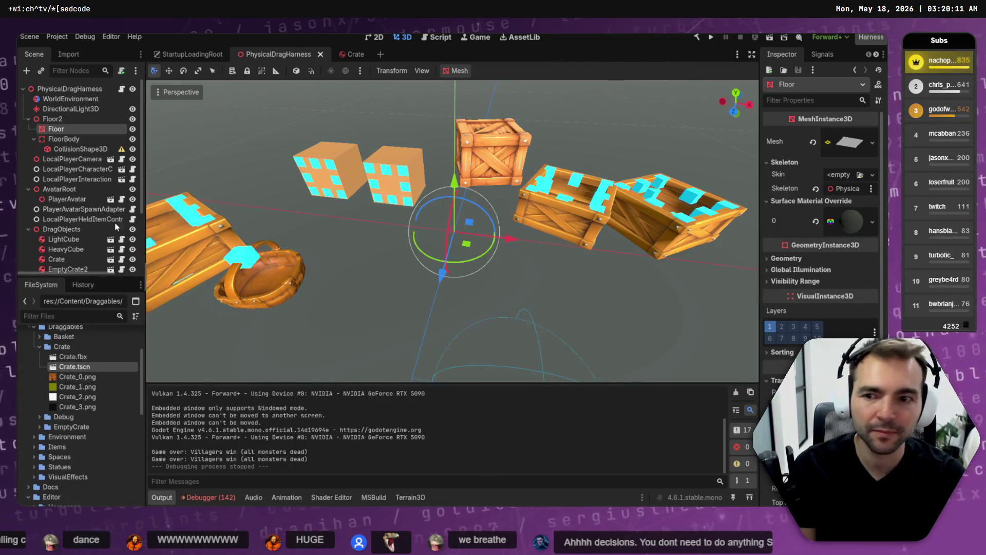
click(335, 168)
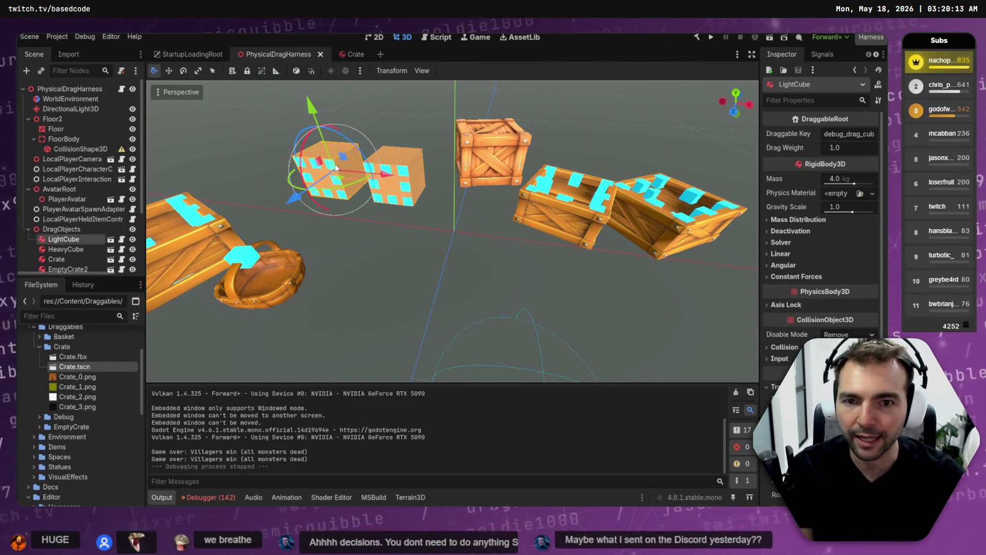
click(110, 240)
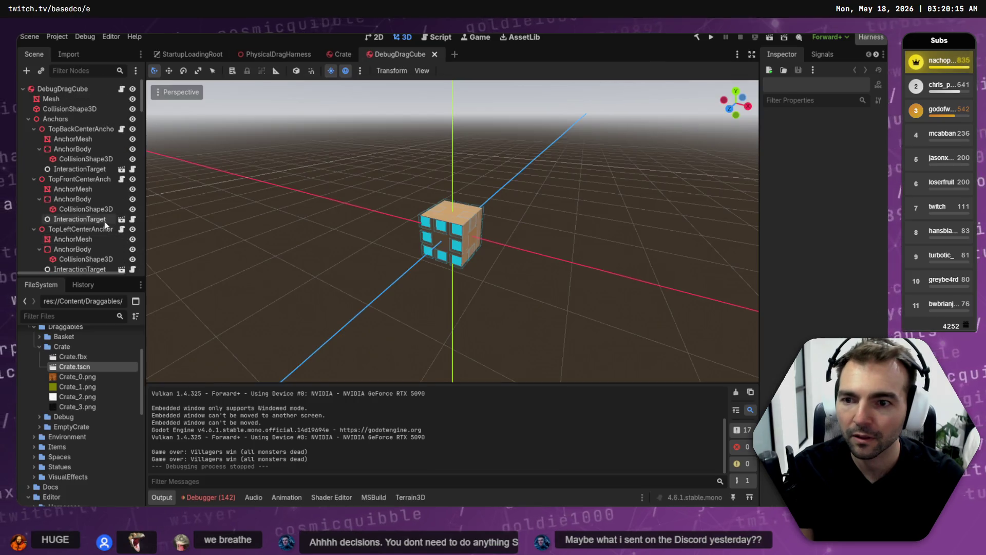
click(96, 209)
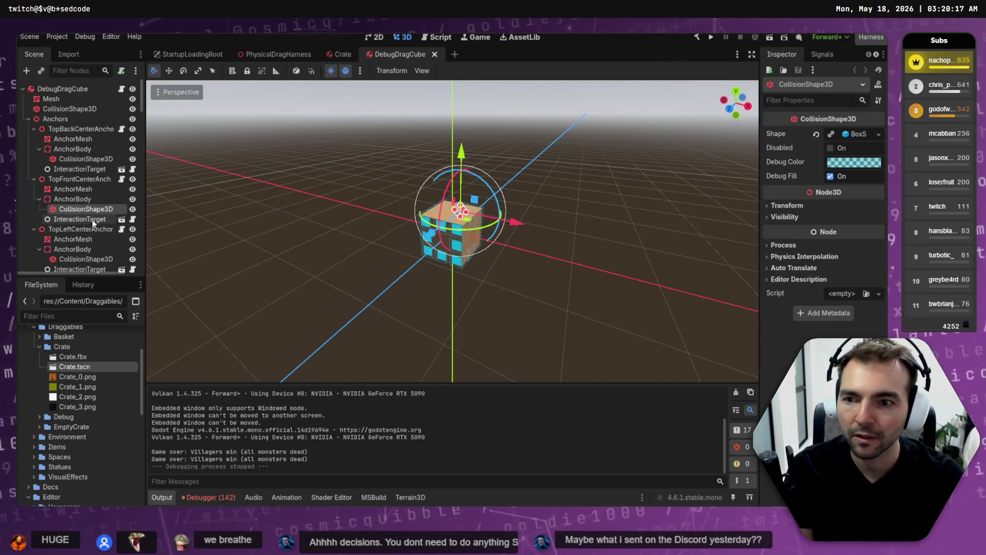
click(92, 220)
click(78, 189)
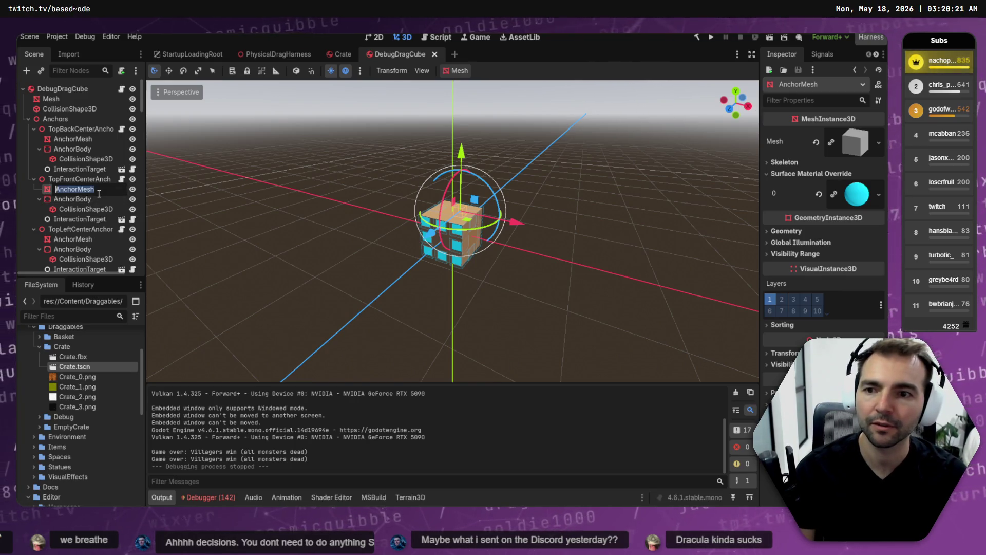
key(alt+Tab)
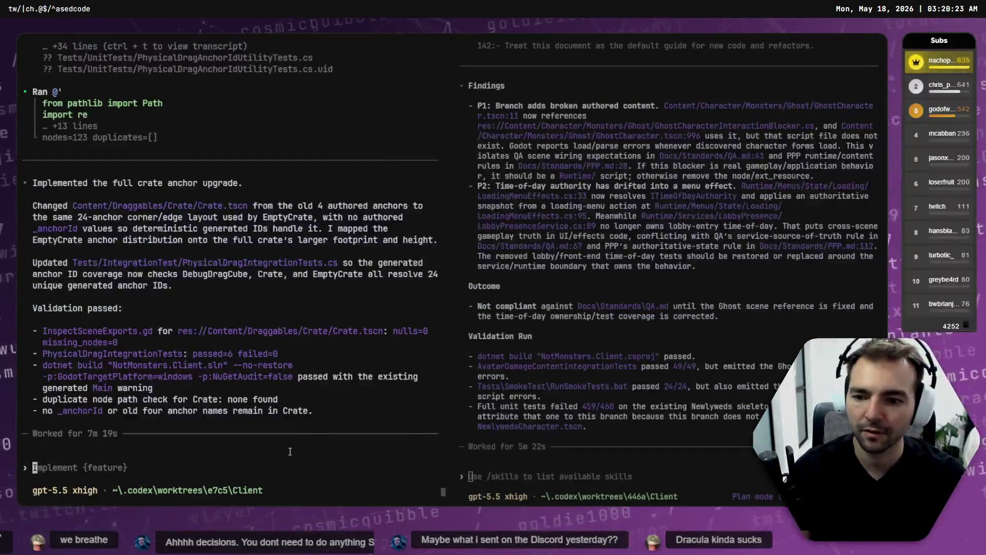
Step: Begin the Codex prompt with 'All of the crates have visible "AnchorMesh objects": Ideally we'd'
text(All of the crates)
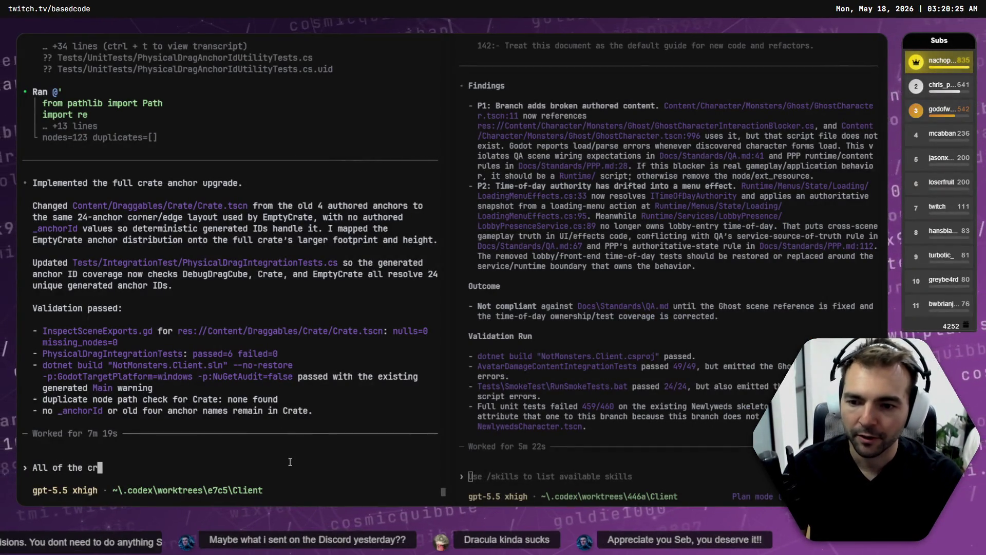
text( have visible ")
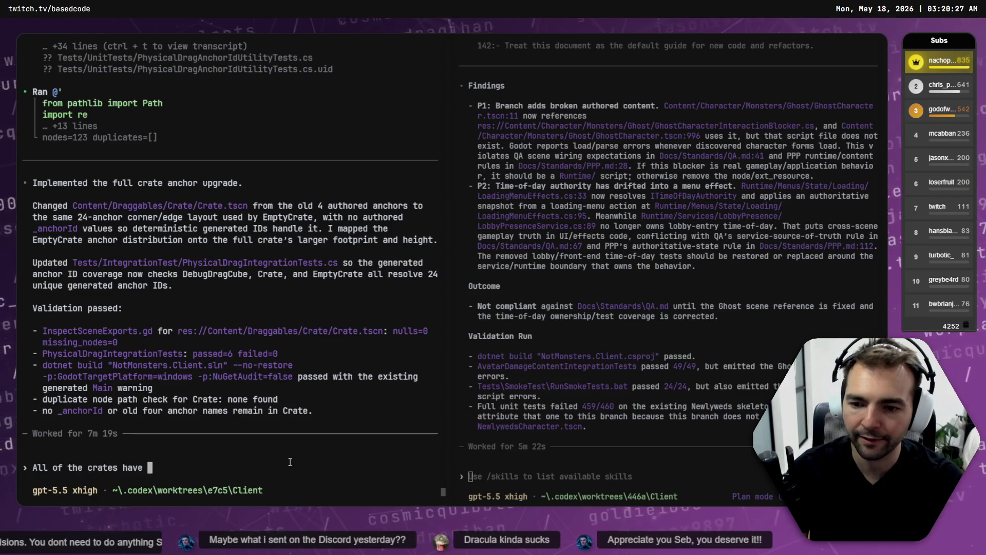
text(AnchorMesh objects)
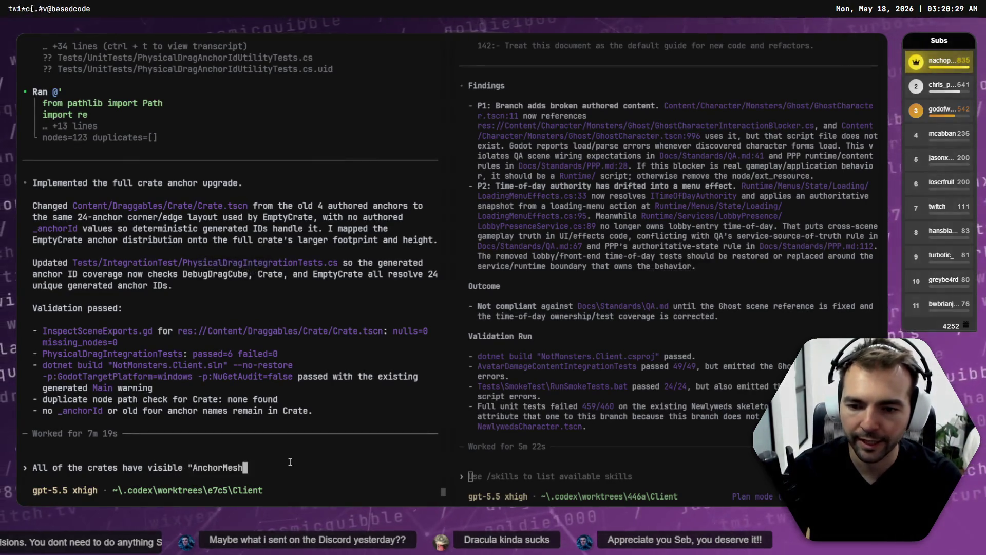
text(": )
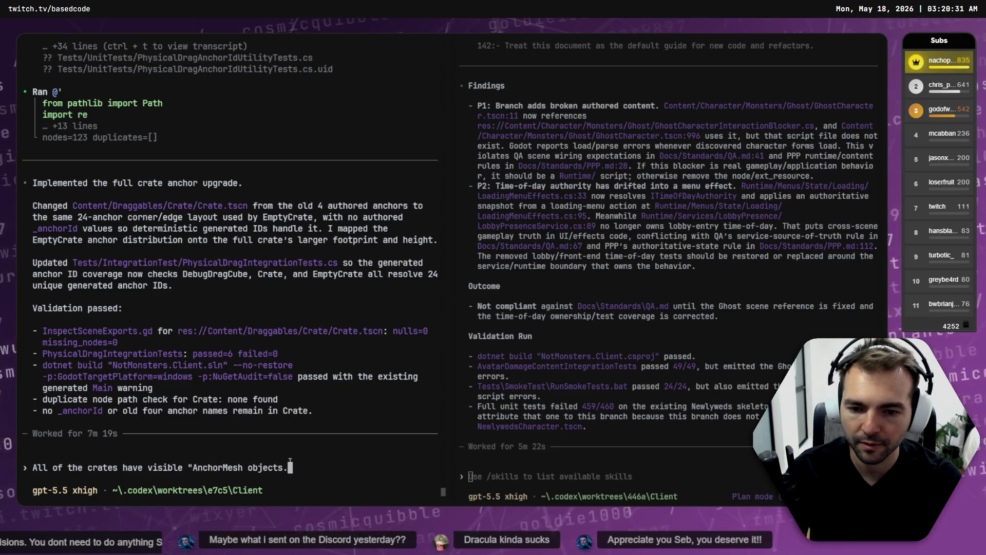
text(Ideally we')
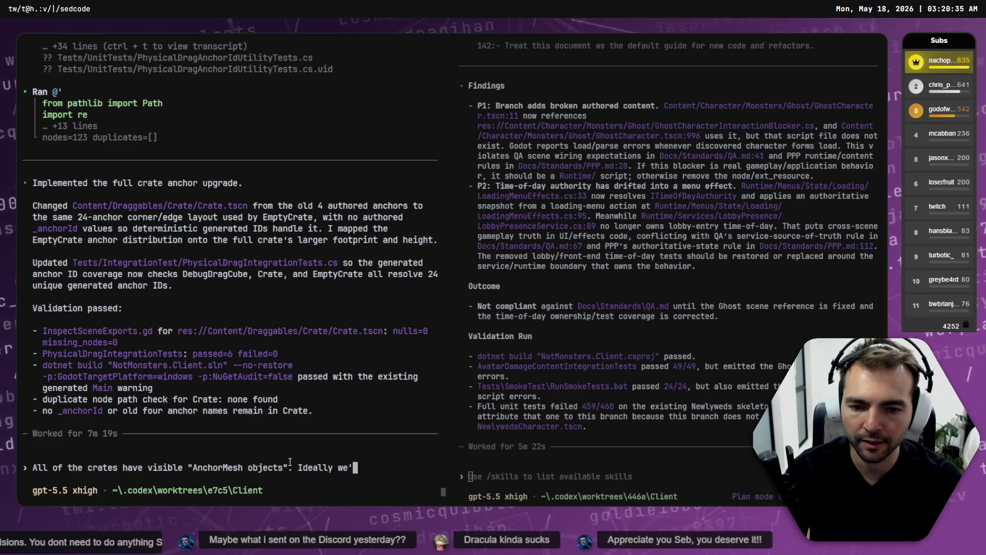
text(d turn the)
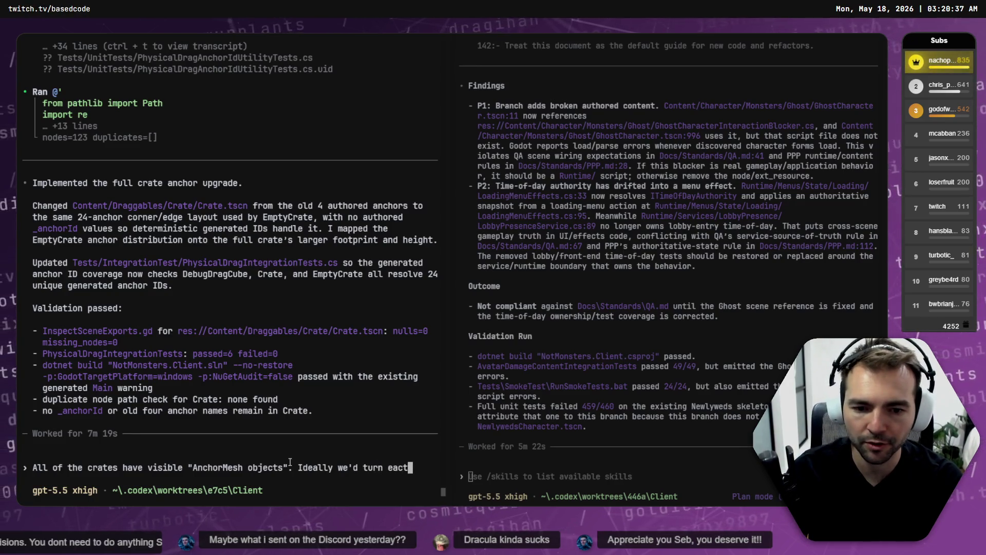
key(alt+Tab)
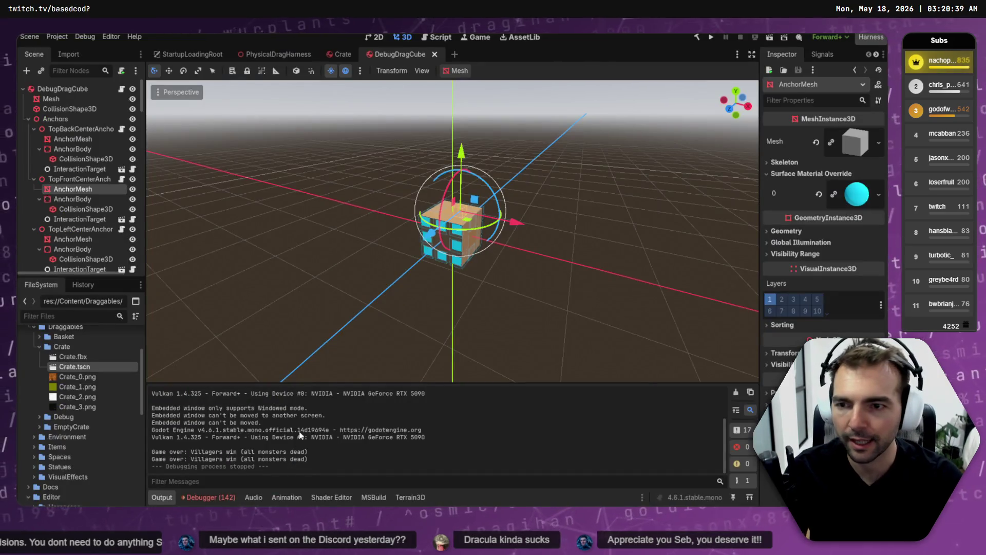
Step: Check the TopFrontCenterAnchor node's full name and transform without renaming it, then go back to Codex
click(85, 179)
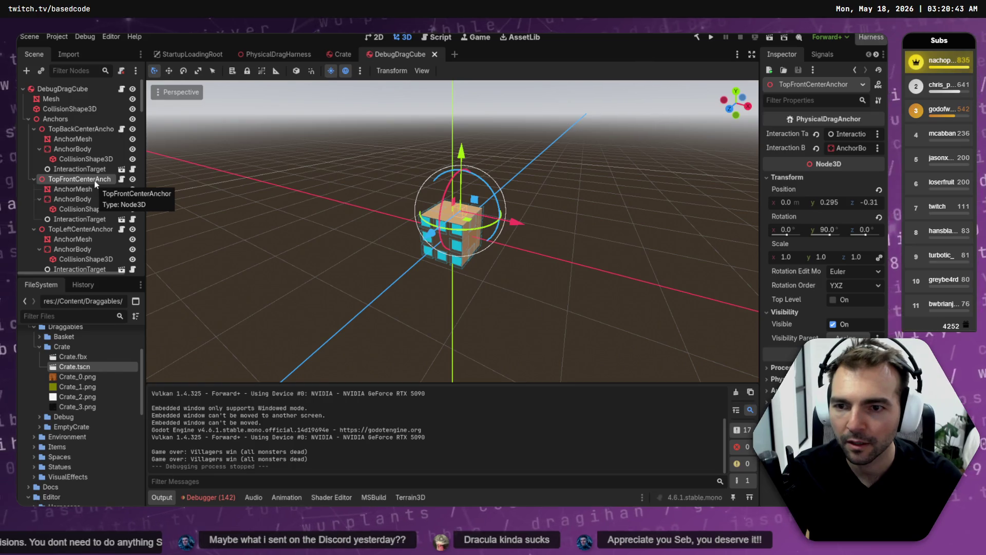
double_click(95, 184)
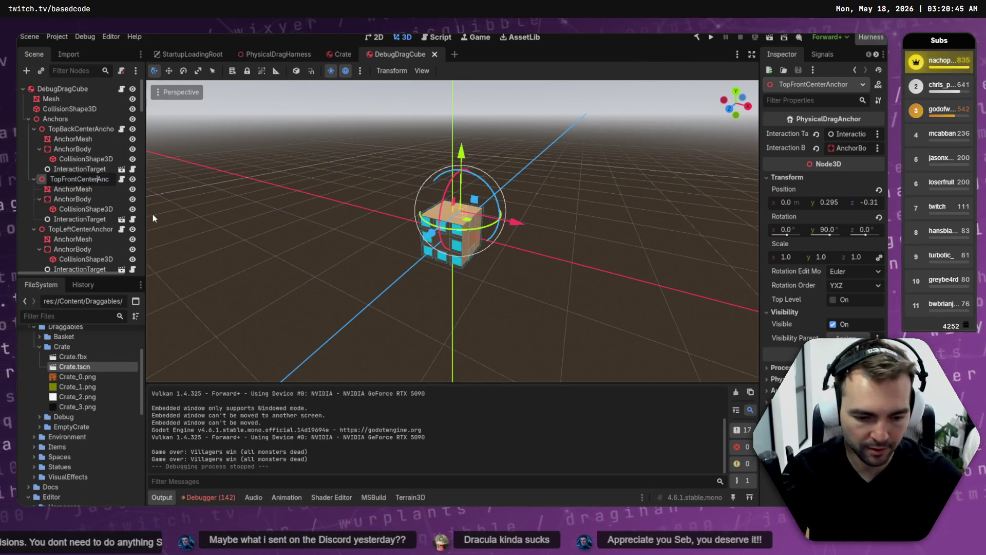
key(ctrl+shift+Left)
key(alt+Tab)
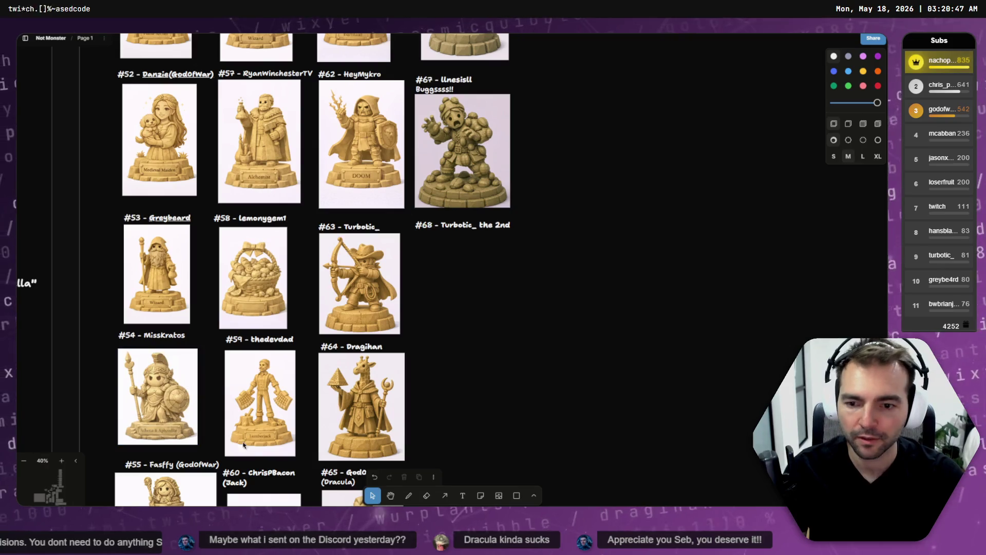
key(alt+Tab)
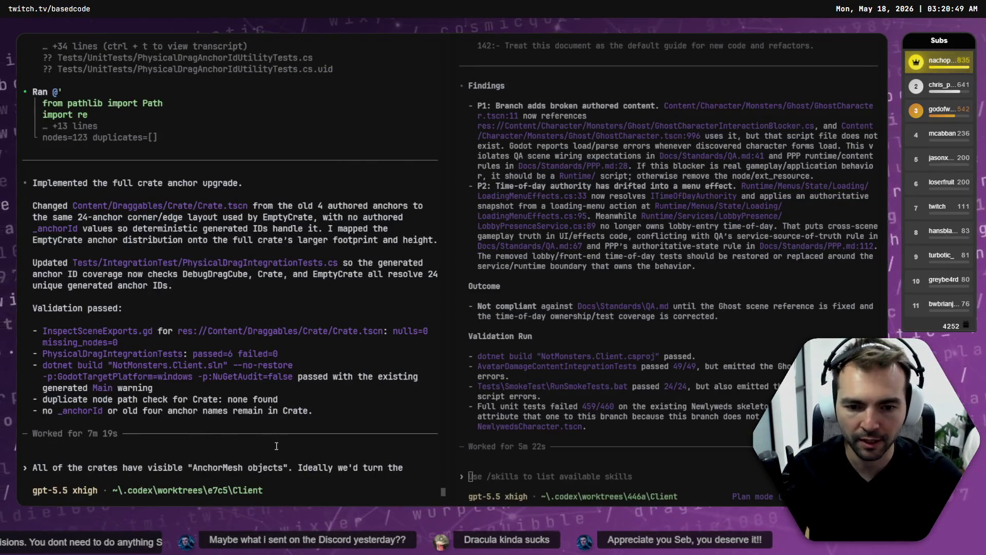
Step: Ask Codex to make the AnchorMesh objects one reusable scene, replacing all existing ones so they toggle globally
text(Anchor objects)
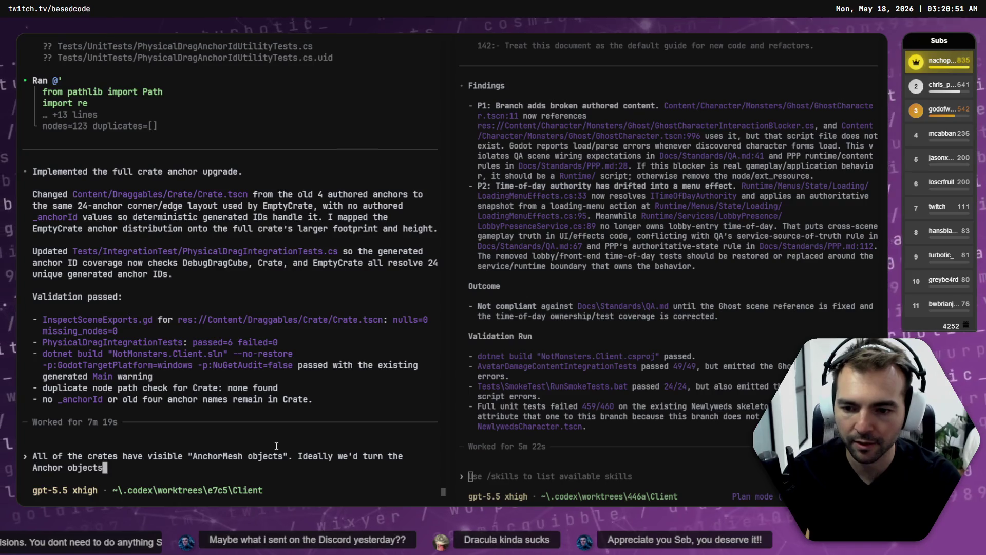
text( into a reusable scene, and repla)
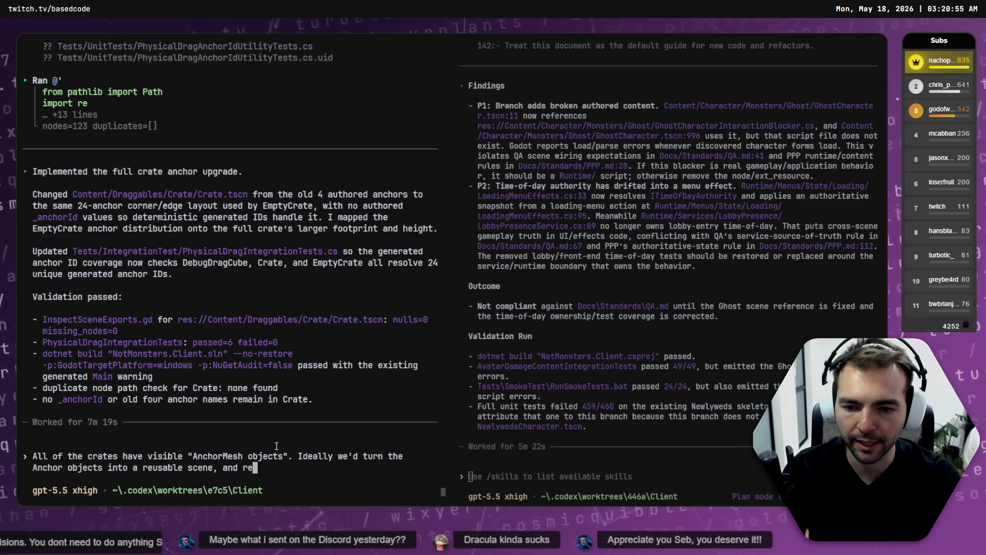
text(ce all of the ex)
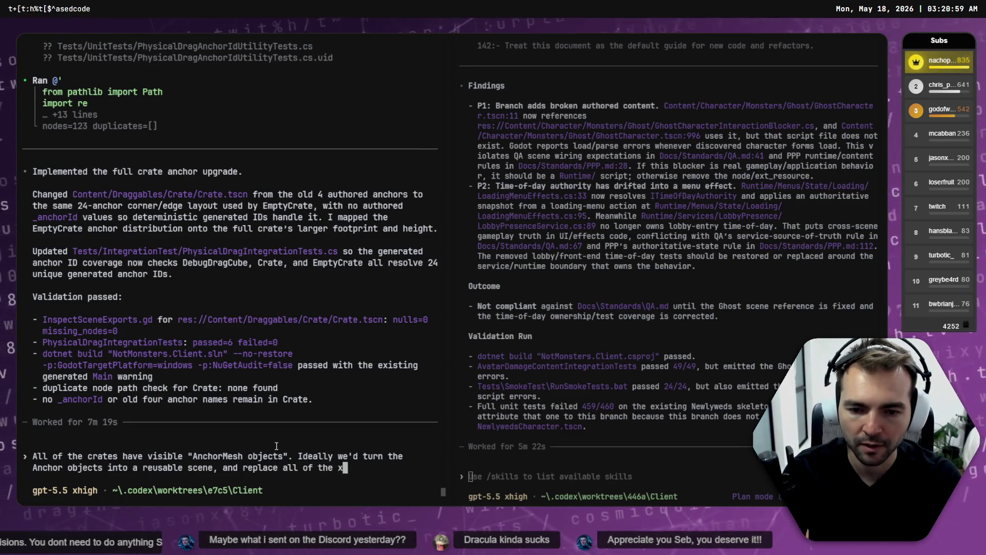
text(isting ones)
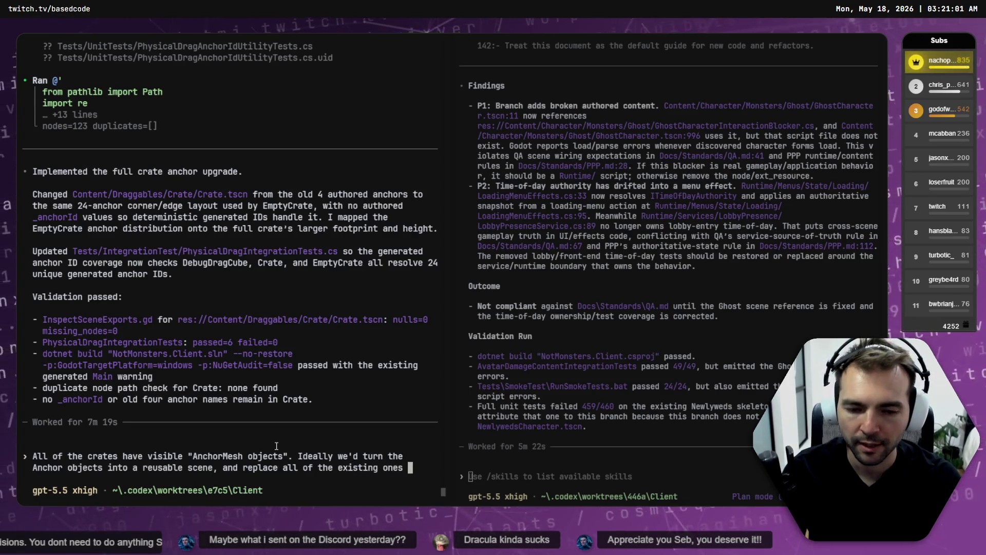
text( with this)
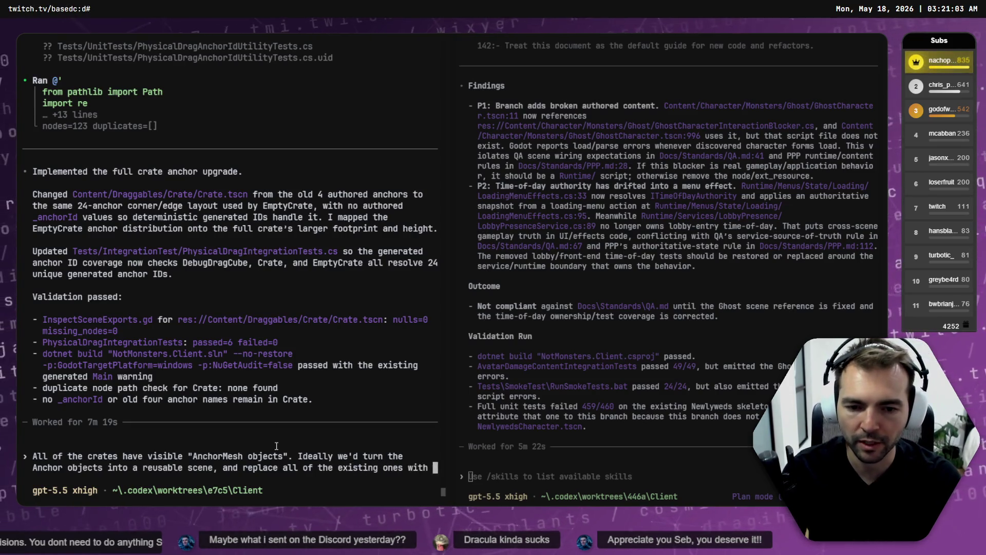
key(BackSpace)
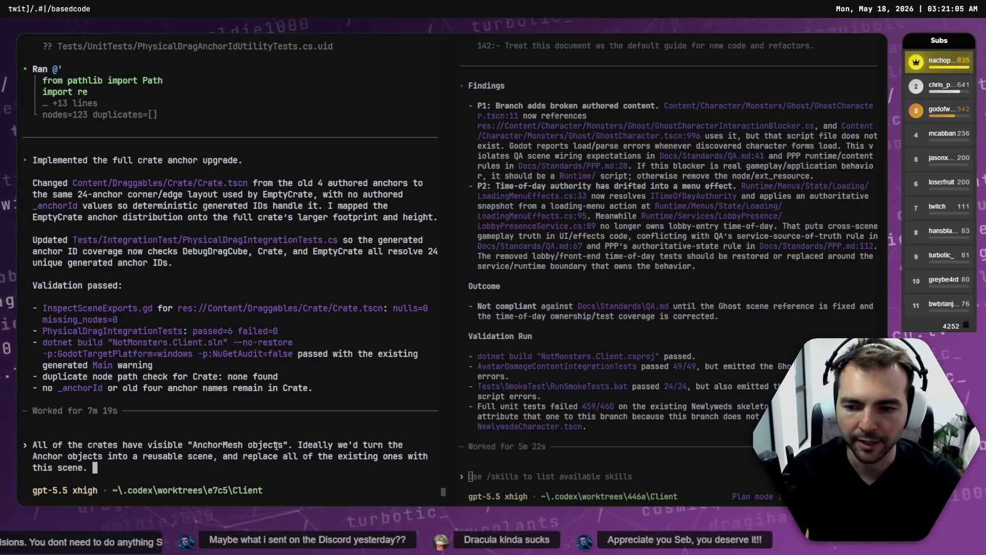
text(way we can e)
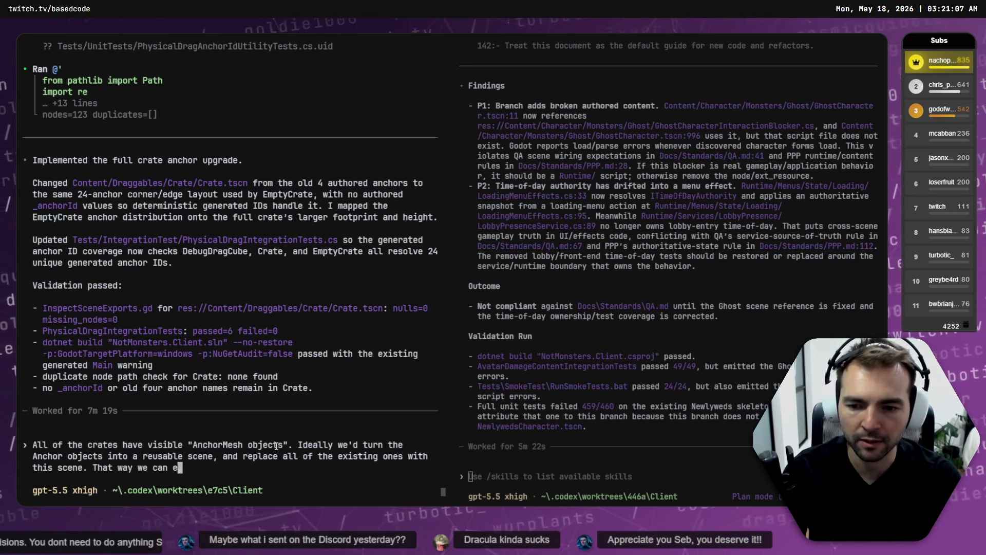
text(globally turn)
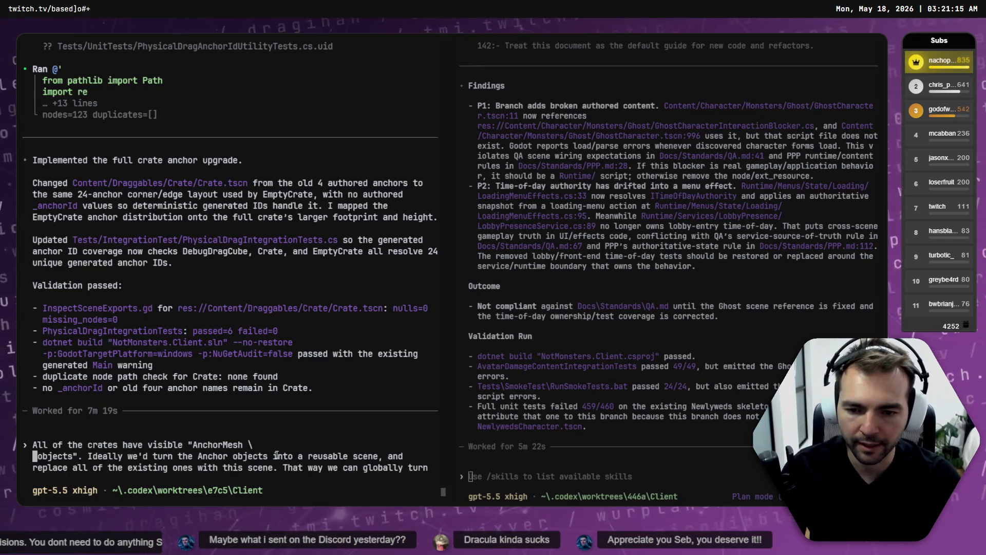
click(248, 445)
text(")
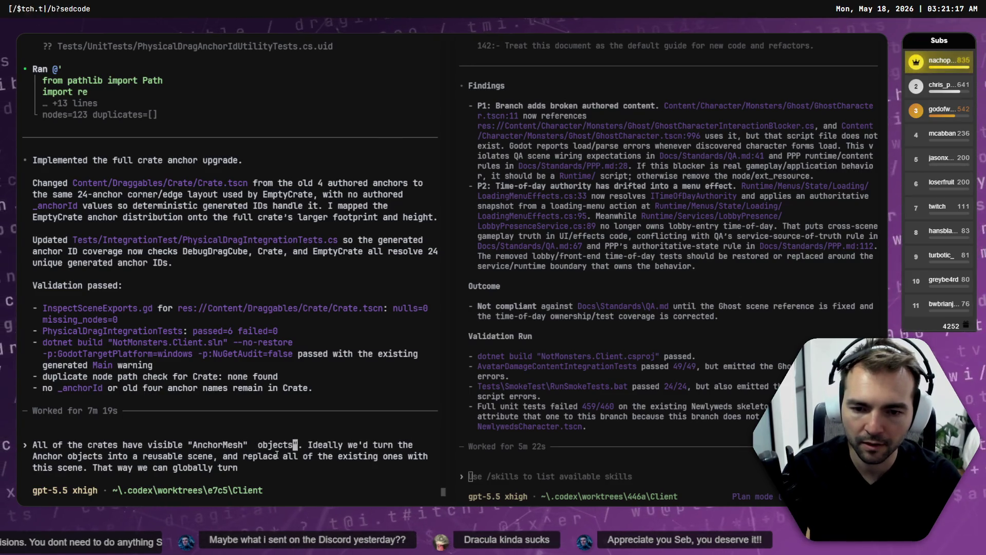
key(ctrl+Left)
key(BackSpace)
key(End)
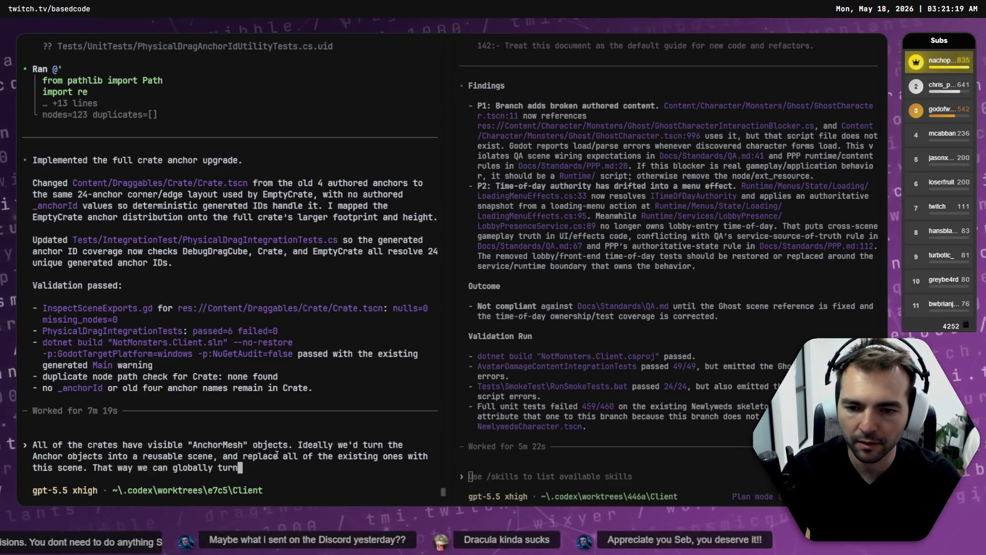
text(off the )
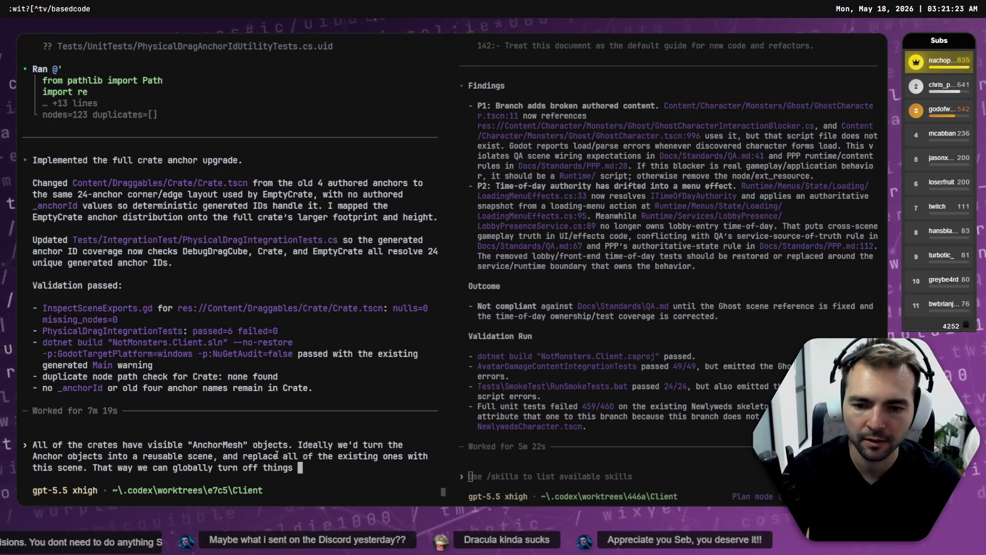
text(like the anchor mes)
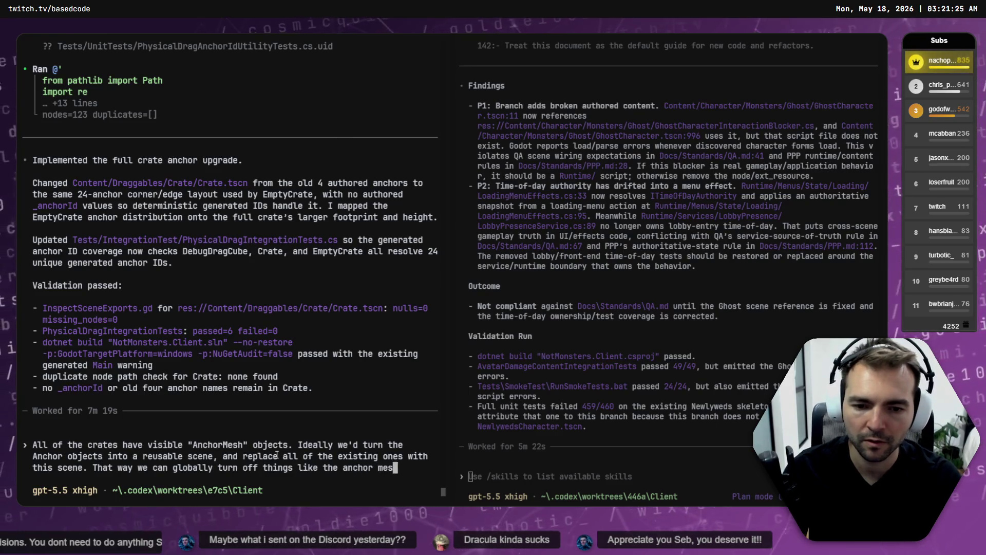
text(nd change them )
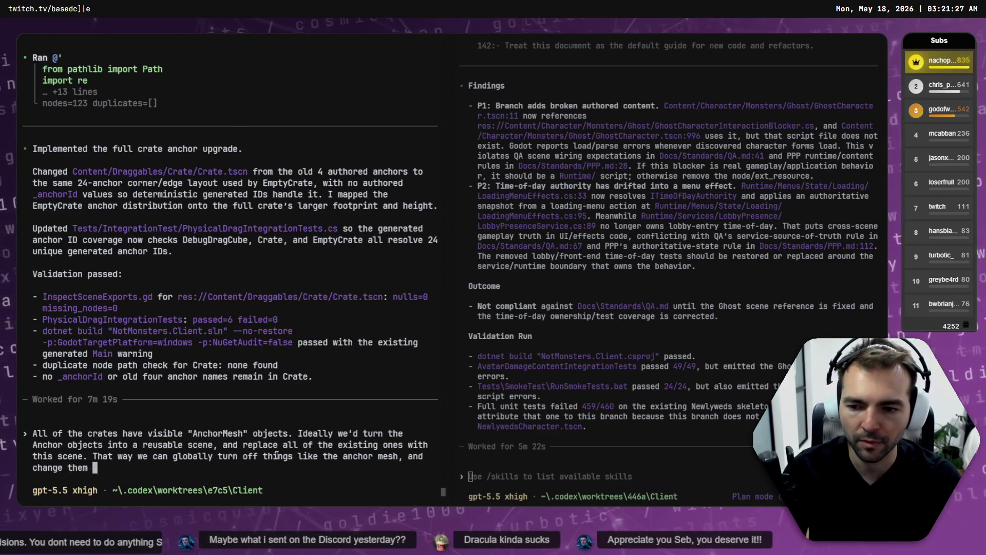
text(ally.)
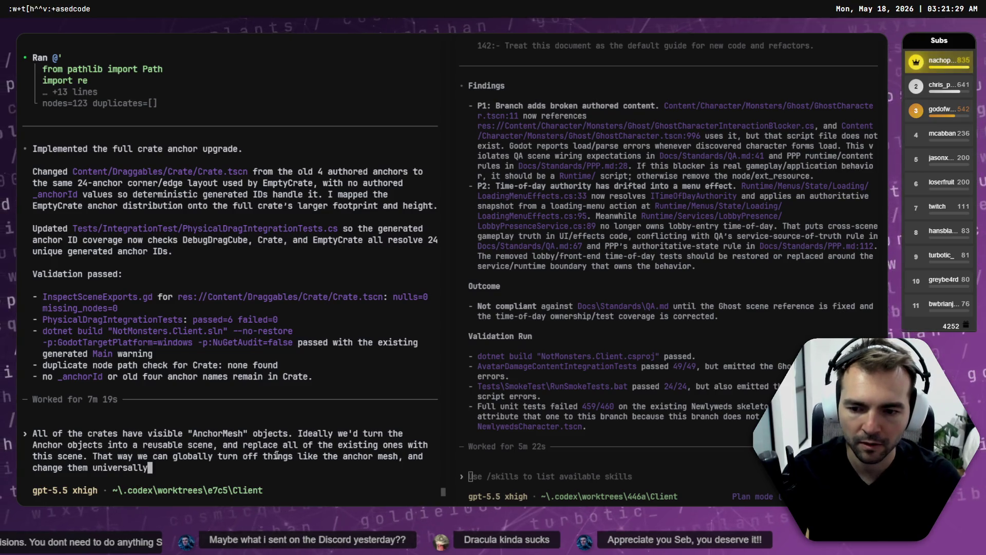
Step: Add a paragraph asking that these anchor hitboxes stay hidden at runtime, and submit the request
key(shift+Return)
key(shift+Return)
text(Right)
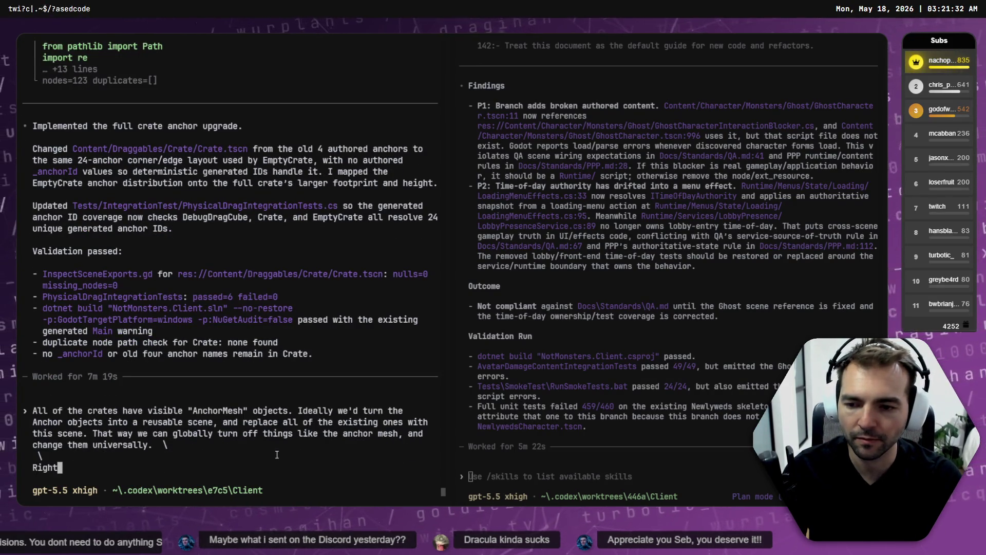
text(now the)
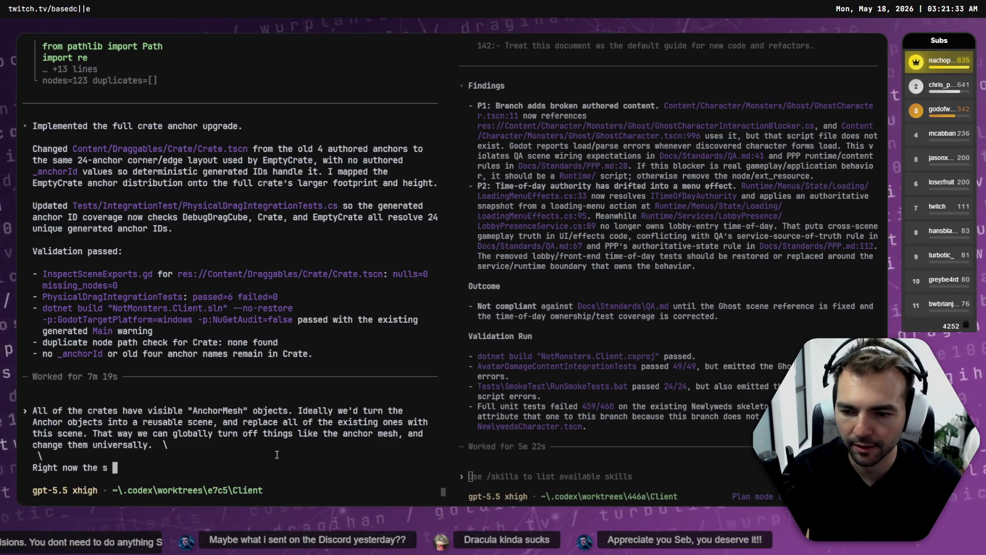
text(se )
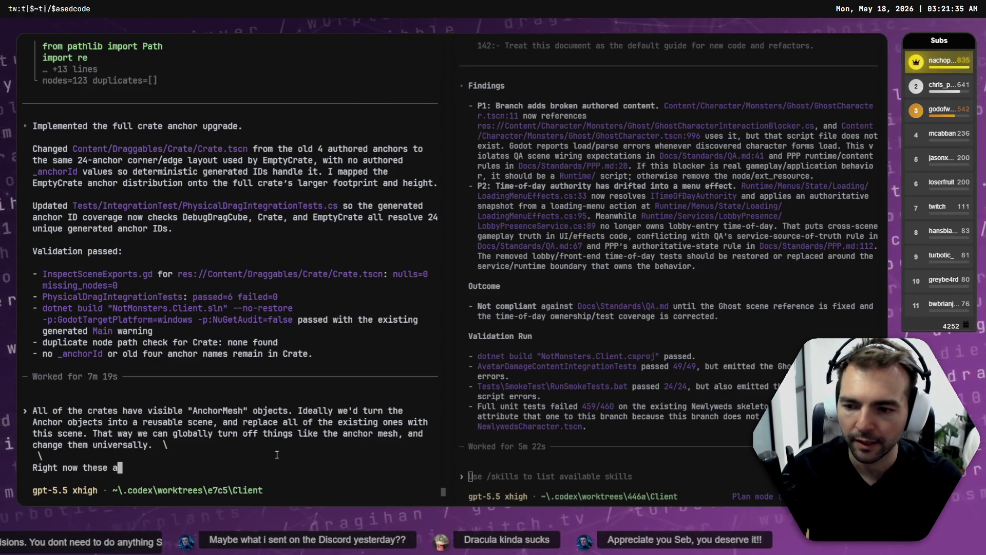
text(nchor me)
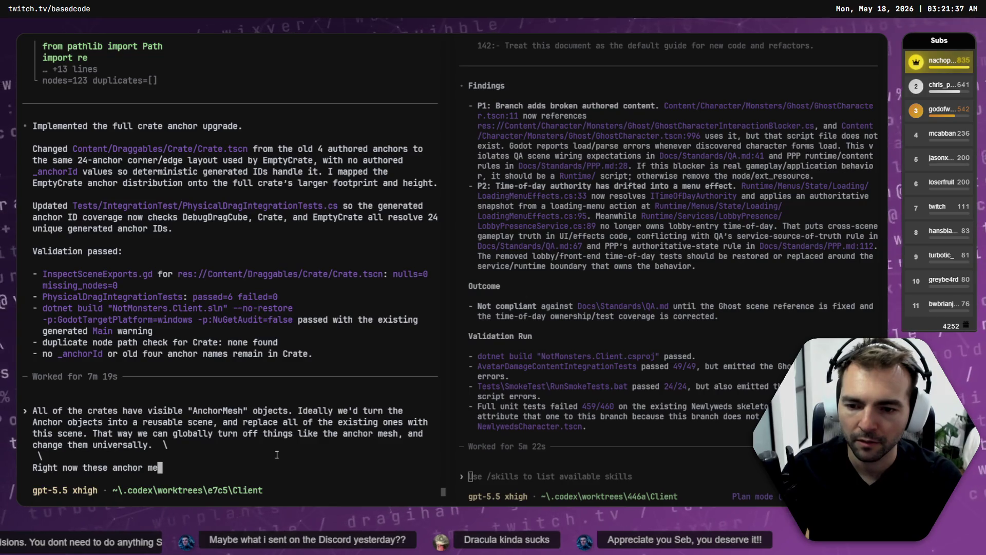
text( are sufe)
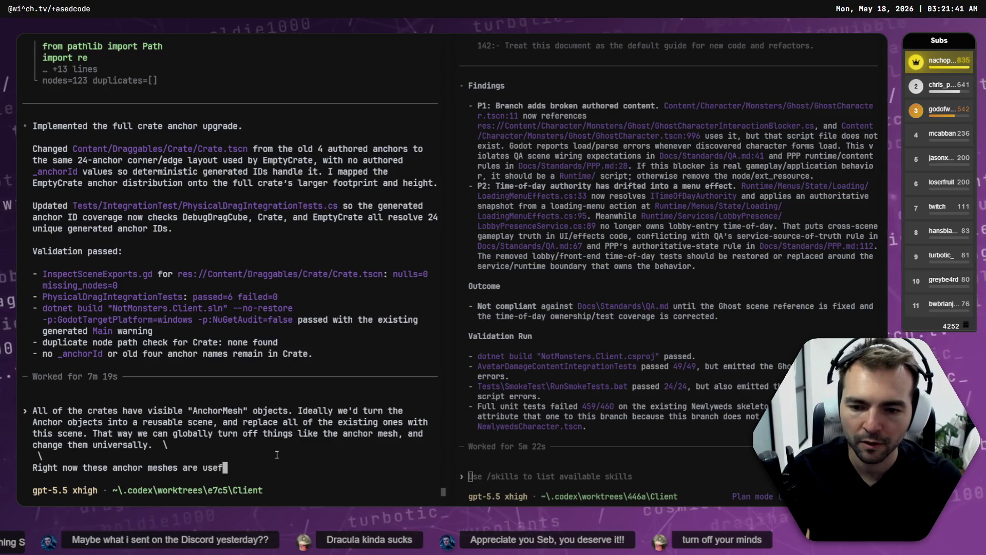
text(ul to show us what)
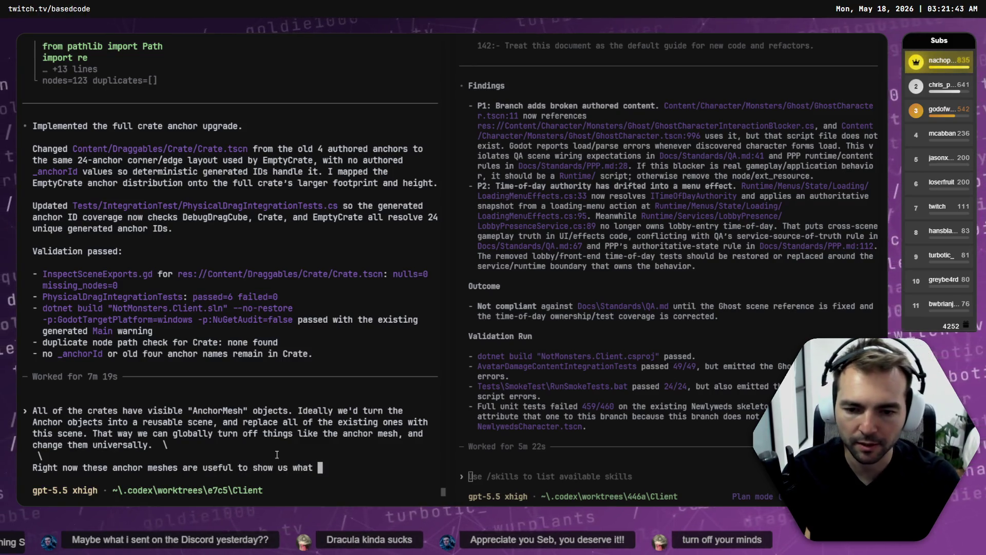
text(her ewe )
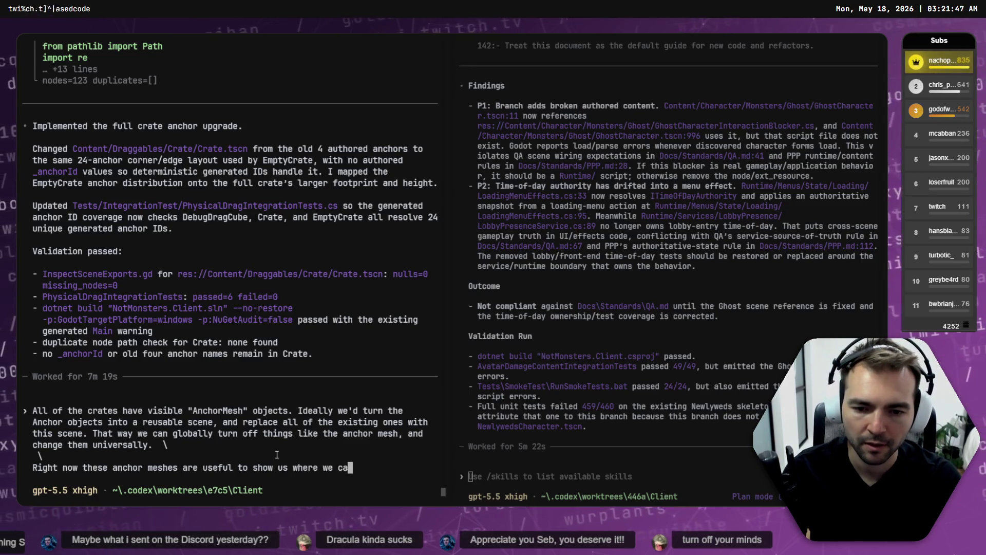
text(rab, but a)
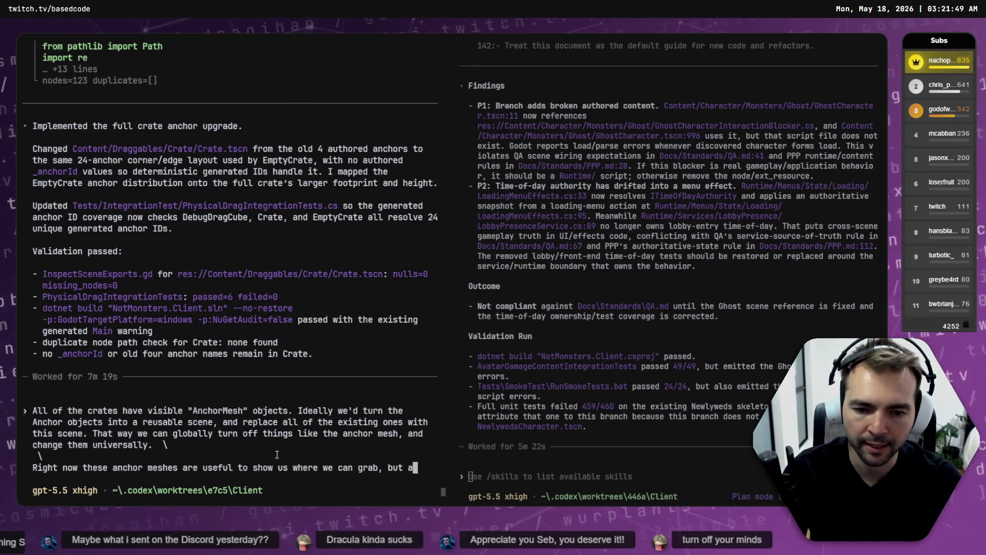
text(r)
key(BackSpace)
text(t runtime I w)
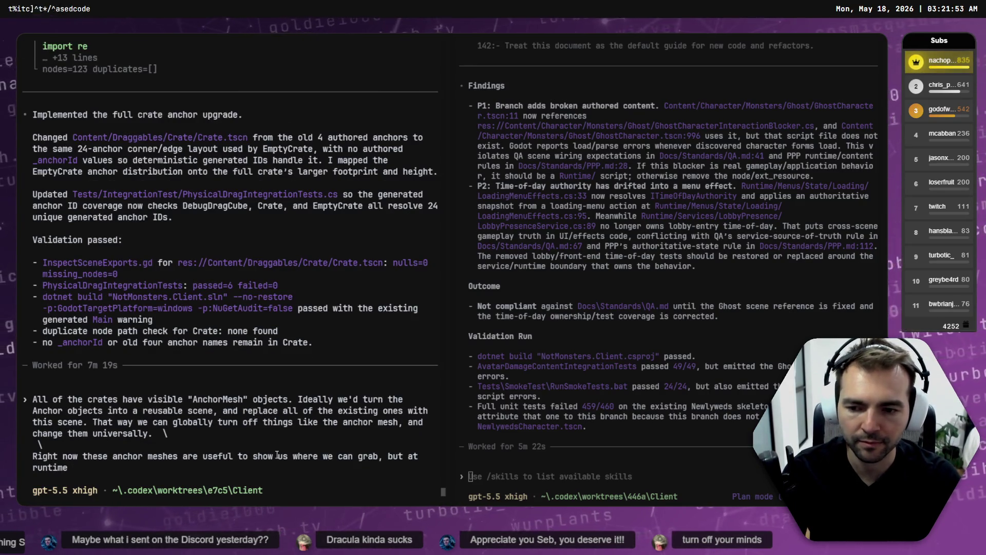
key(BackSpace)
key(BackSpace)
key(BackSpace)
text(during th a)
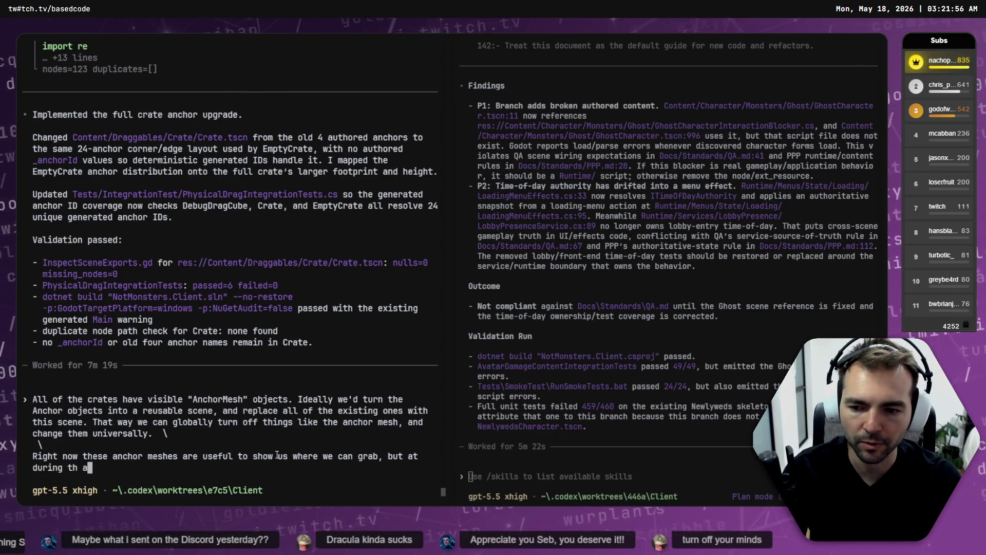
text(e actu)
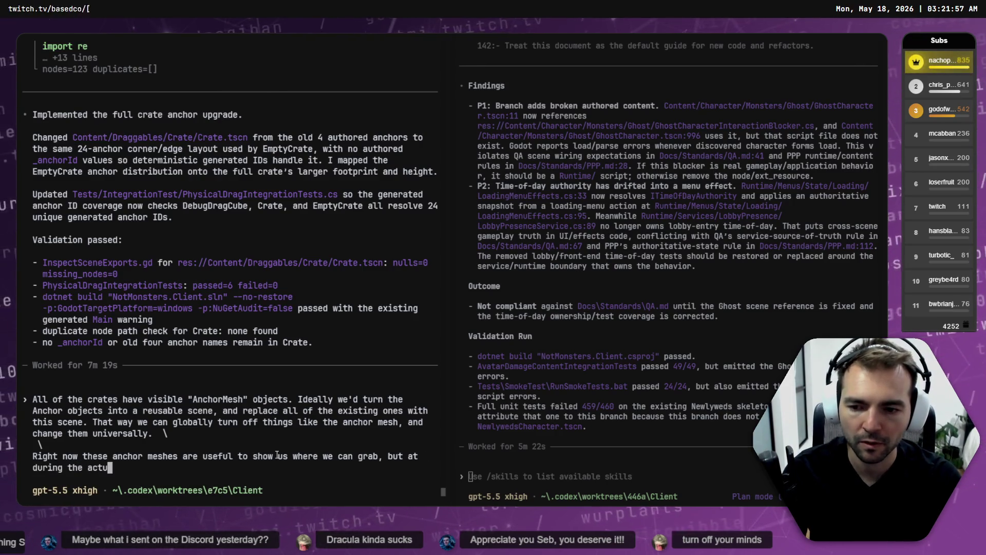
text(se hitboxes)
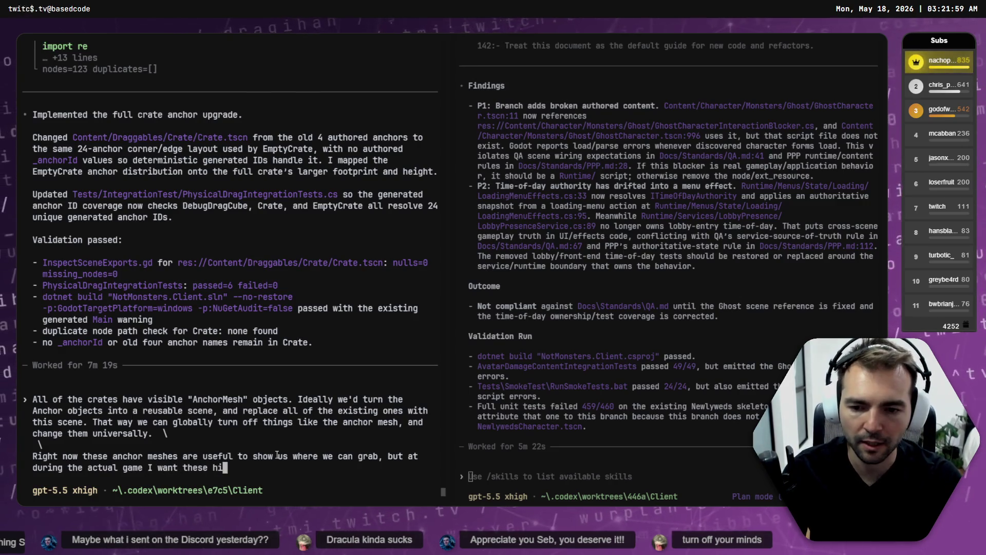
key(BackSpace)
key(BackSpace)
key(BackSpace)
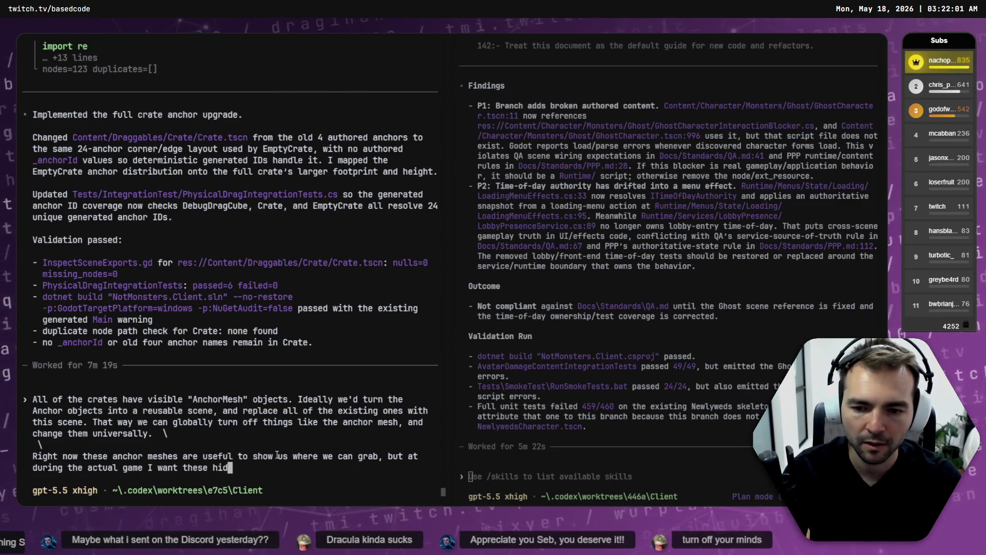
text(.)
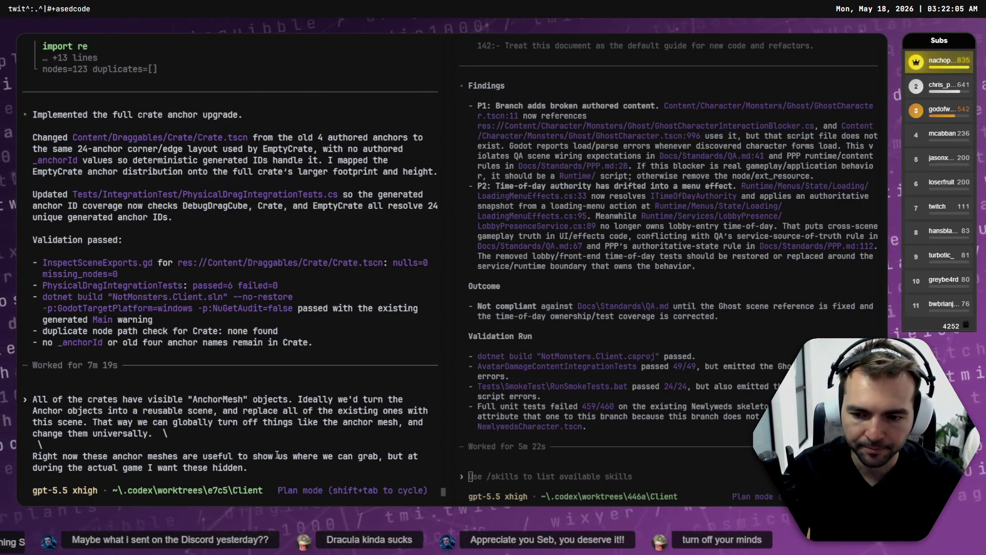
key(Return)
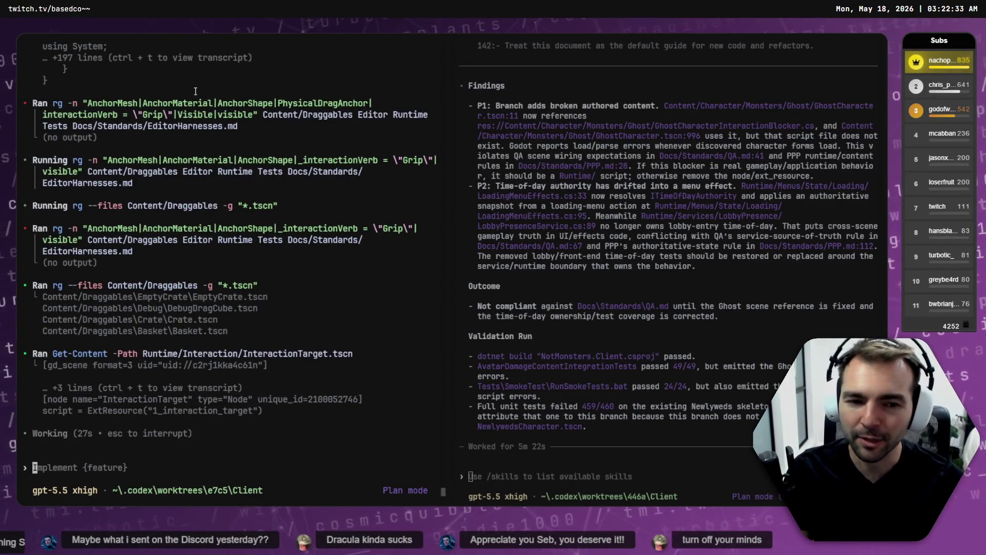
key(ctrl+Tab)
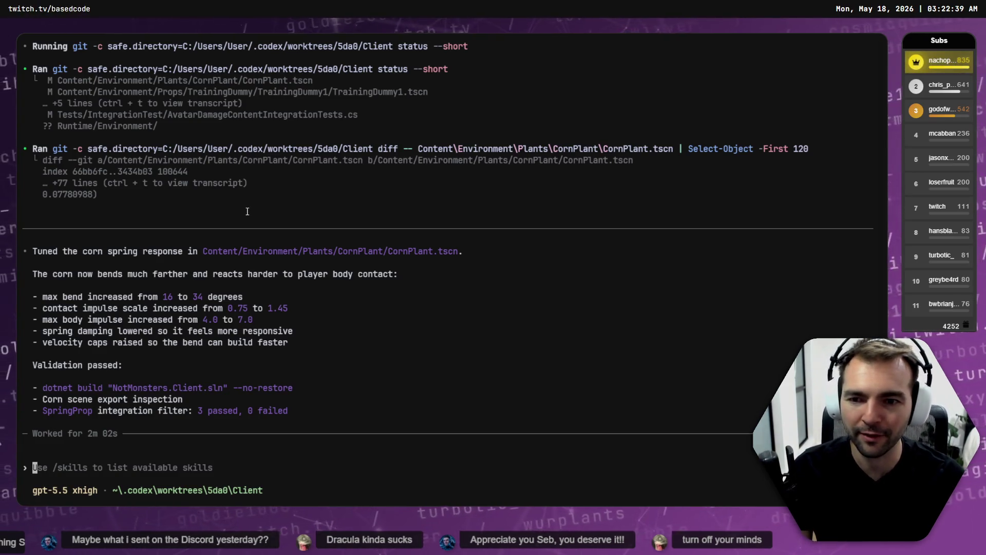
Step: Open the TrainingDummies worktree (option 3), build and run it, and playtest the corn plants
key(ctrl+Tab)
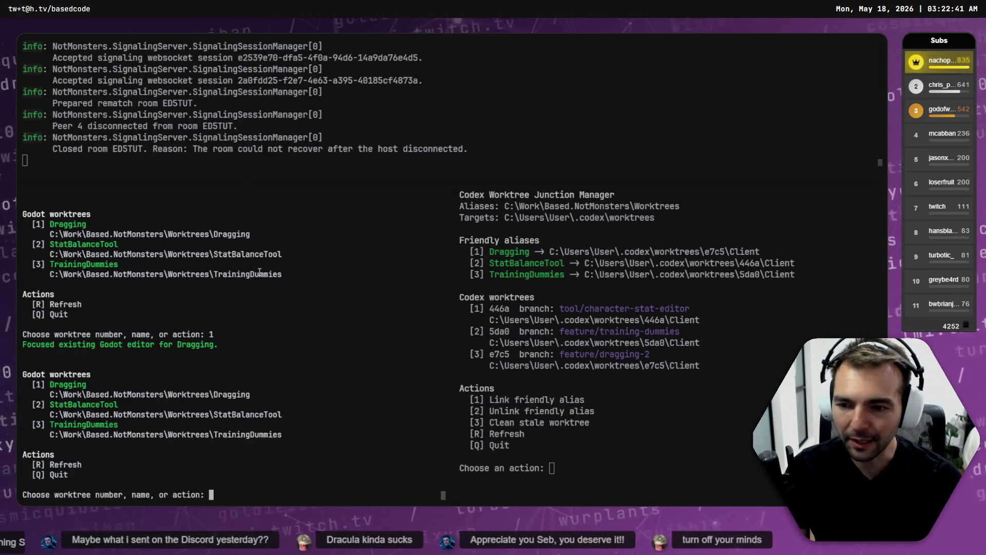
text(3)
key(Return)
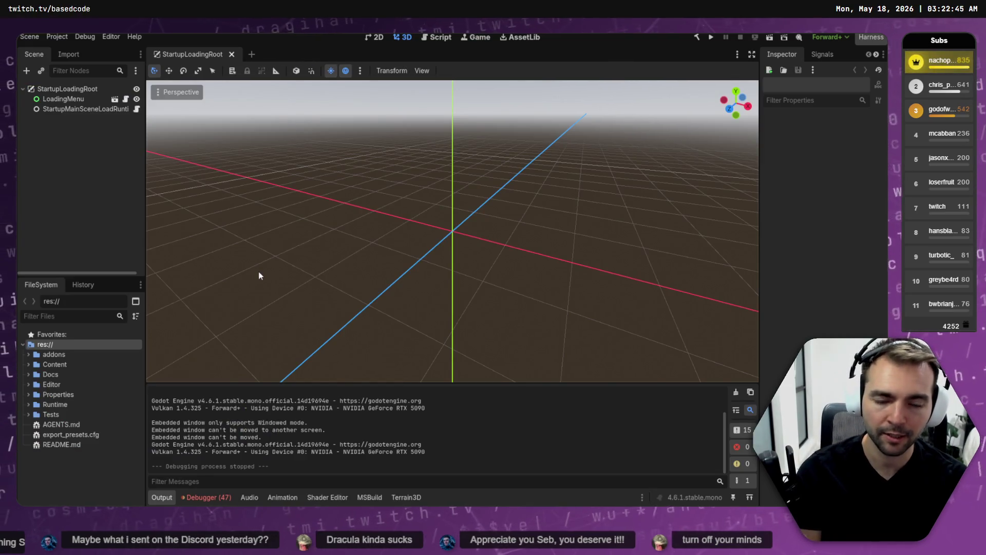
key(F5)
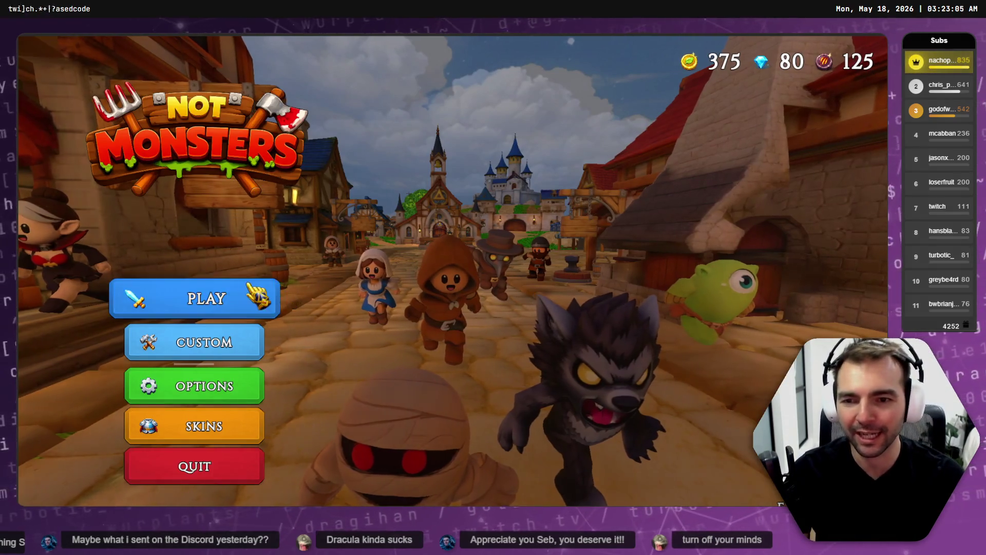
click(270, 301)
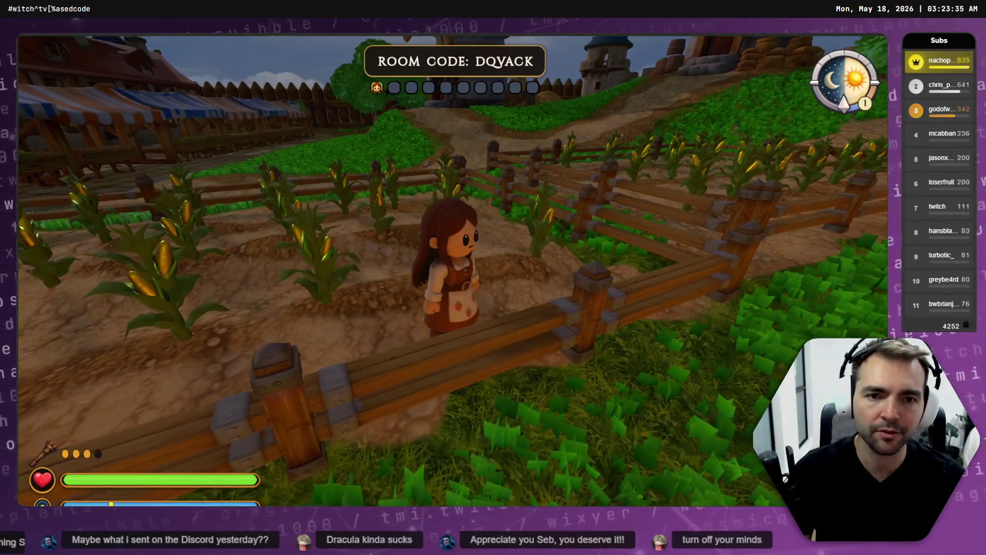
key(F8)
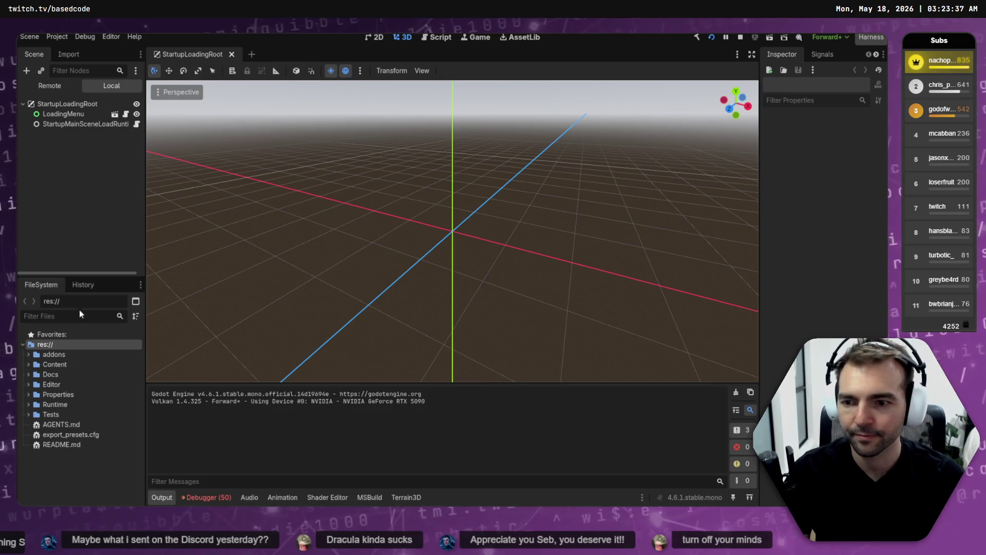
Step: Open the CornPlant scene and inspect its CornHoldable, DamageTargetZone and SpringContactBody nodes
click(79, 317)
text(CornPlant)
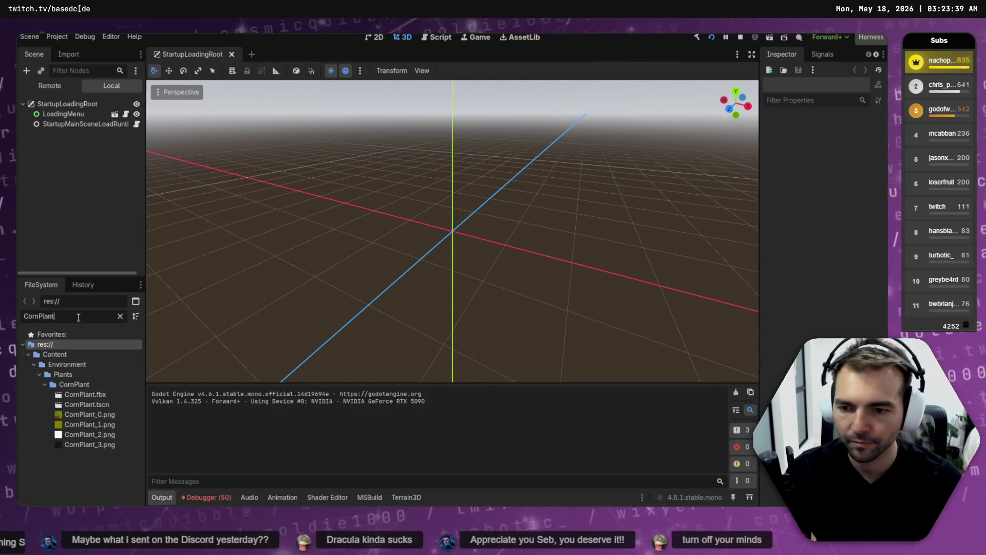
double_click(101, 403)
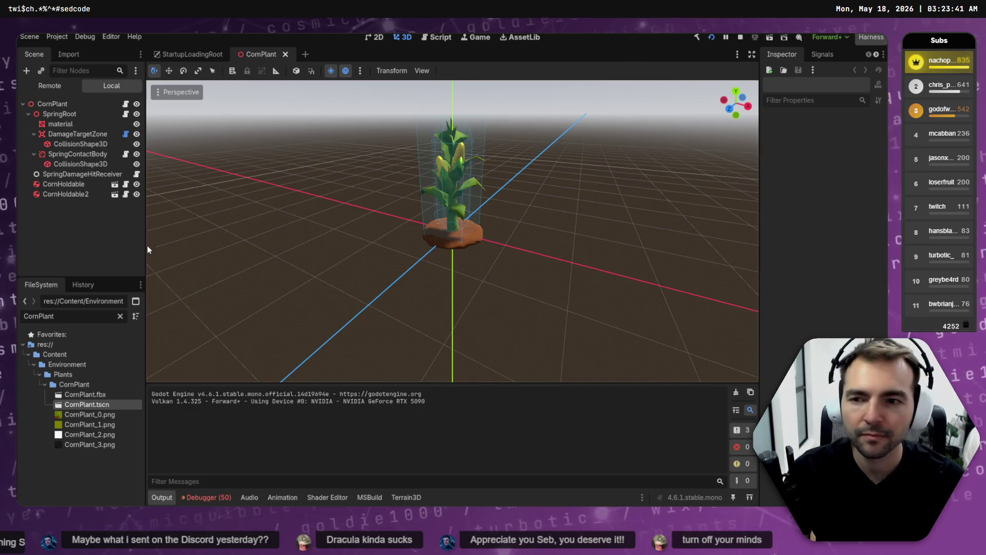
click(77, 185)
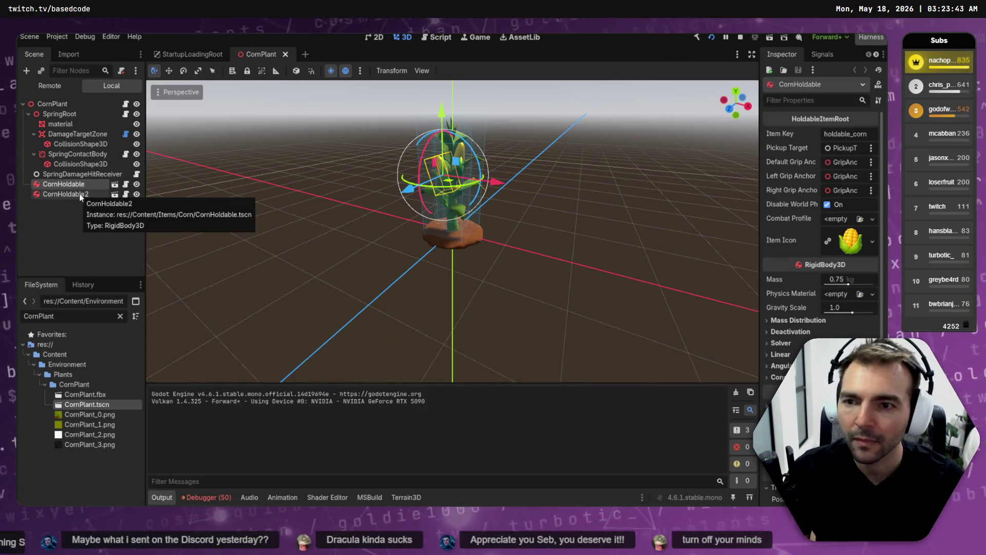
click(78, 134)
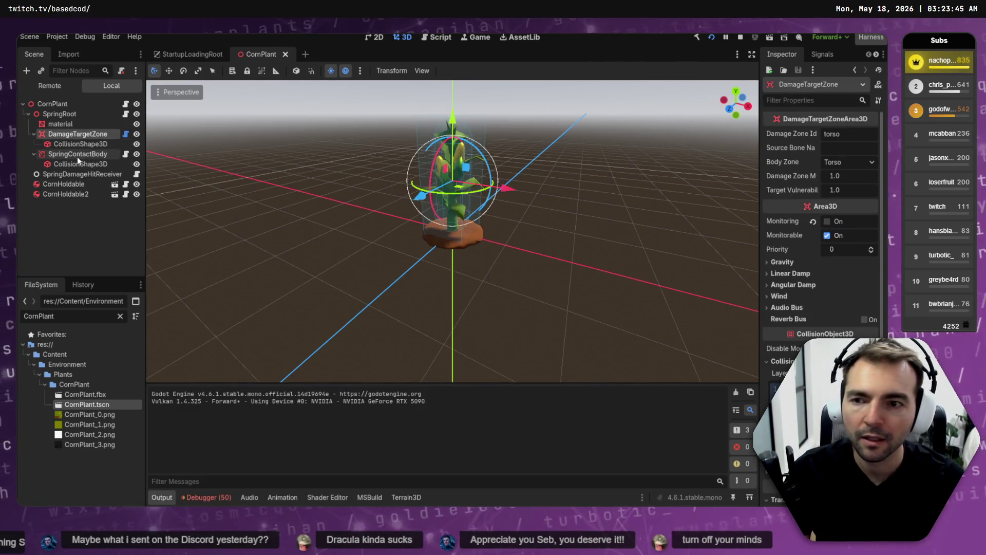
click(77, 155)
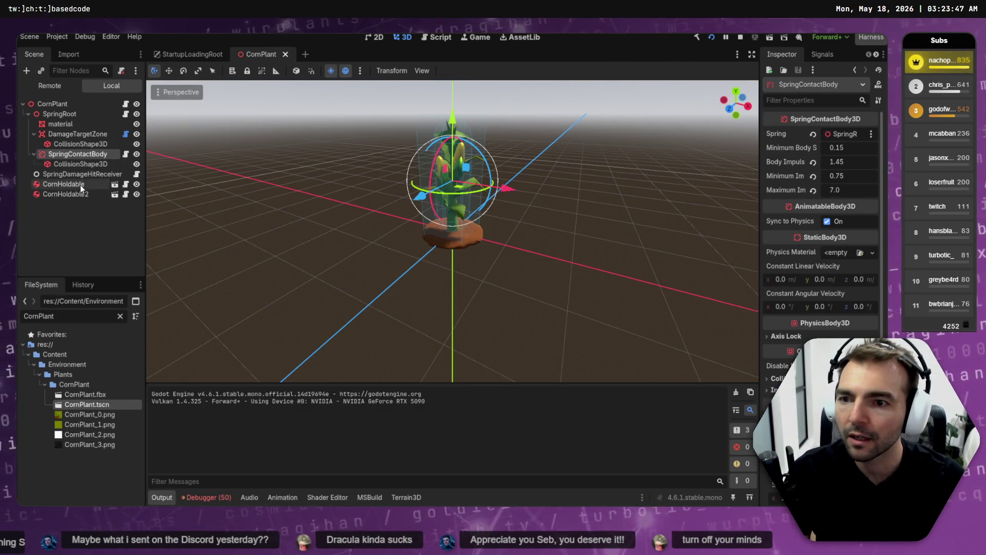
Step: Reparent CornHoldable and CornHoldable2 under SpringContactBody's CollisionShape3D, save, and close the scene
click(81, 185)
shift+click(79, 195)
mouse_move(83, 189)
mouse_down()
mouse_move(106, 154)
mouse_move(107, 163)
mouse_up()
click(95, 232)
key(ctrl+s)
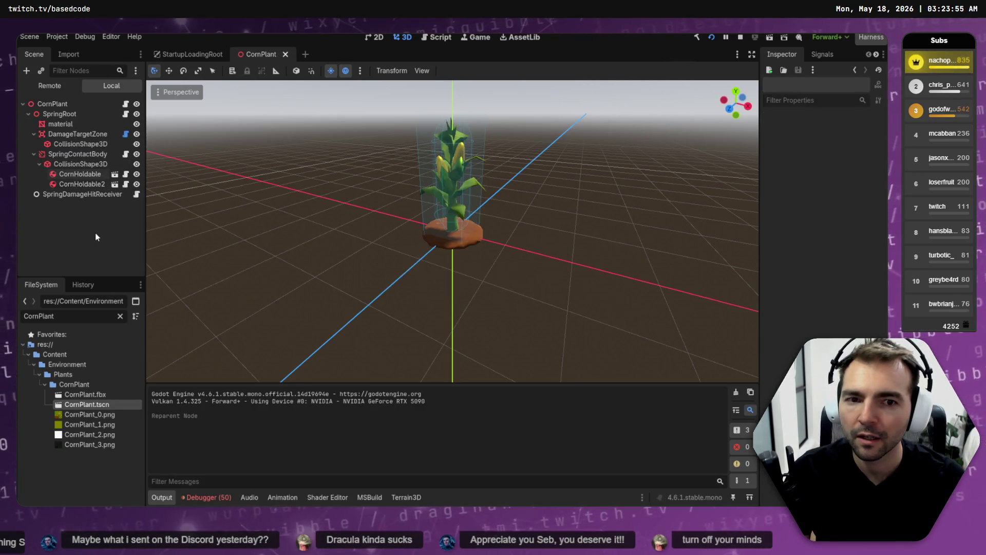
middle_click(254, 54)
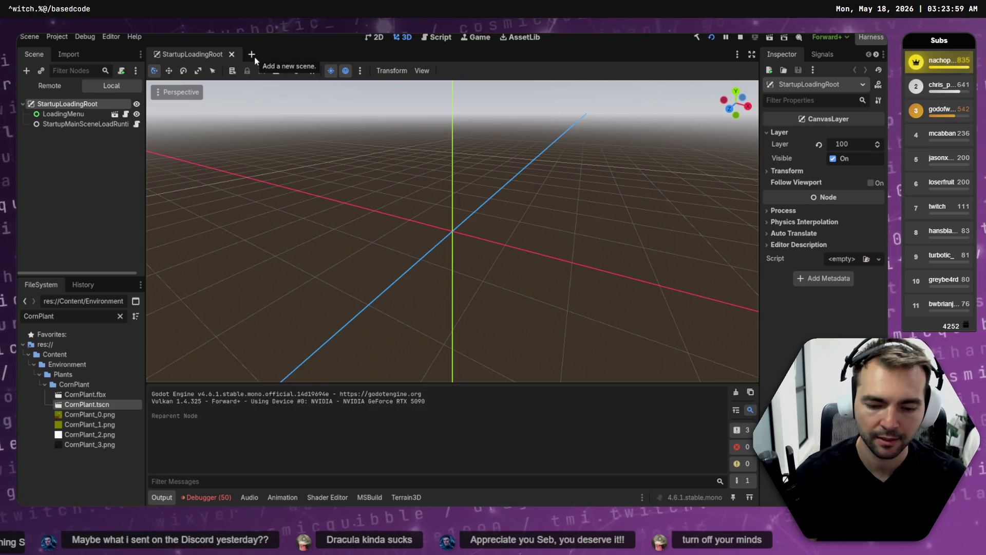
Step: Set the Harness Launcher's Auto Match instance count to 1 and run it
key(ctrl+shift+h)
double_click(621, 169)
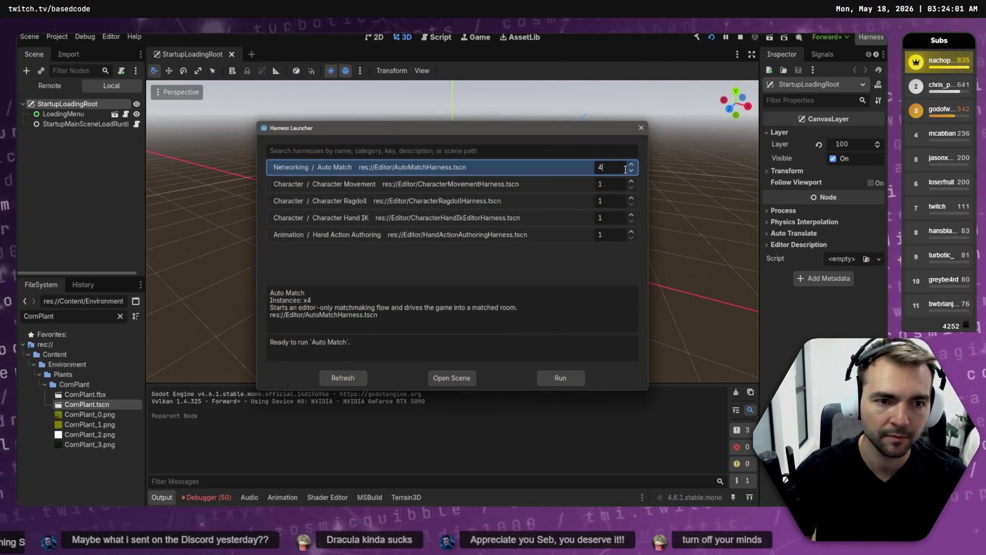
text(1)
key(Return)
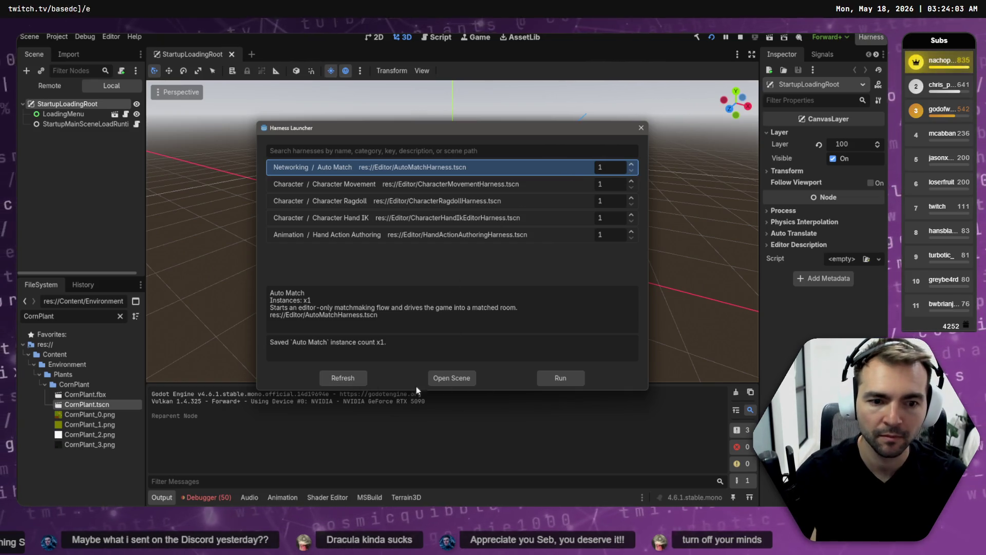
click(549, 380)
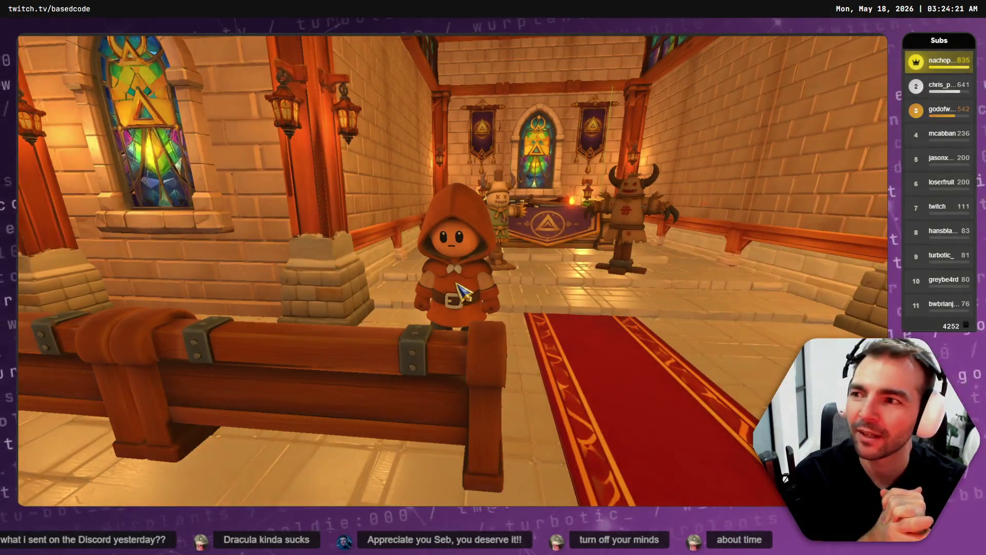
Step: Walk the hooded character into the aisle and up the red carpet toward the altar
key(w)
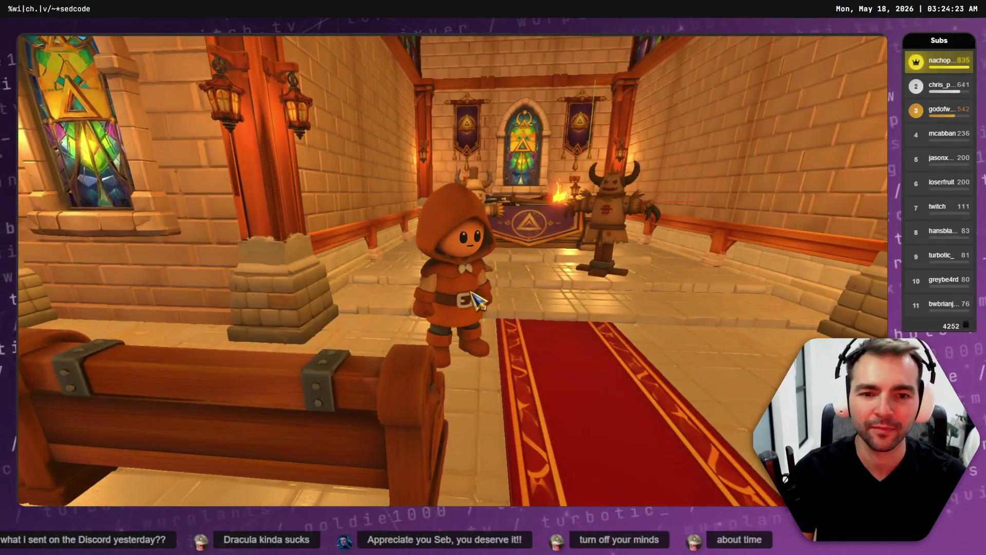
key(w)
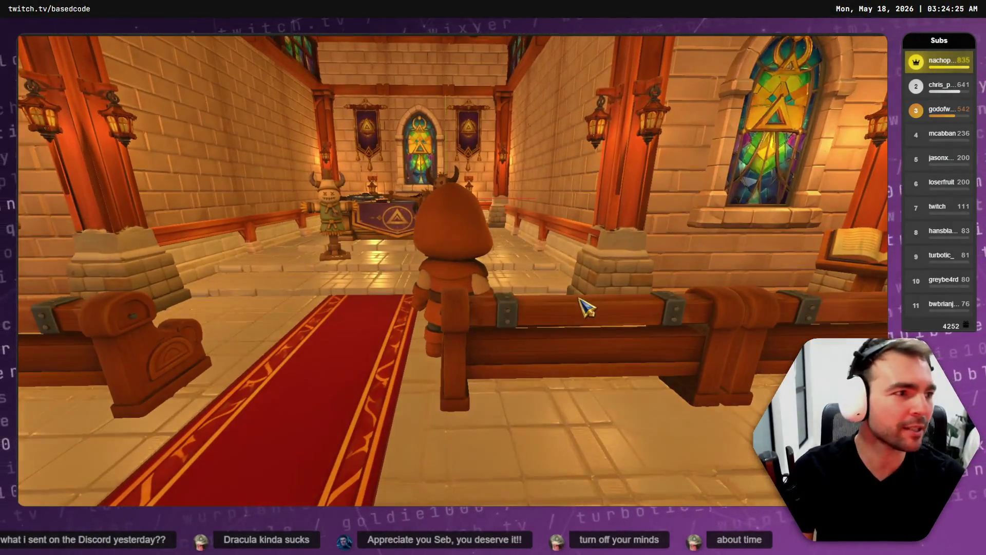
key(a)
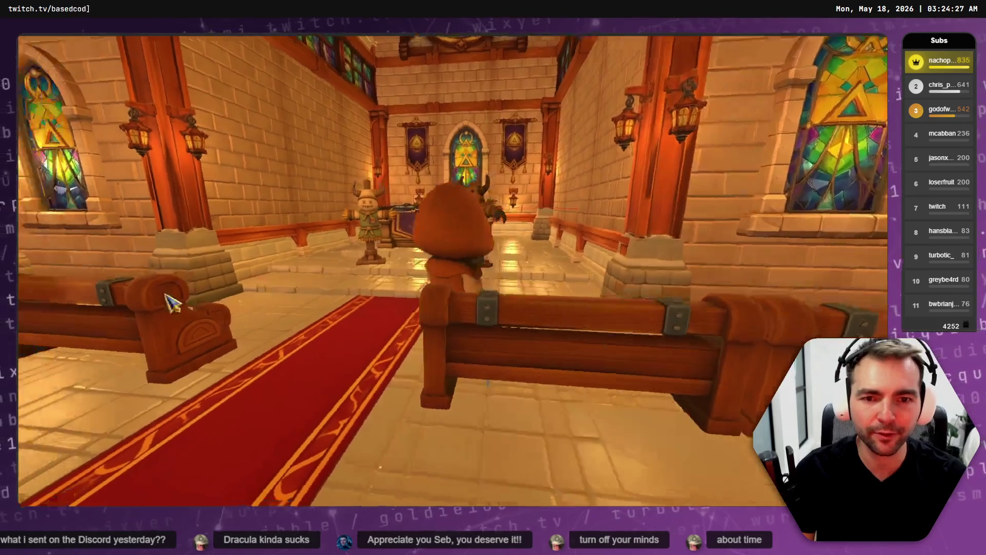
key(w)
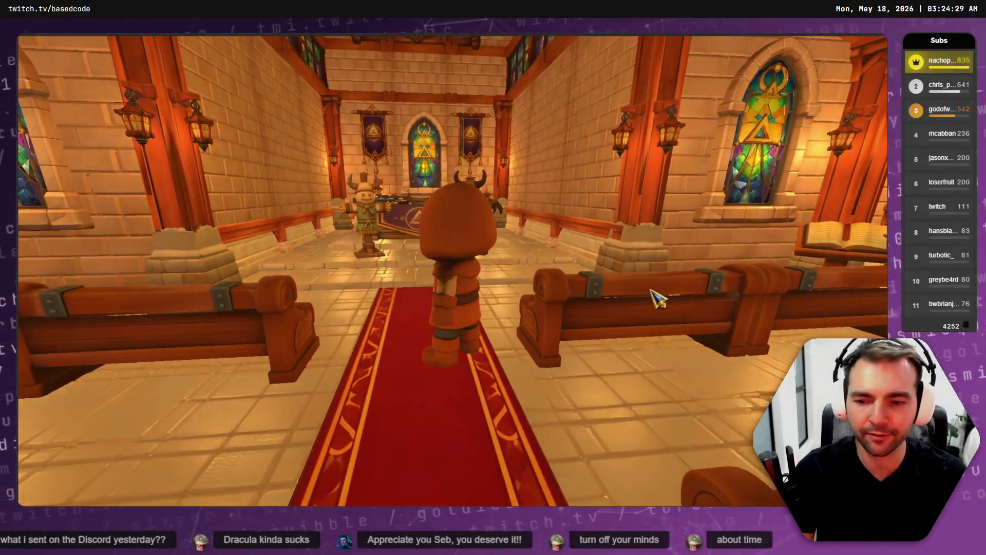
key(w)
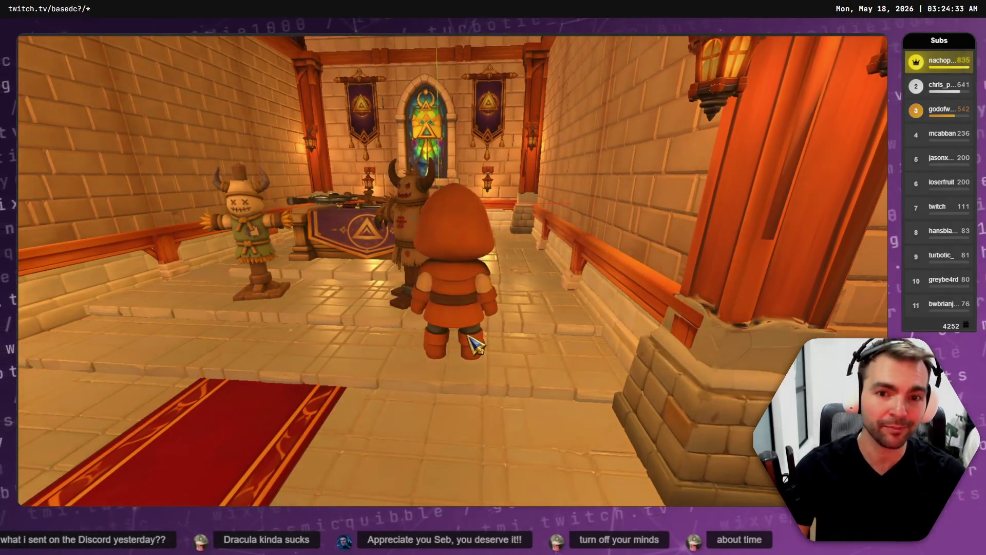
key(d)
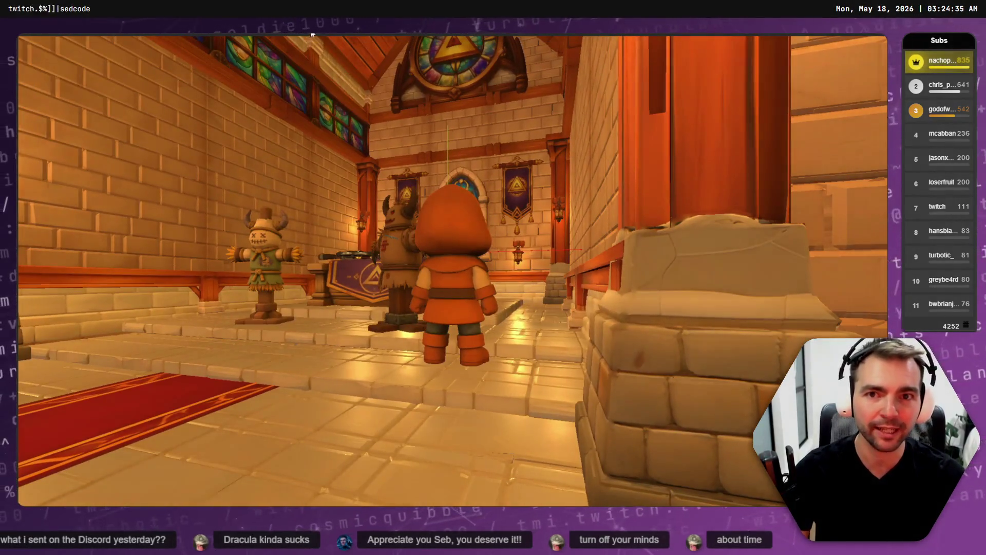
Step: Check the game embedding options dropdown, then stop the running game
click(318, 26)
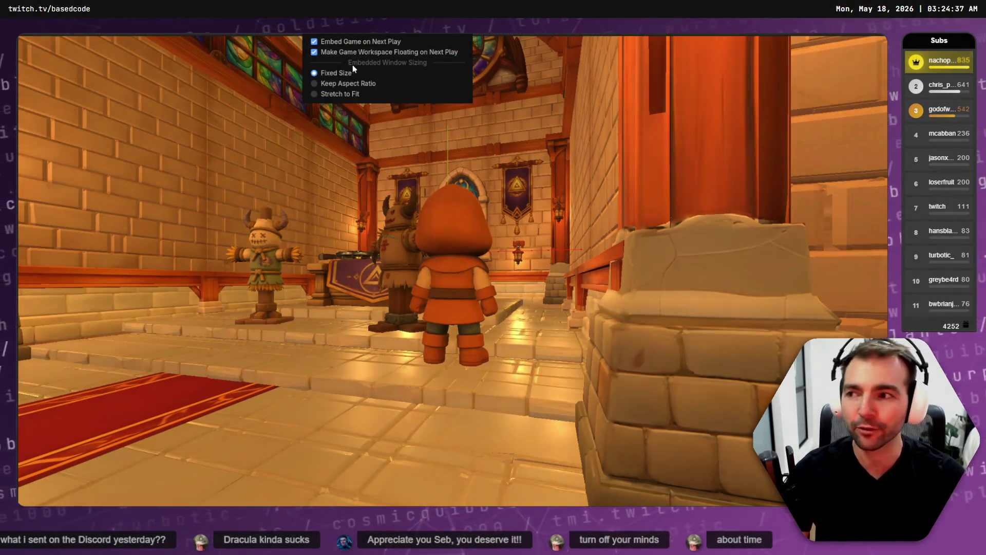
click(357, 93)
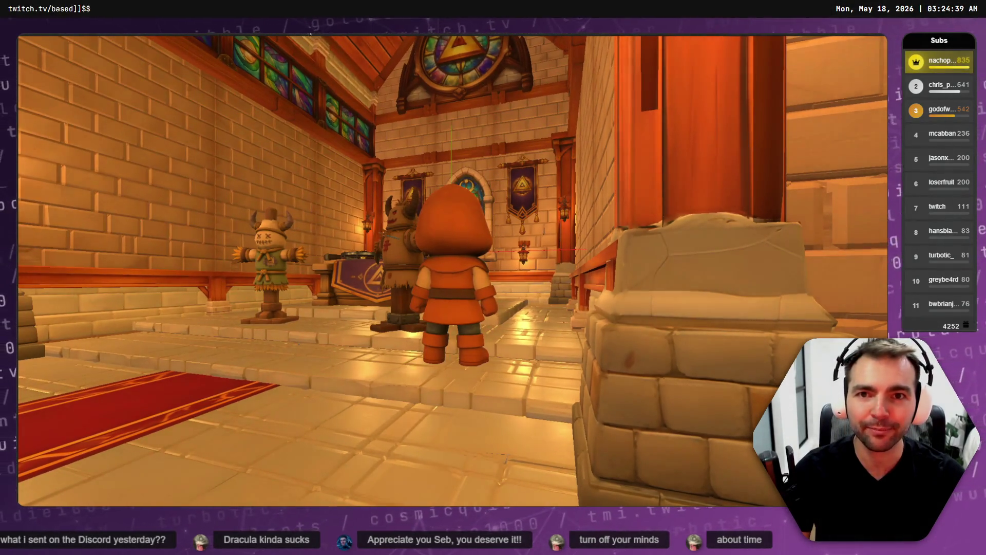
click(318, 27)
click(329, 48)
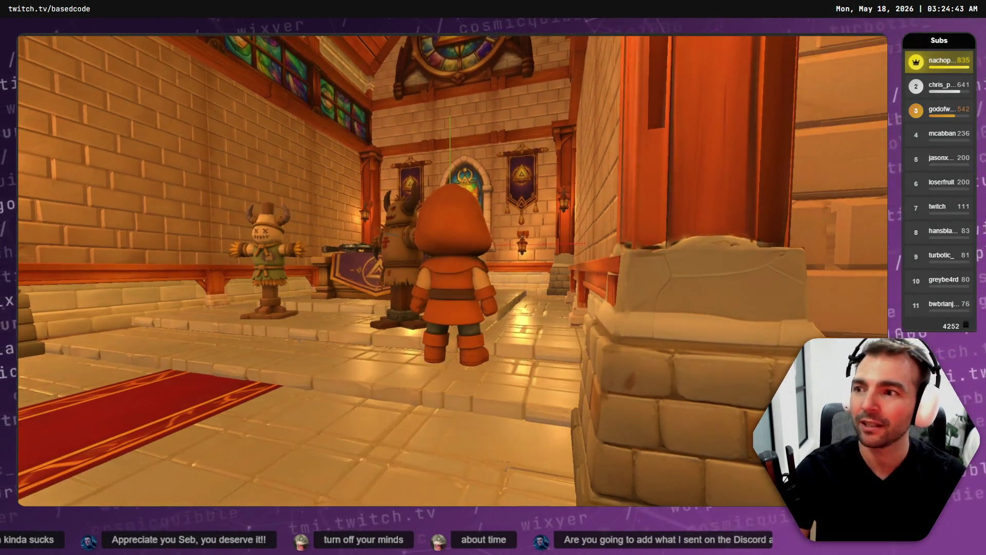
key(F8)
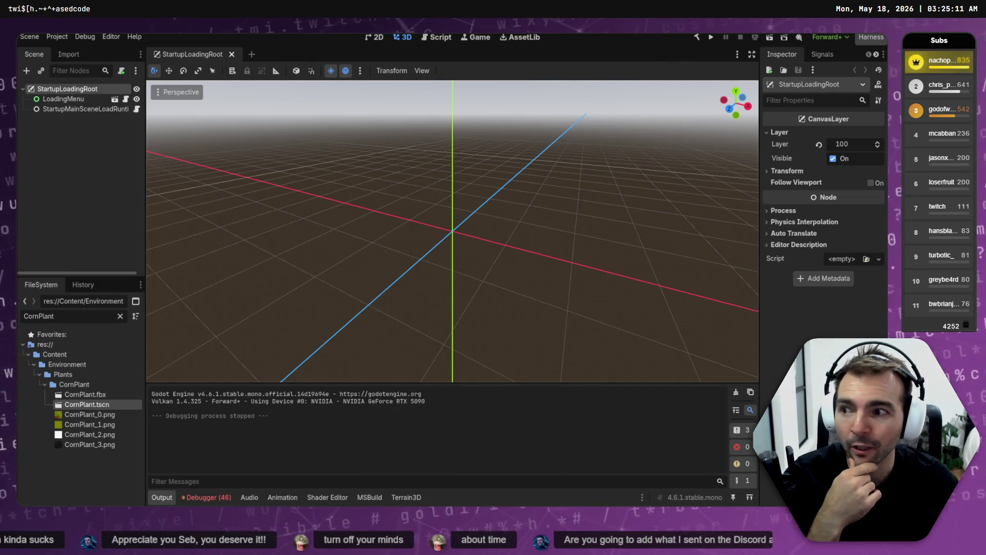
Step: Clear the Errors lists of debugger Sessions 1 through 4
click(385, 155)
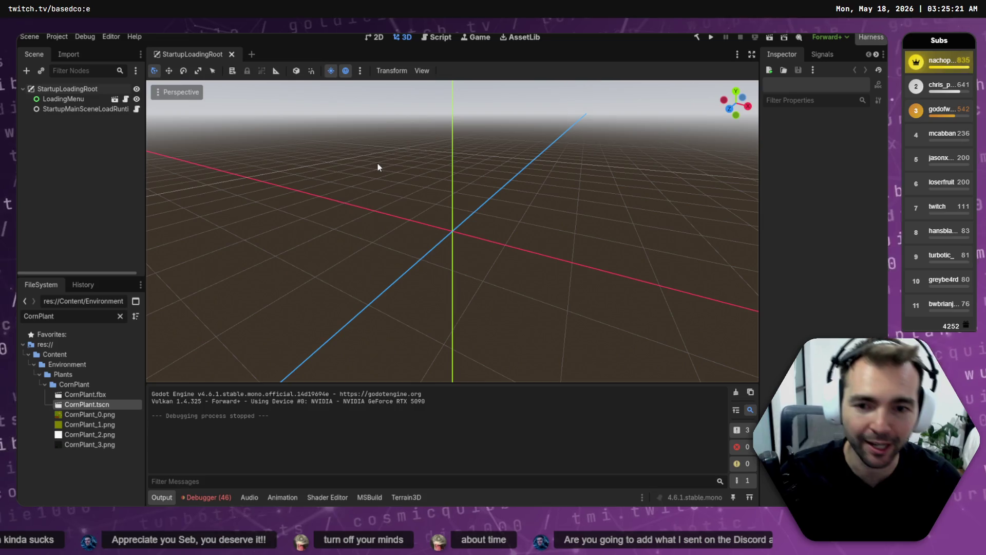
click(207, 498)
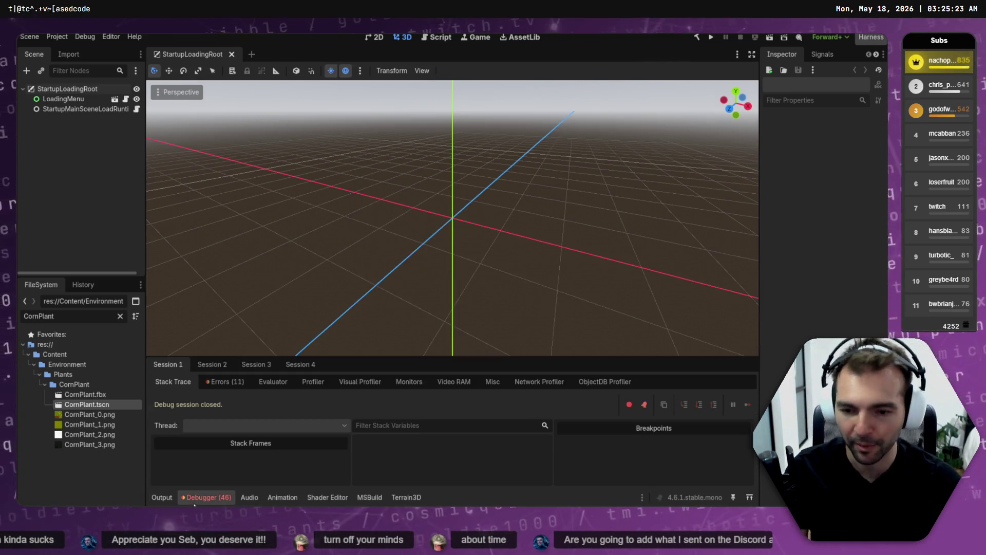
click(225, 381)
click(741, 399)
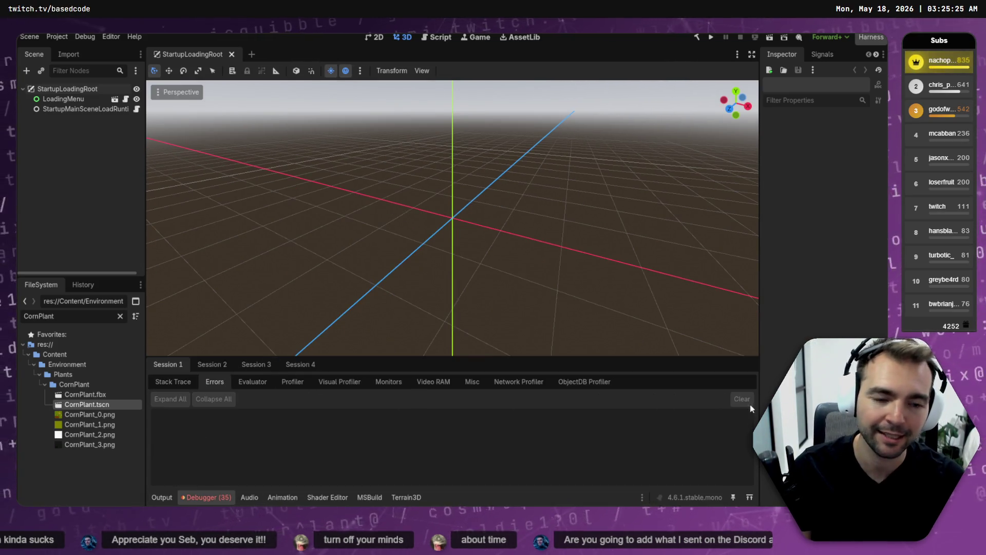
click(212, 365)
click(225, 382)
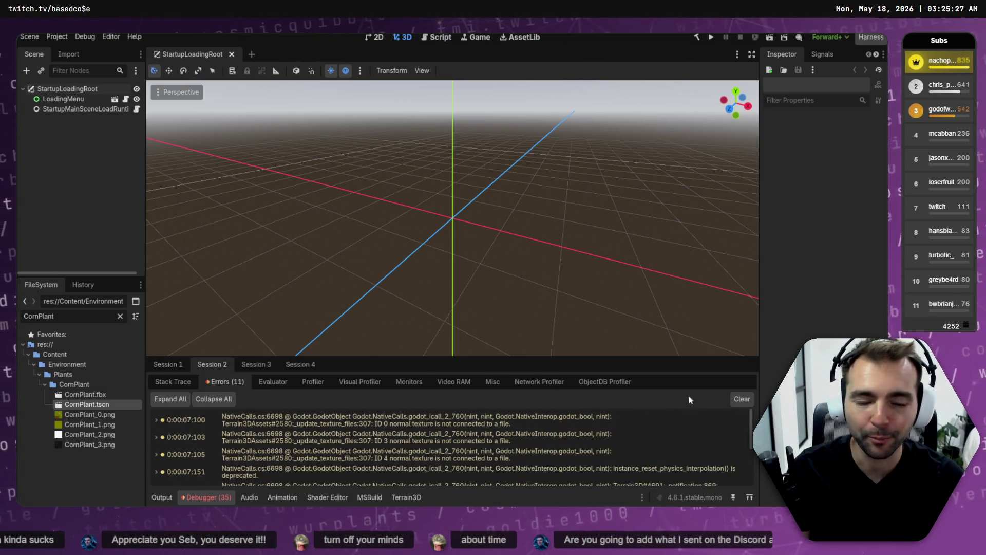
click(256, 364)
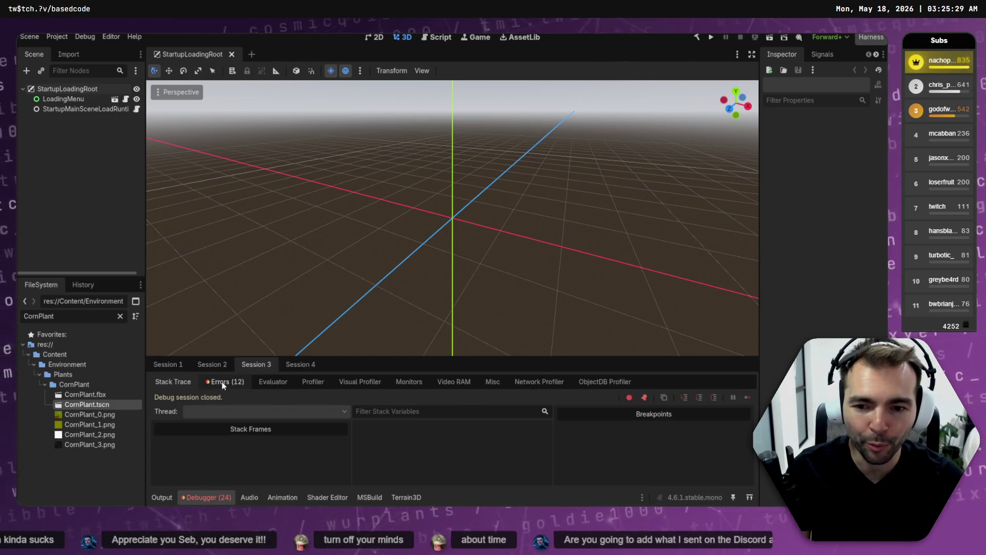
click(225, 381)
click(741, 399)
click(300, 364)
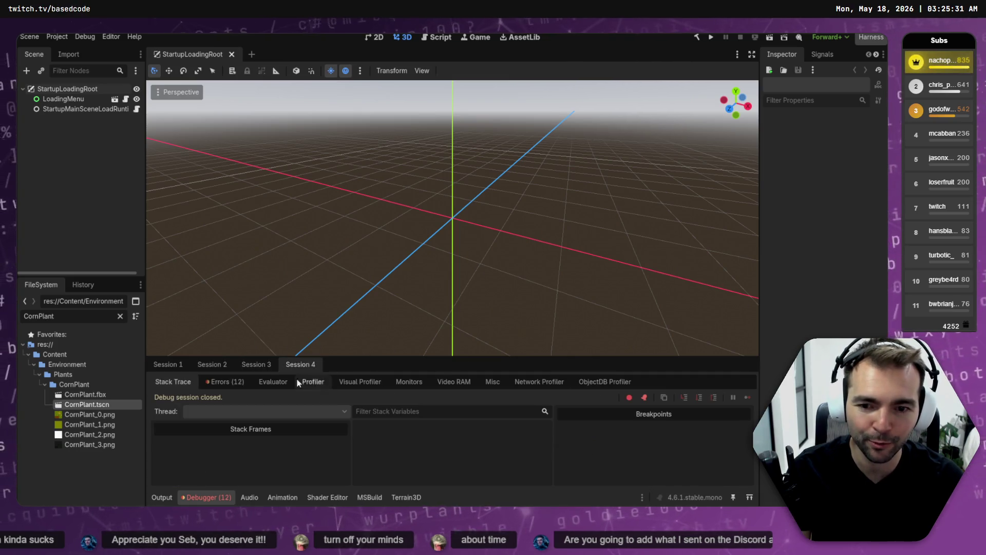
click(224, 382)
click(740, 399)
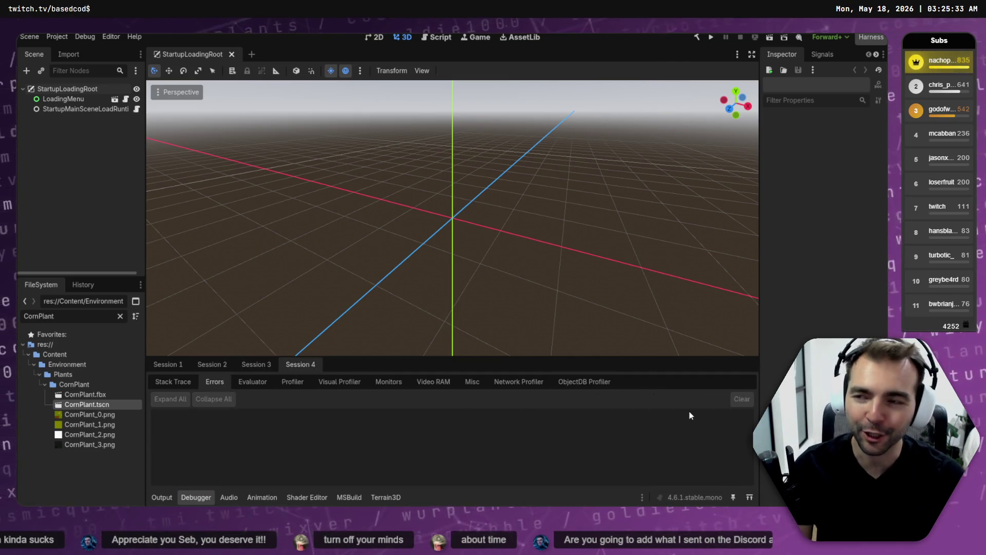
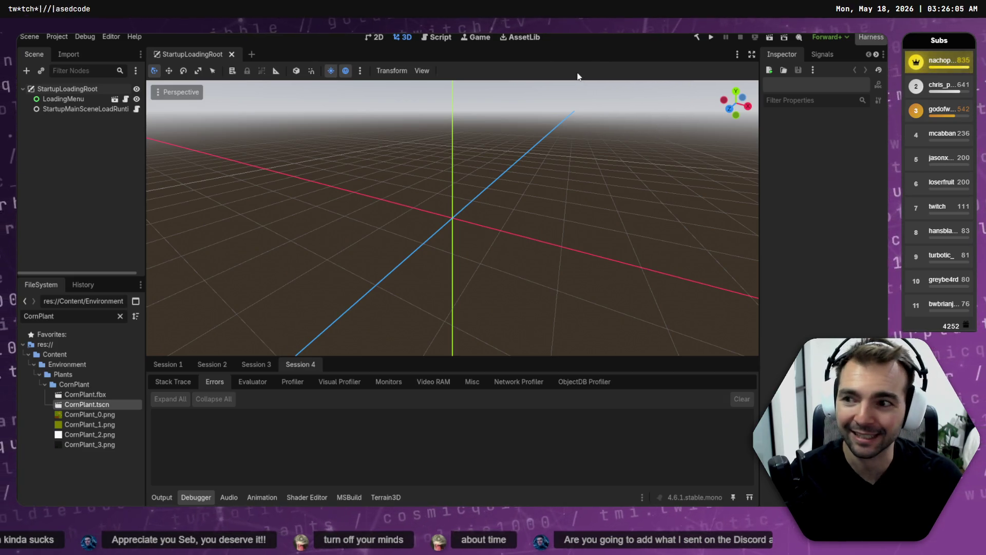
Step: Build the .NET project and launch Not Monsters to its main menu
key(F5)
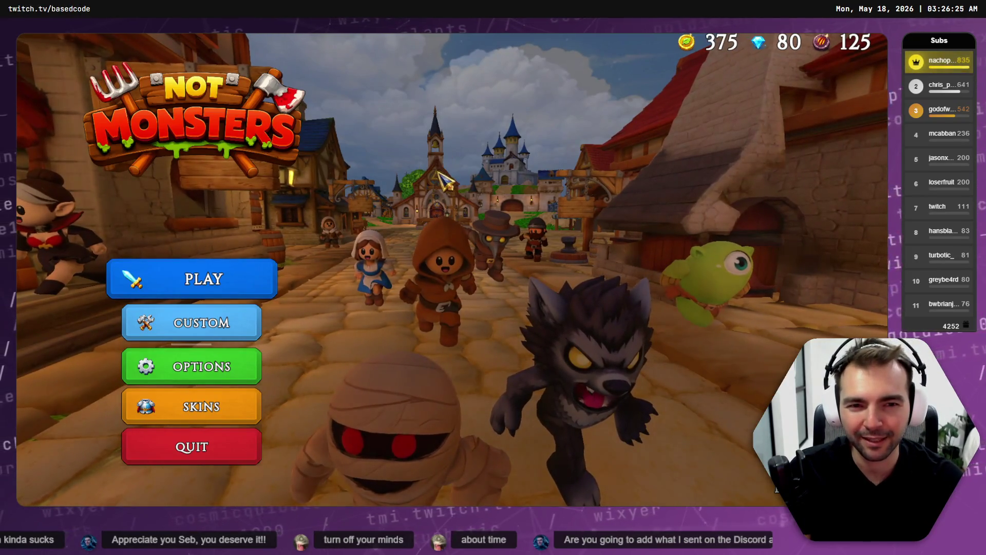
Step: Start a match and pick the Artist, checking the server terminal meanwhile
click(256, 288)
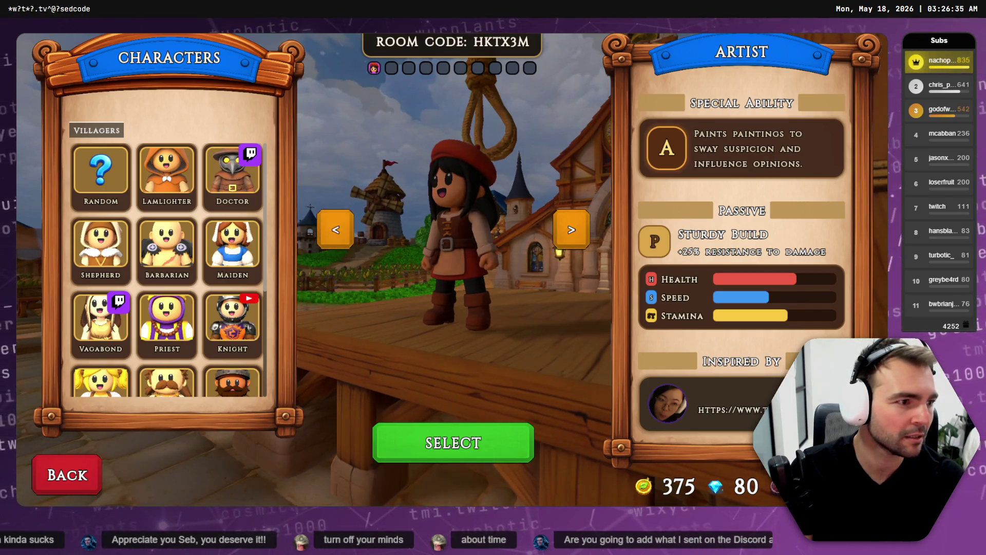
key(alt+Tab)
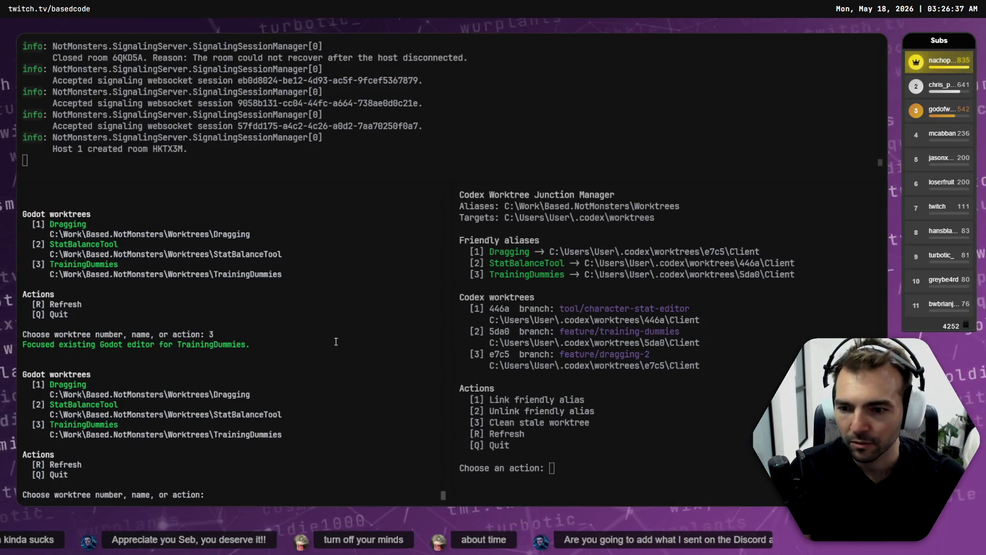
key(alt+Tab)
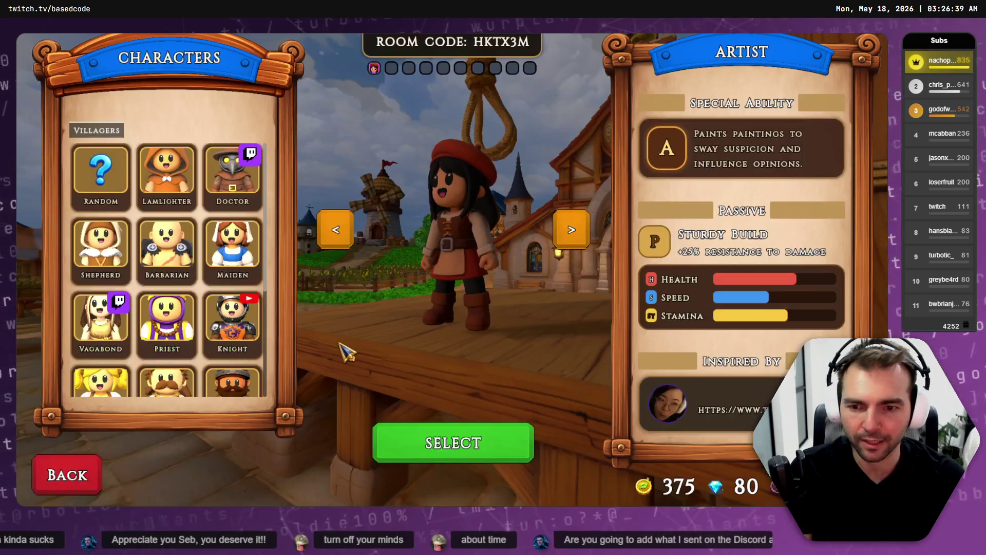
key(alt+Tab)
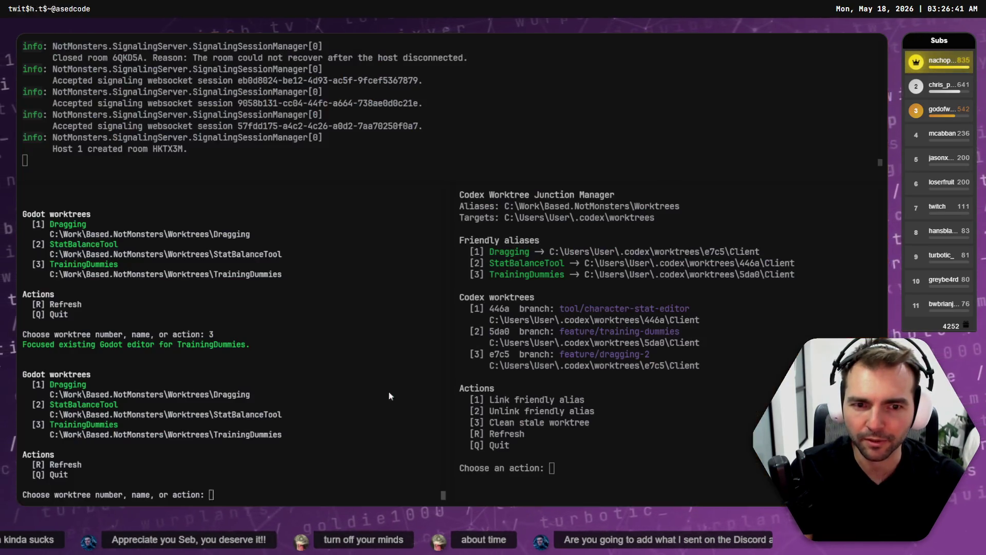
key(alt+Tab)
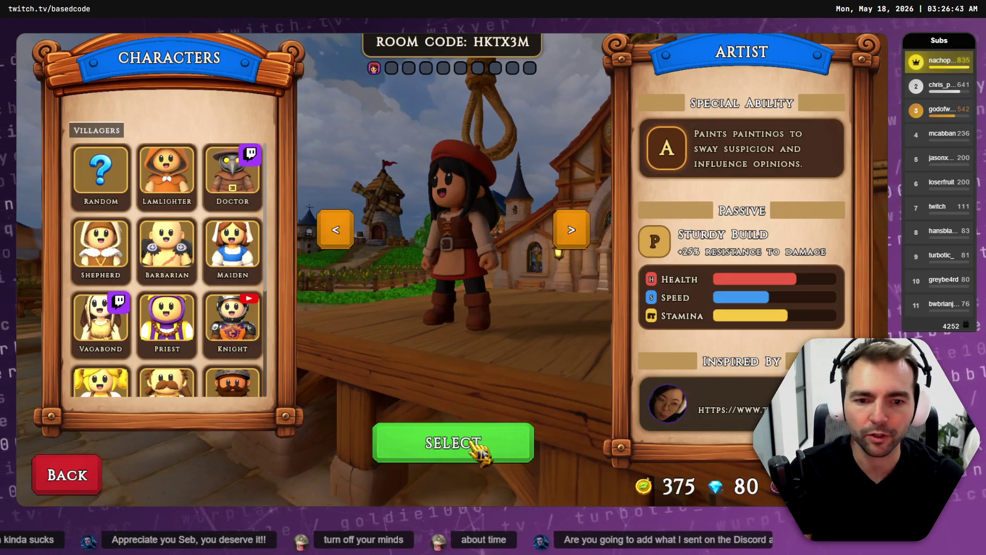
click(483, 448)
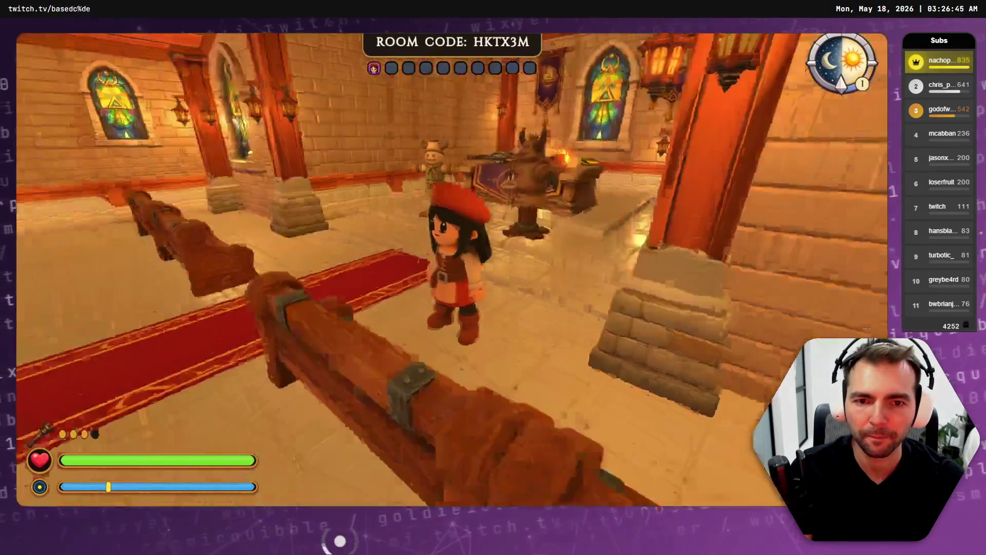
Step: Walk the Artist from the church through town into the corn rows, then leave the game
key(w)
key(e)
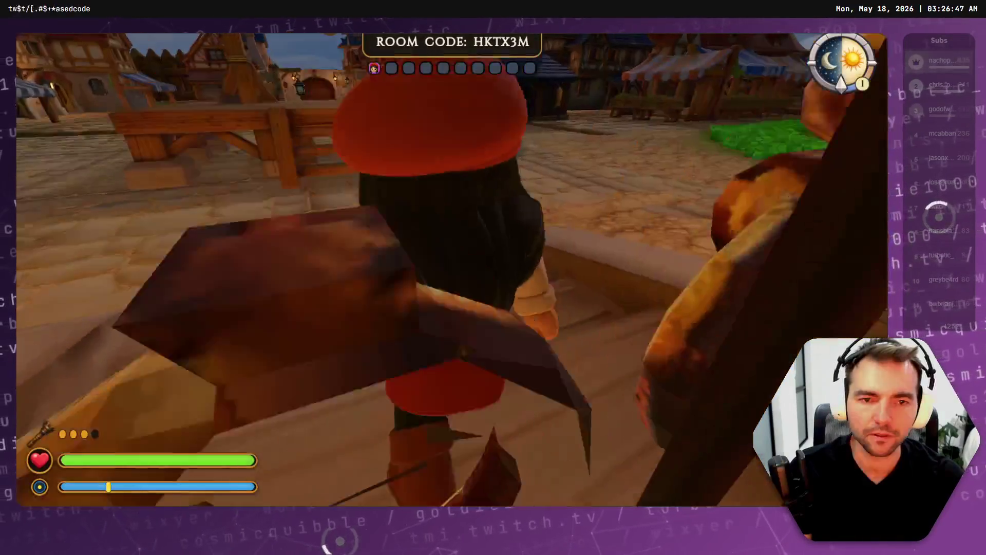
key(w)
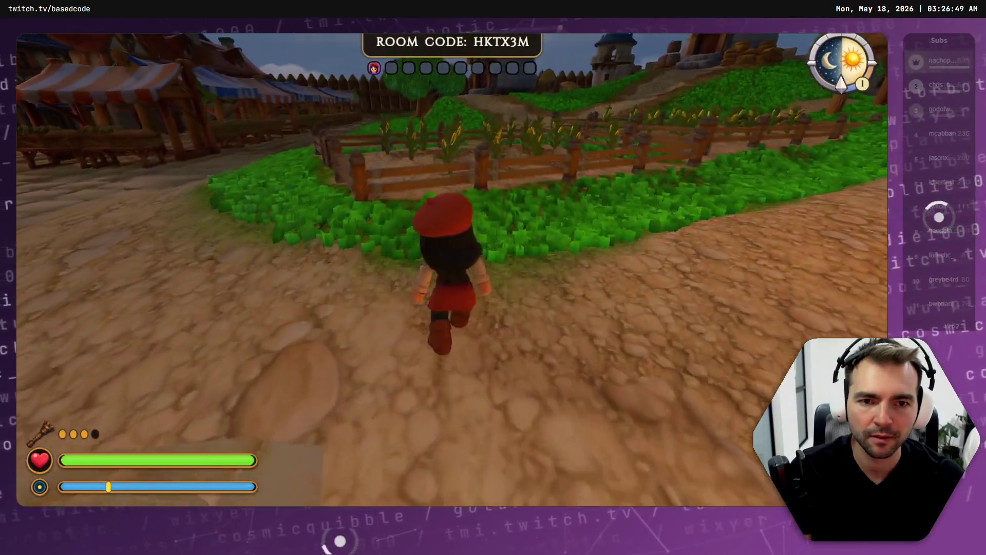
key(s)
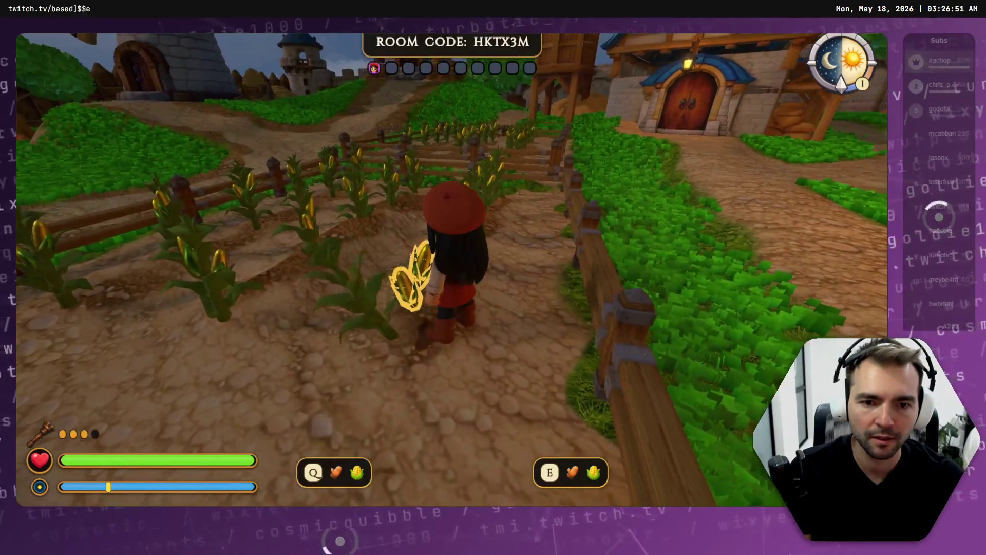
key(a)
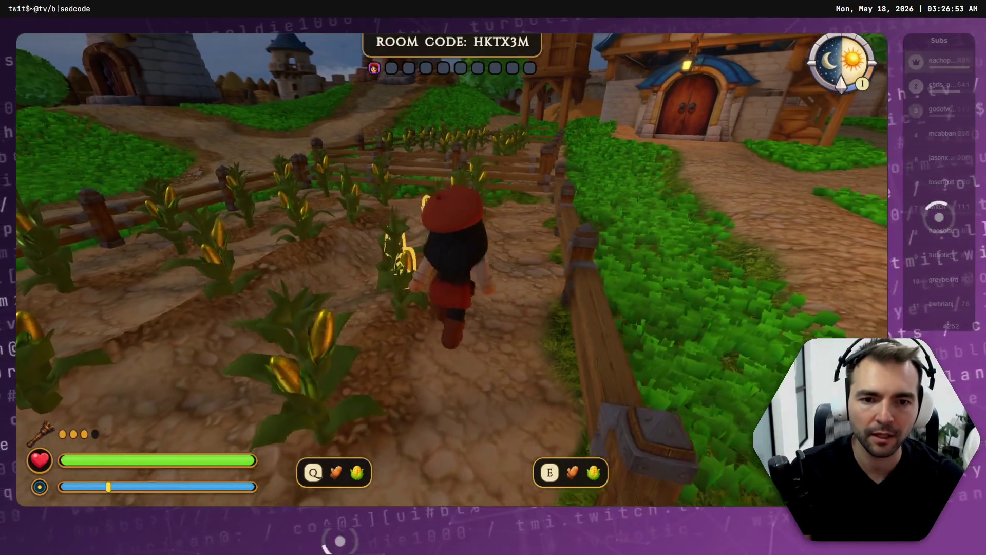
key(w)
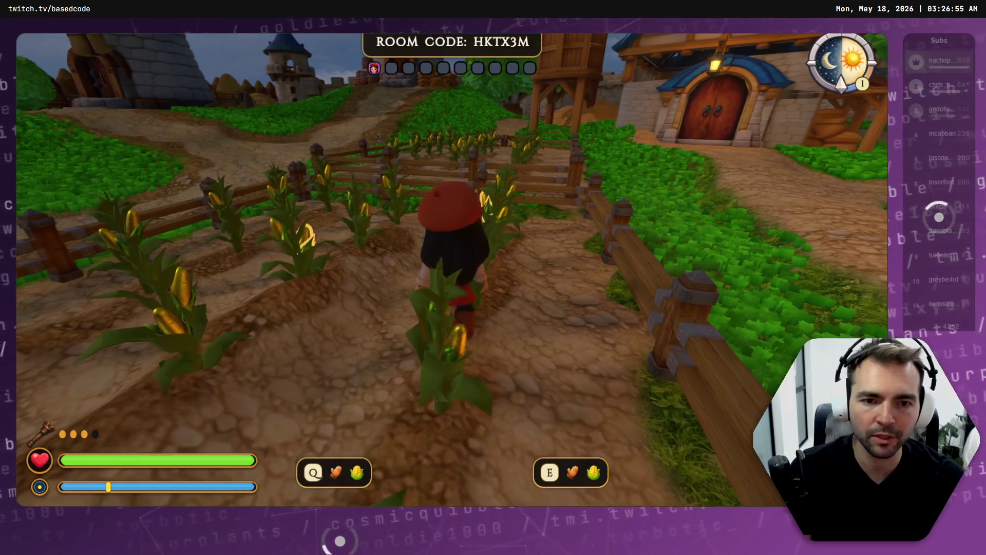
key(d)
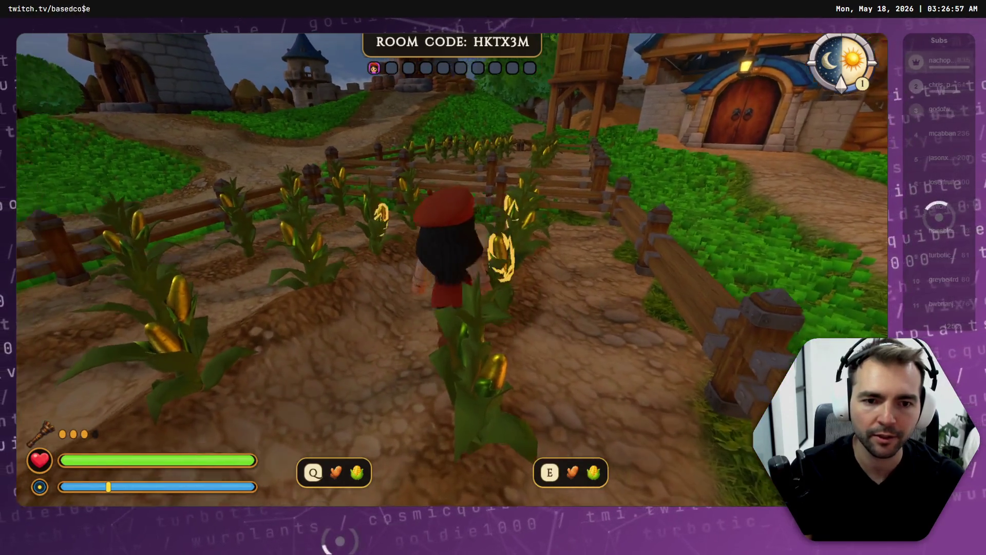
key(a)
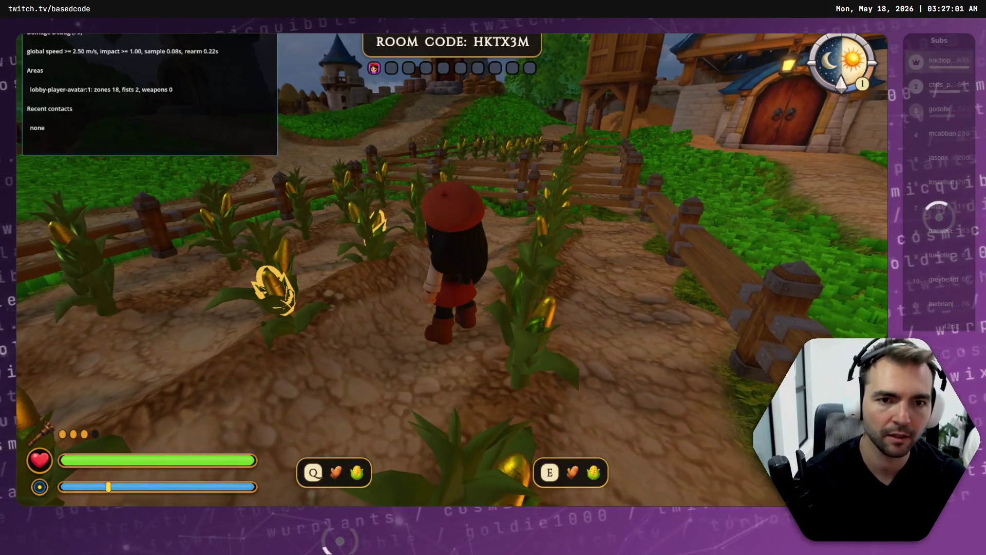
key(alt+Tab)
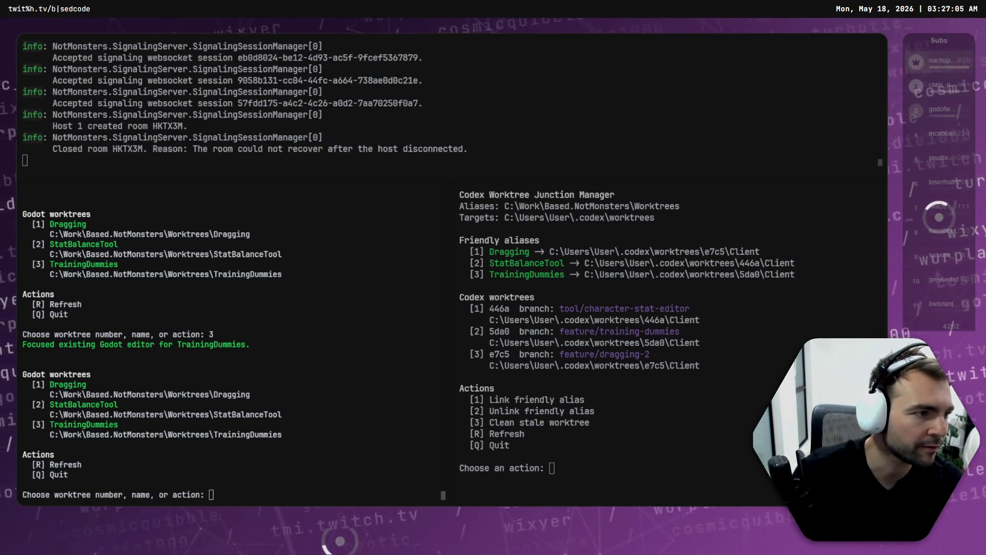
key(alt+Tab)
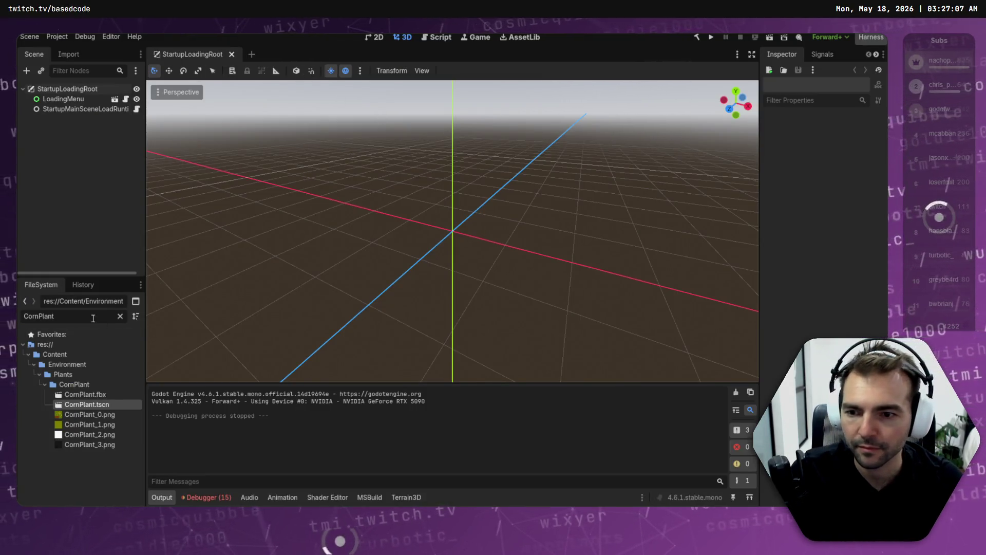
Step: Open CornPlant.tscn and inspect its DamageTargetZone, SpringContactBody and CornHoldable nodes
double_click(88, 404)
click(74, 169)
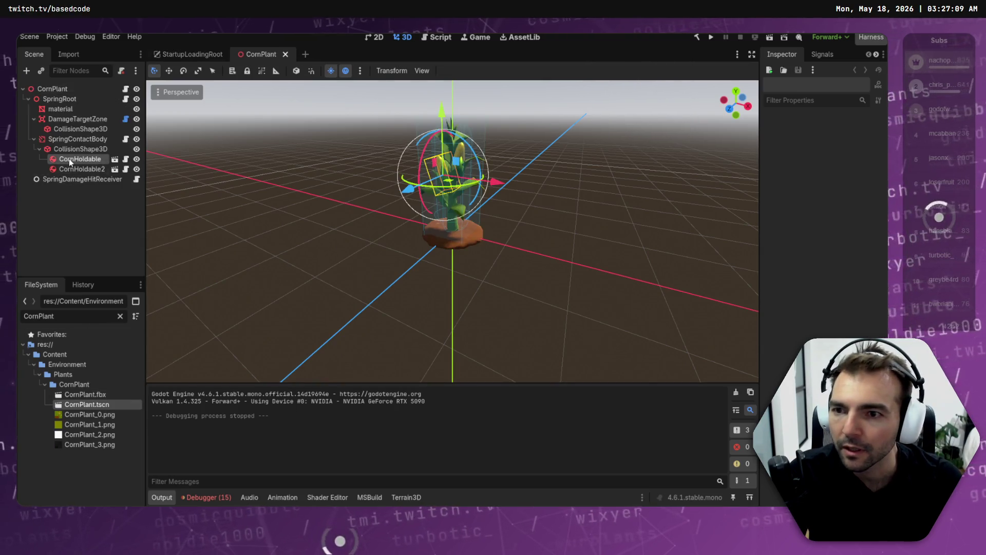
click(77, 129)
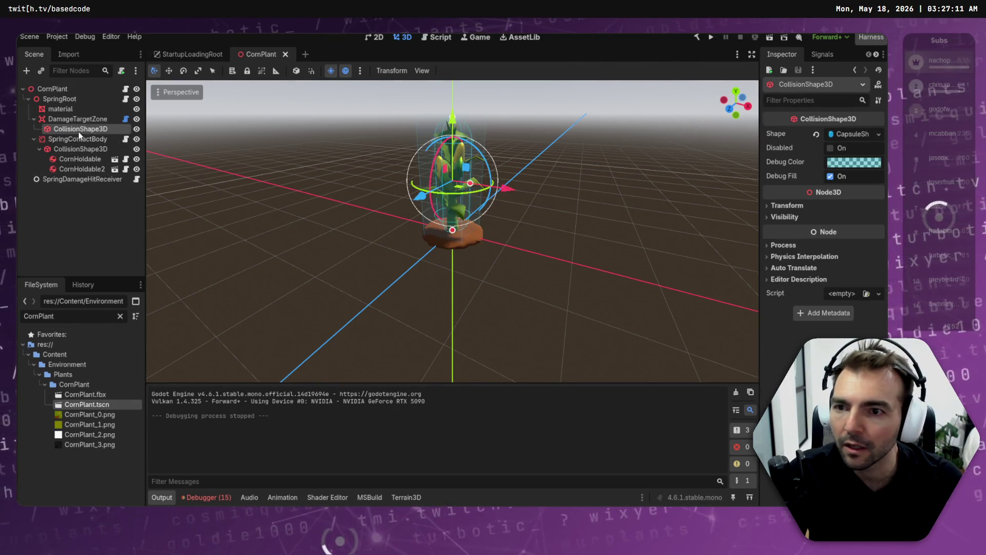
click(82, 119)
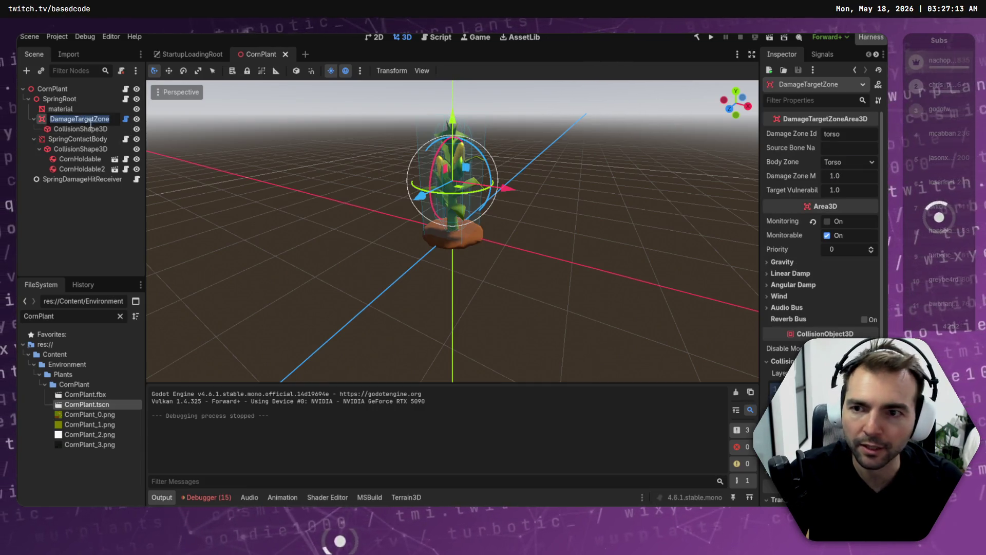
click(86, 129)
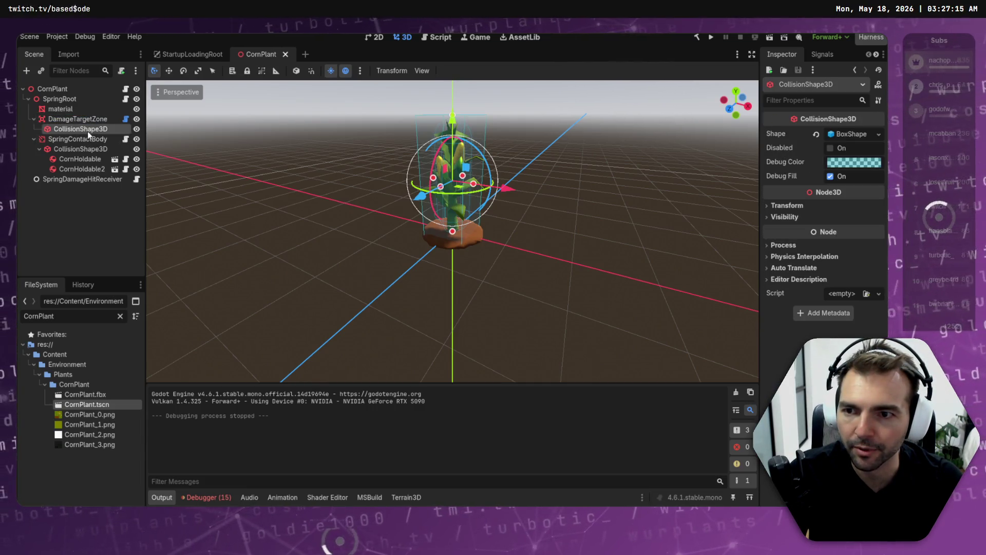
click(82, 140)
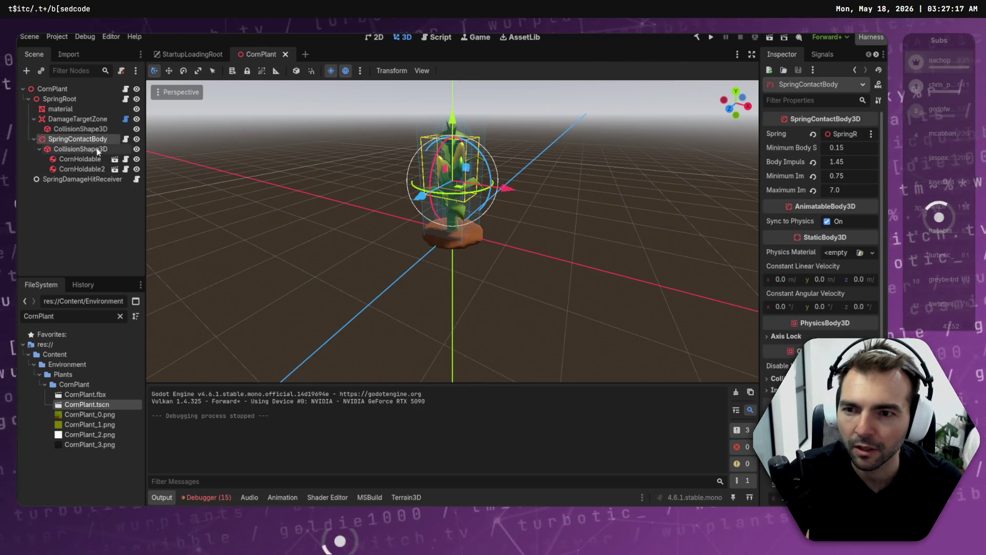
click(97, 149)
click(79, 159)
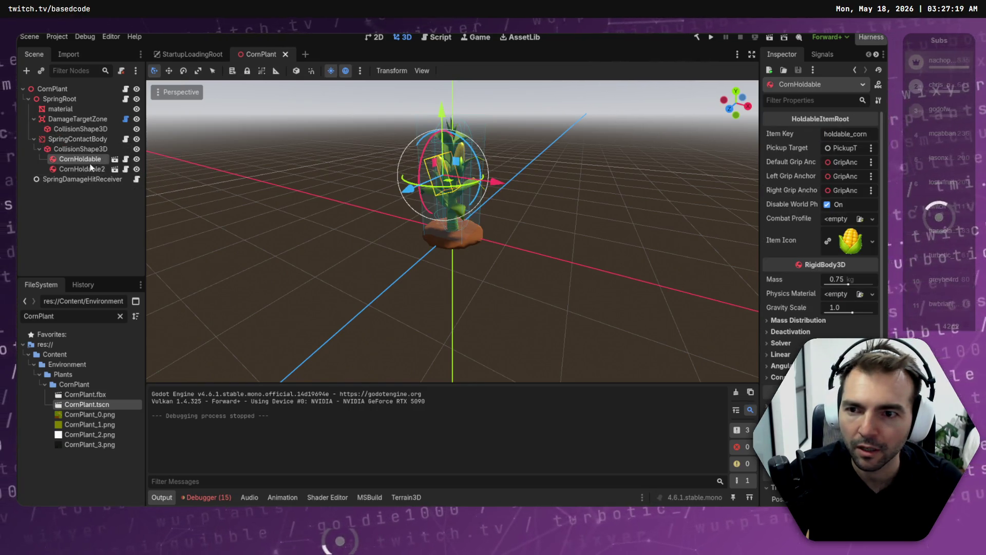
shift+click(81, 169)
click(80, 103)
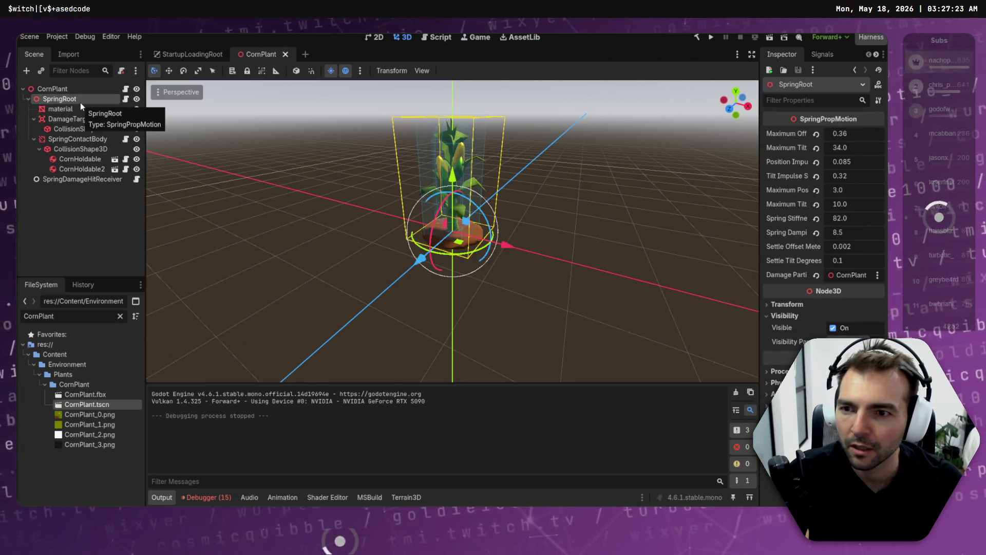
Step: Reparent CornHoldable and CornHoldable2 under DamageTargetZone's CollisionShape3D and save CornPlant
click(80, 159)
shift+click(81, 169)
mouse_move(67, 159)
mouse_down()
mouse_move(85, 121)
mouse_move(93, 128)
mouse_up()
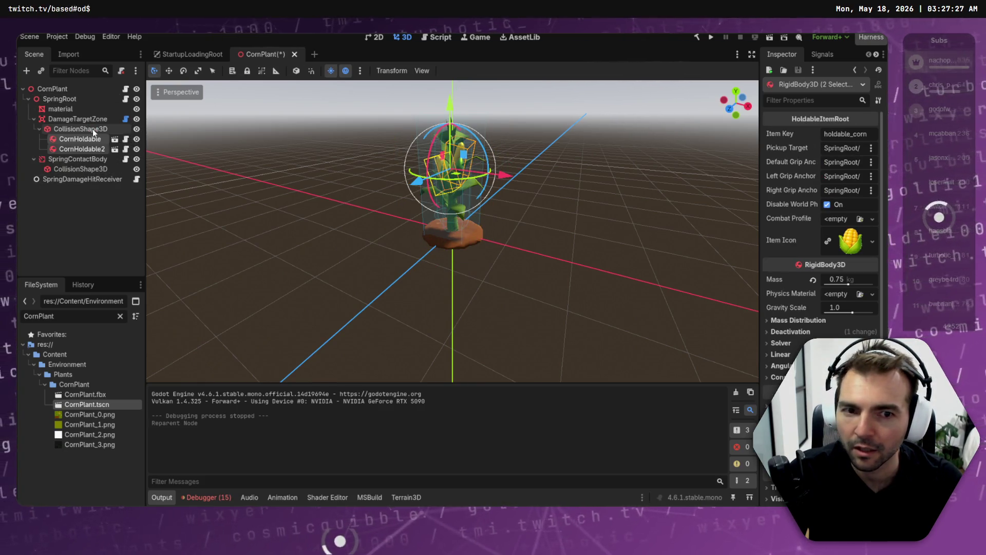
click(100, 231)
key(ctrl+s)
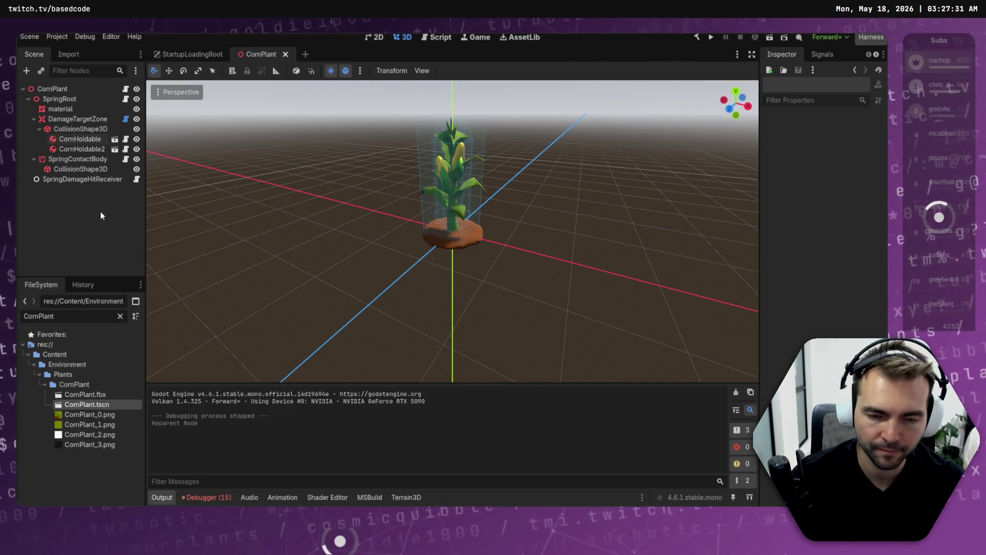
key(ctrl+shift+h)
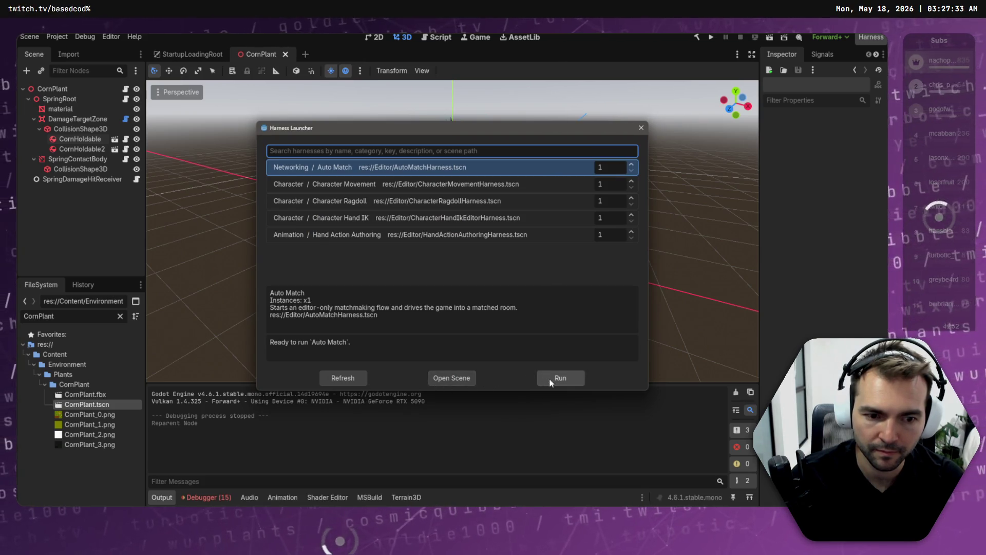
Step: Run the Auto Match harness from the Harness Launcher
click(552, 379)
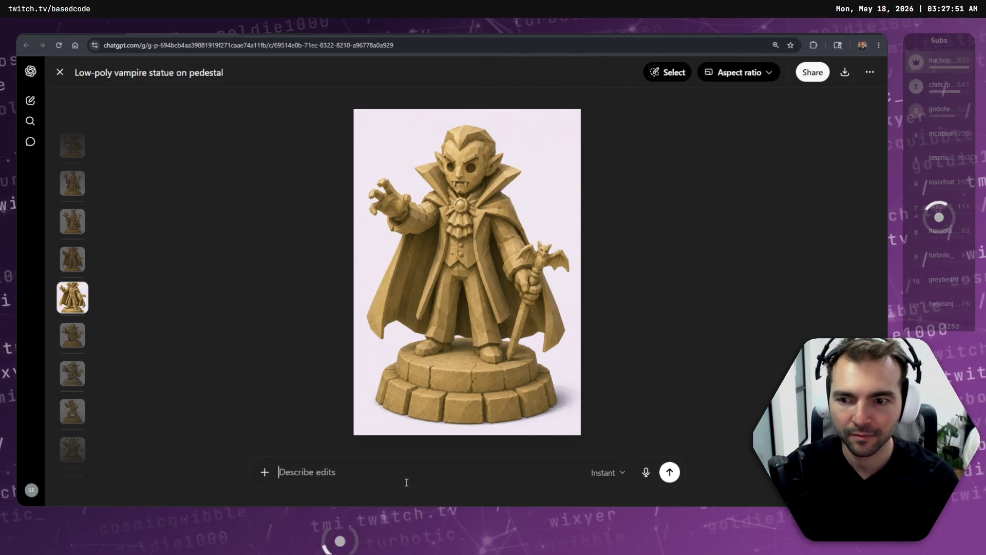
Step: Dictate and send a request for a Minotaur statue holding an axe in each hand
key(Escape)
key(super+h)
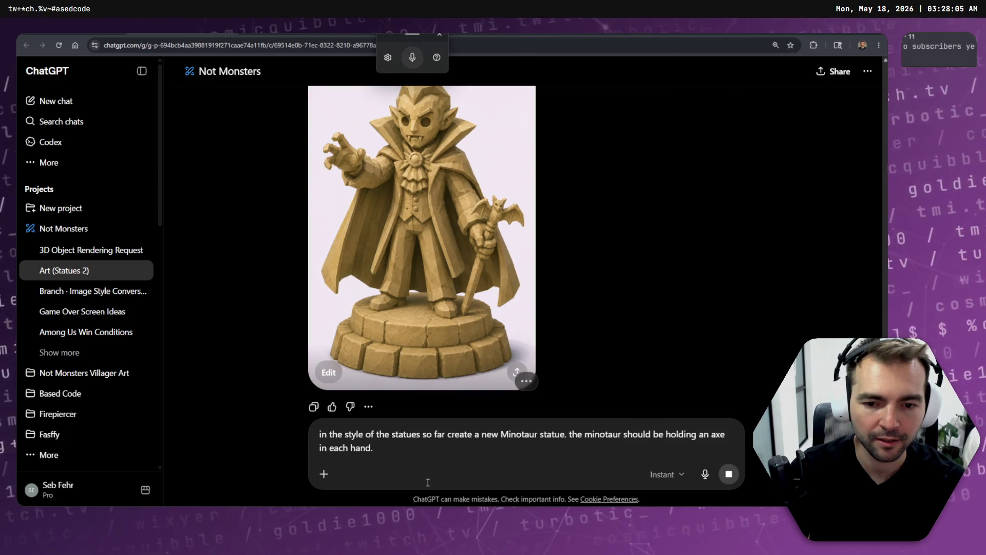
key(Return)
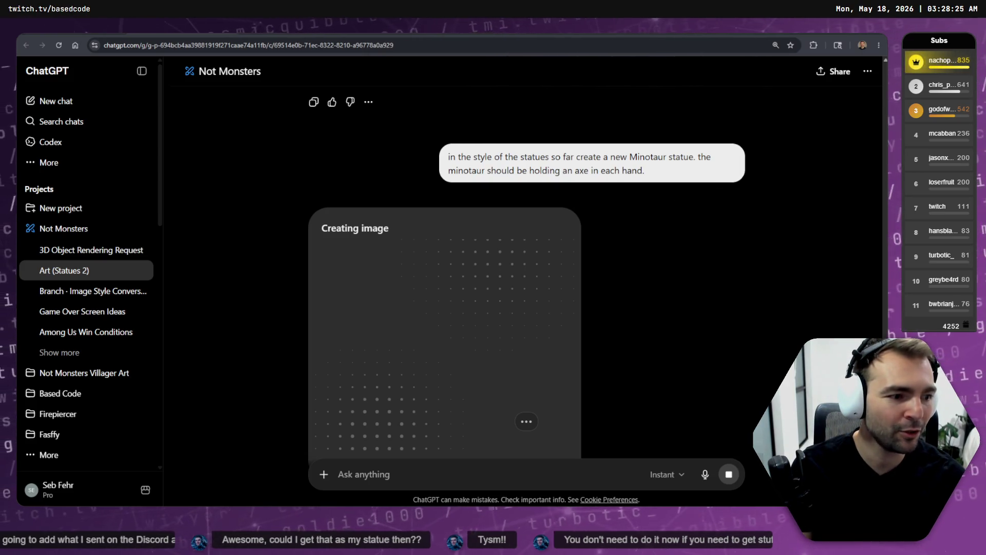
key(alt+Tab)
scroll(482, 376, down, 5)
Step: Browse the tldraw gravestone board around the Chris P Bacon captions, choosing red as current colour
scroll(457, 326, up, 5)
scroll(468, 305, up, 3)
scroll(468, 305, down, 3)
scroll(482, 239, left, 10)
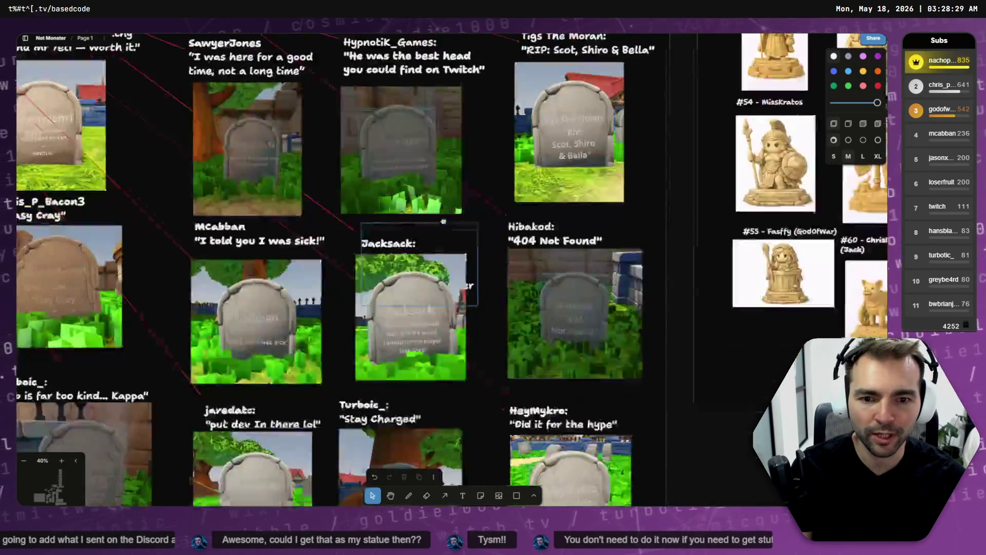
scroll(444, 222, down, 3)
scroll(443, 221, left, 8)
click(165, 291)
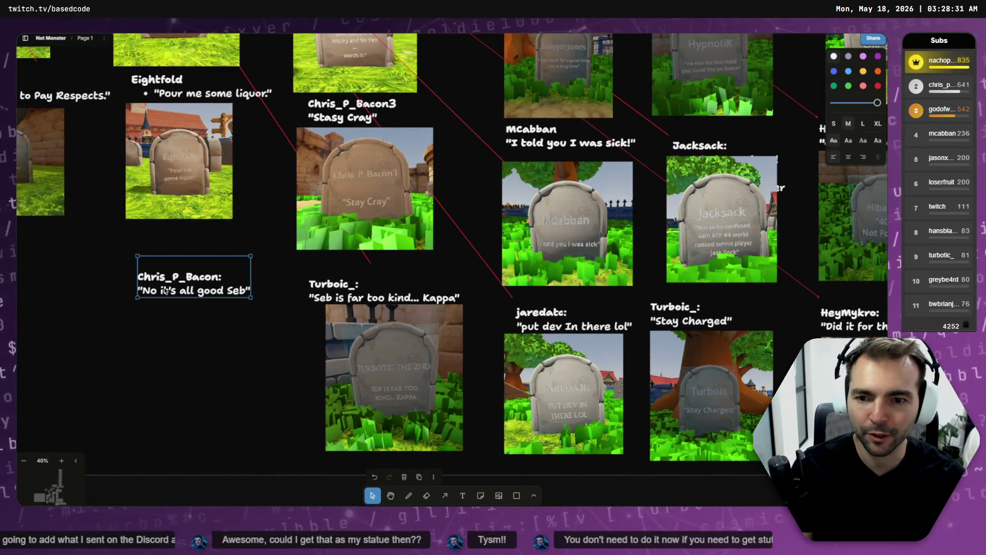
scroll(483, 122, up, 5)
scroll(483, 122, right, 5)
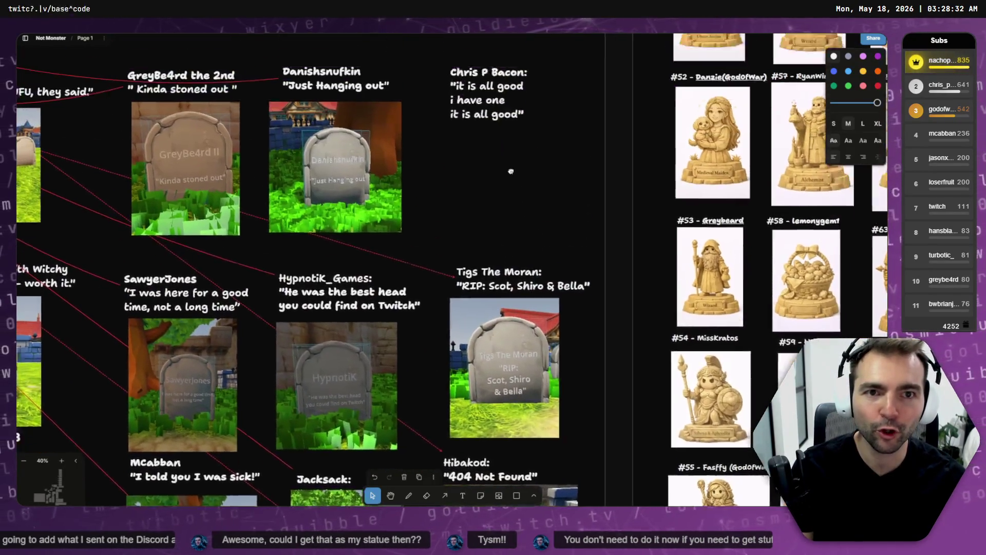
click(484, 122)
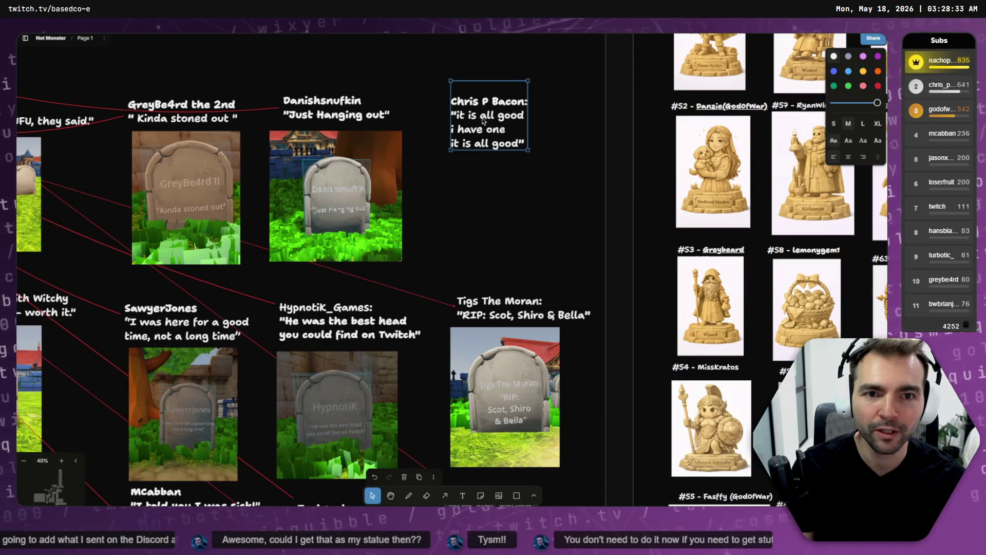
scroll(484, 122, down, 2)
scroll(484, 122, left, 12)
scroll(360, 199, up, 5)
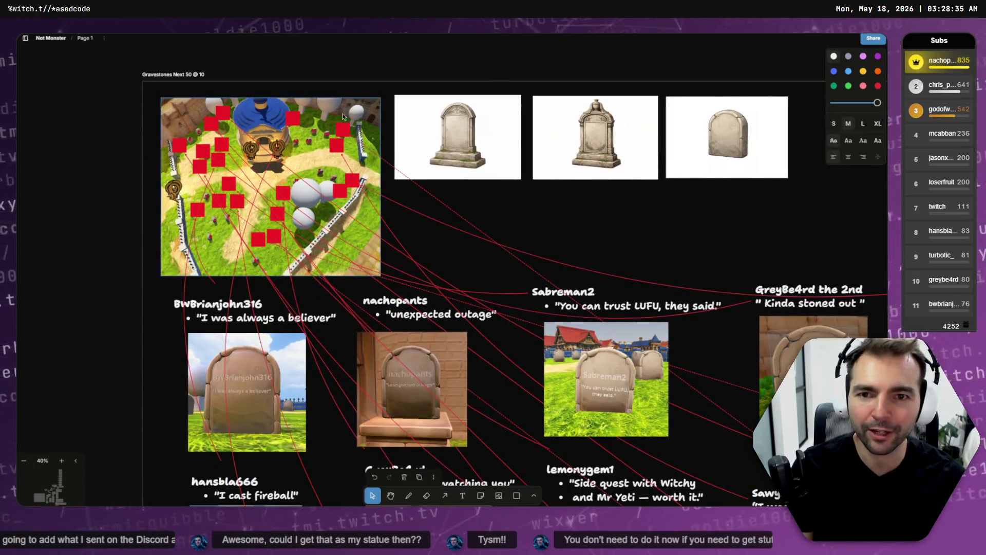
click(313, 146)
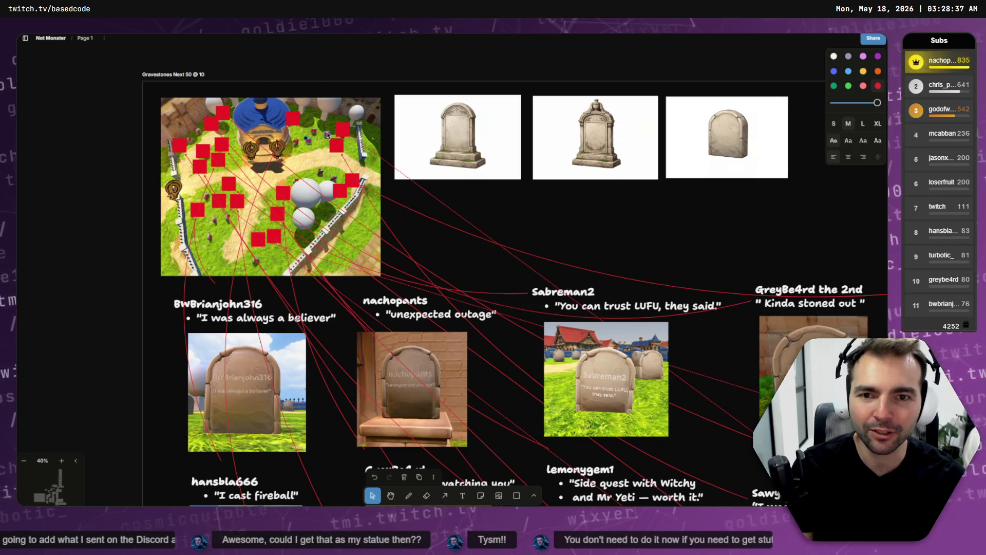
Step: Pan and zoom across the statue boards from 40% to 21%, then return to ChatGPT
scroll(720, 247, right, 10)
scroll(720, 247, down, 2)
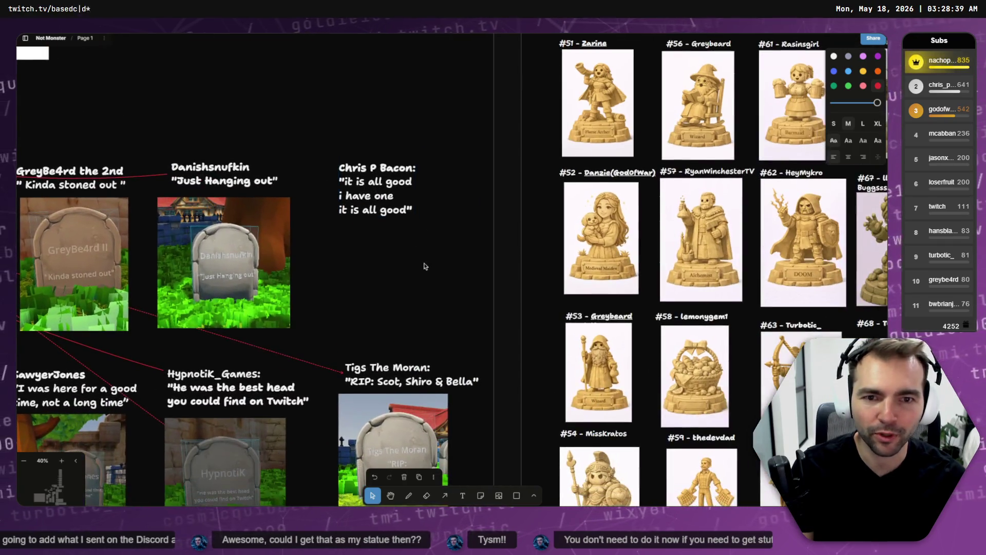
scroll(375, 306, down, 5)
scroll(375, 306, right, 1)
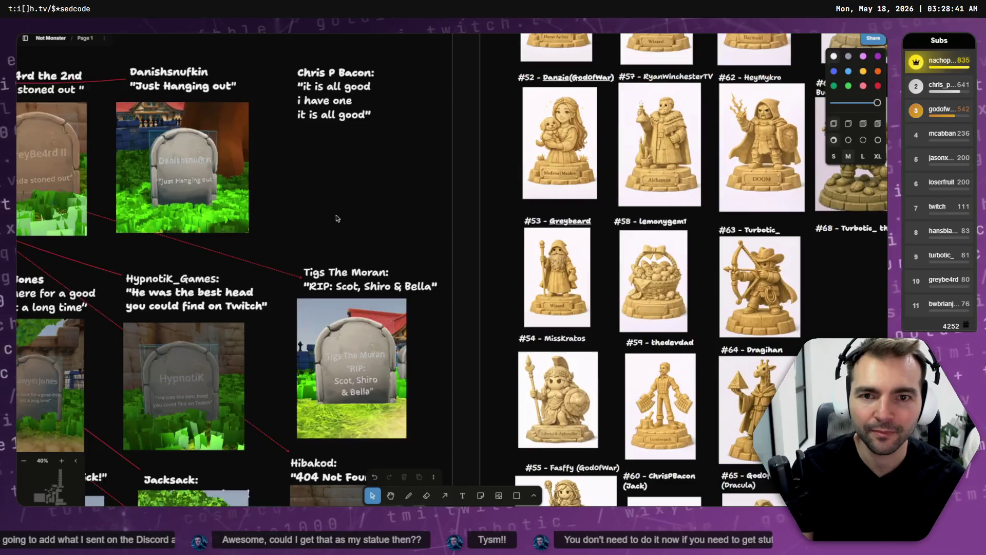
scroll(454, 279, down, 5)
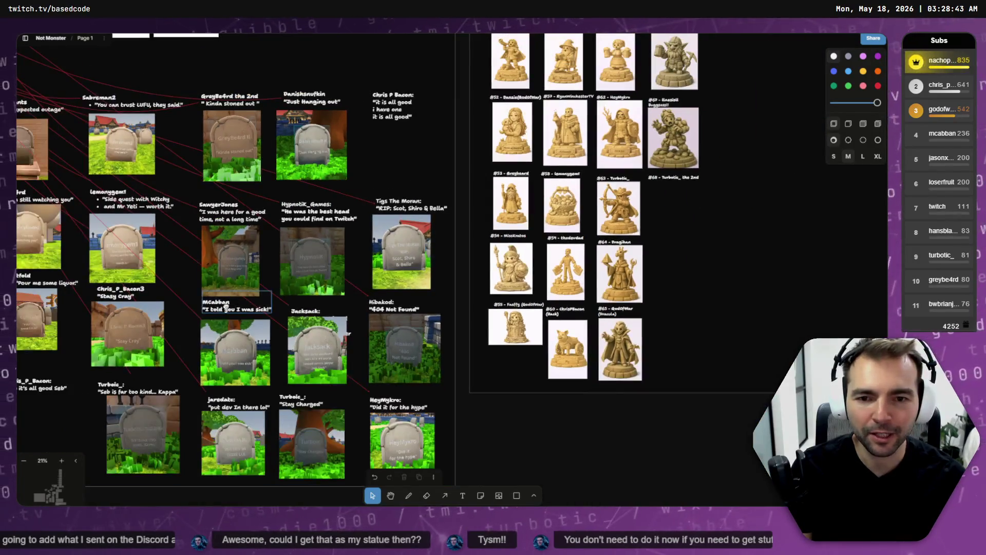
scroll(226, 307, left, 3)
scroll(226, 307, up, 5)
scroll(154, 313, down, 5)
scroll(131, 318, right, 4)
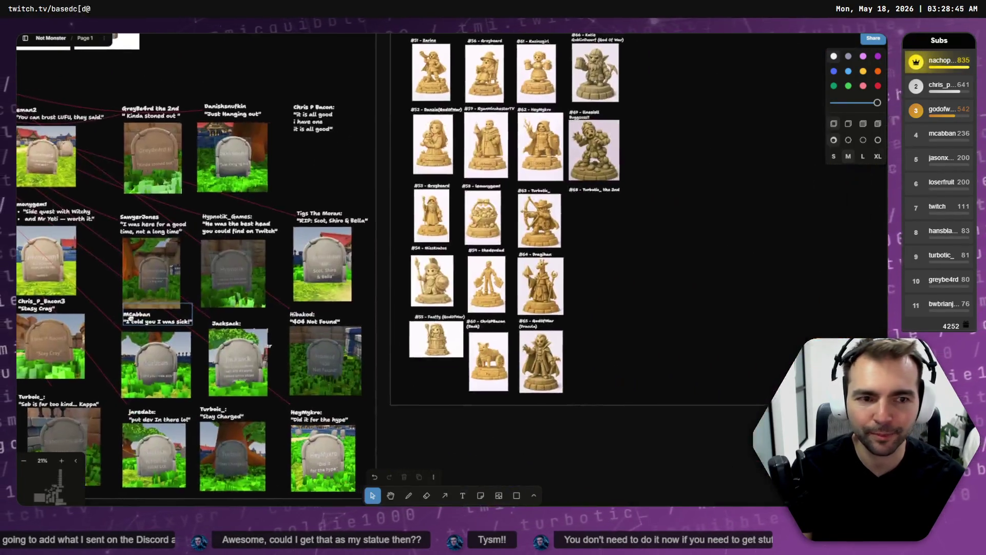
scroll(130, 319, up, 3)
scroll(131, 318, left, 5)
scroll(257, 303, down, 3)
scroll(257, 303, right, 8)
scroll(341, 286, up, 3)
scroll(342, 286, right, 2)
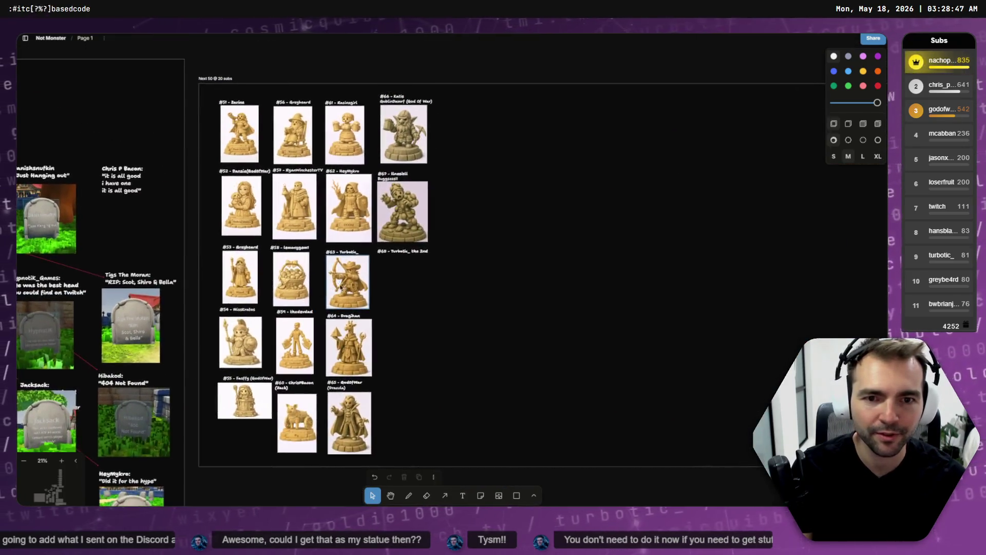
key(alt+Tab)
scroll(626, 204, down, 2)
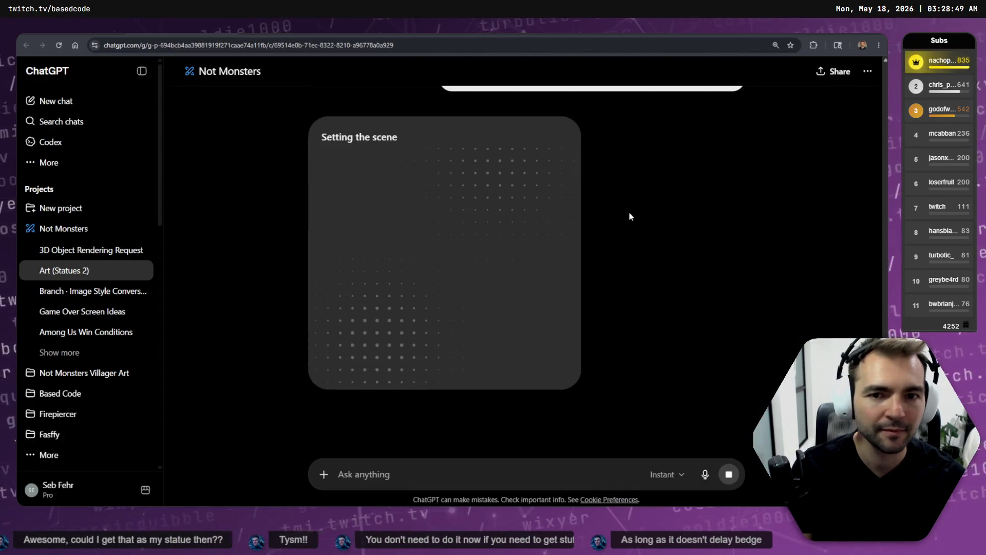
Step: Check the running game, then confirm ChatGPT finished the two-axed Minotaur statue image
key(alt+Tab)
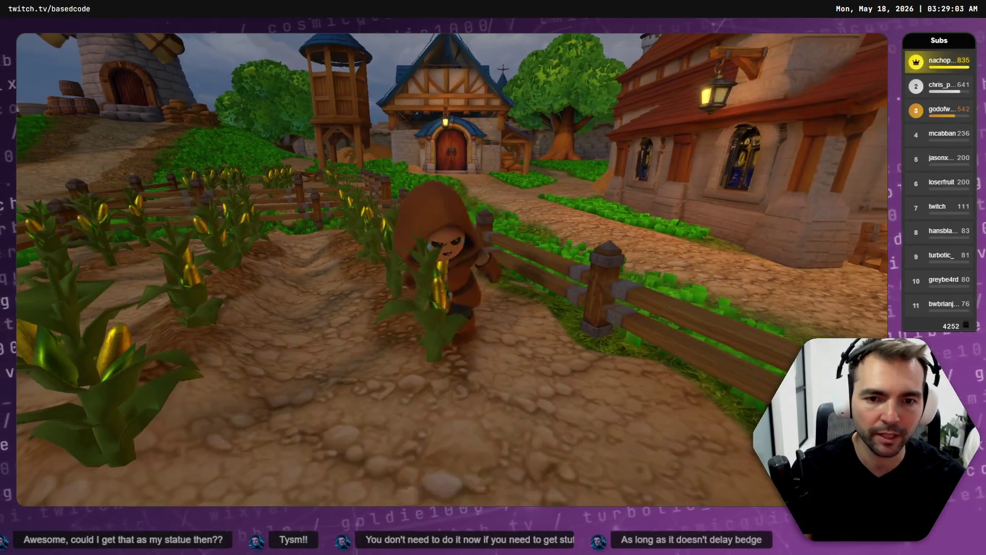
key(alt+Tab)
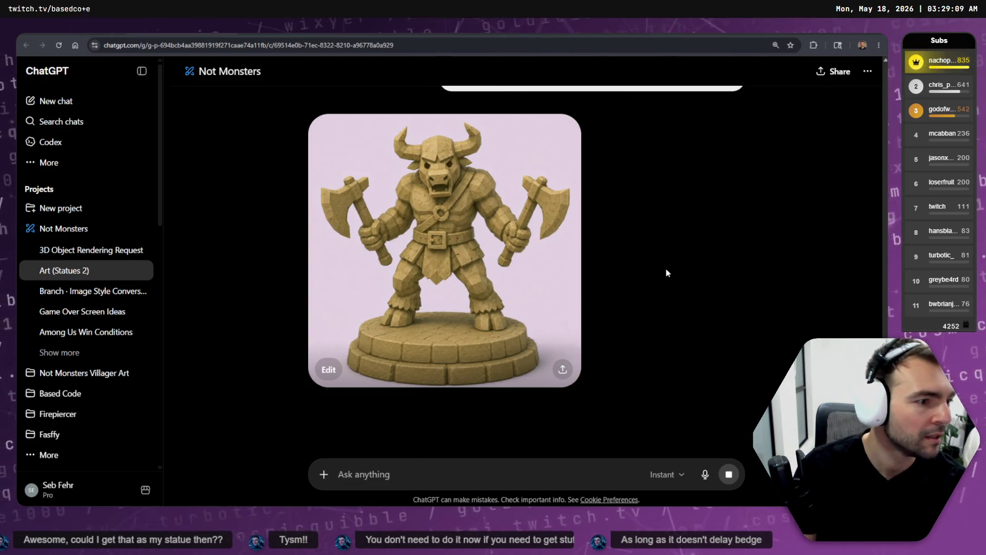
key(alt+Tab)
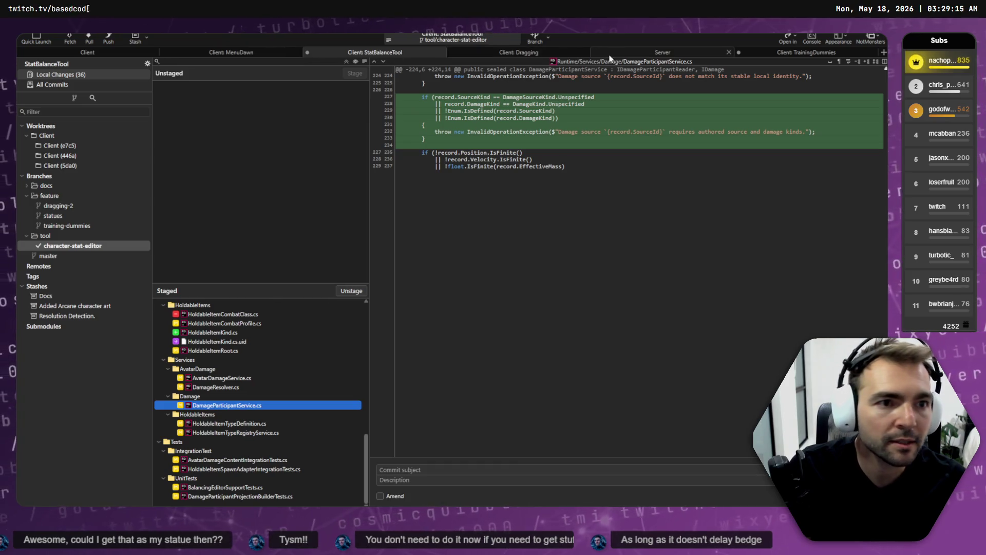
Step: Review the unstaged CornPlant.tscn diff in Fork's TrainingDummies worktree
click(807, 52)
click(236, 159)
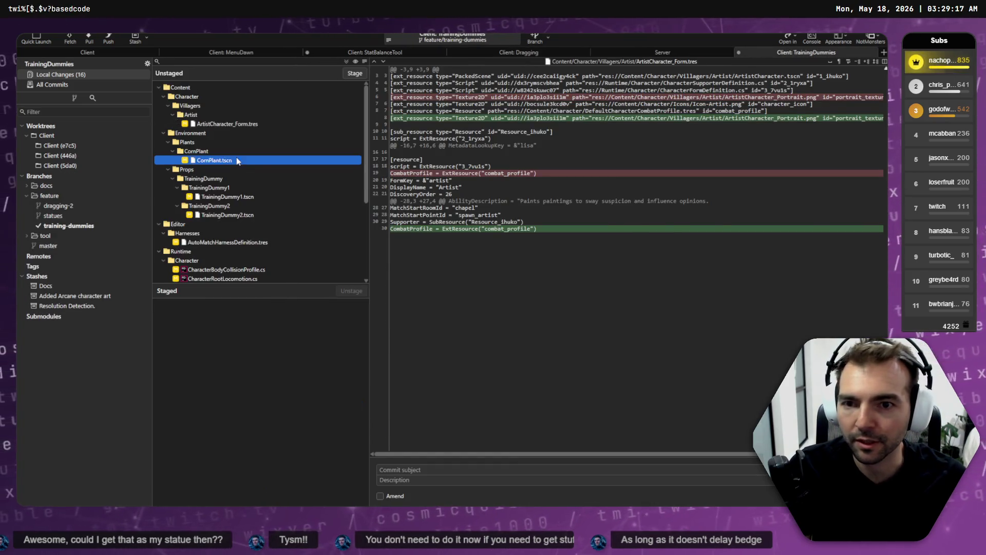
right_click(245, 161)
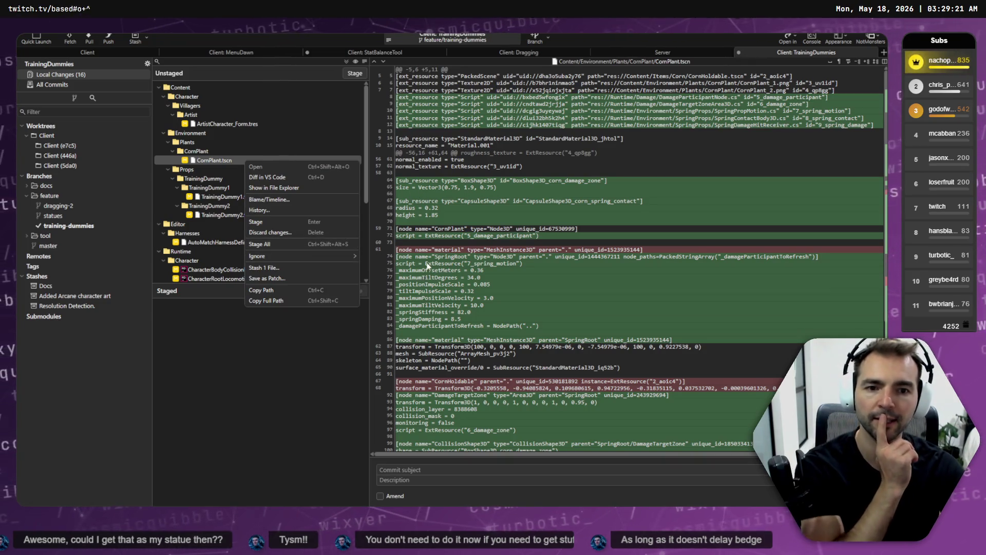
click(517, 222)
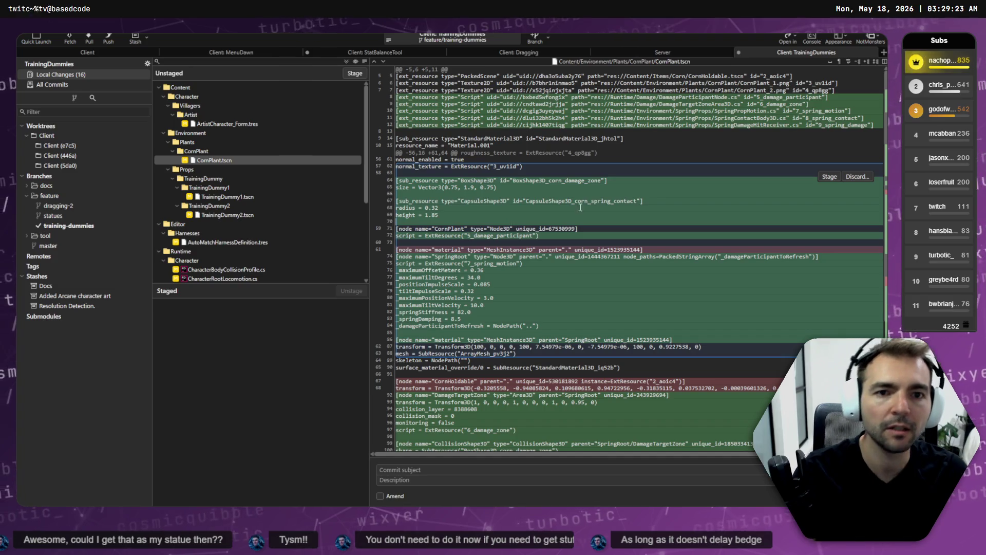
key(alt+Tab)
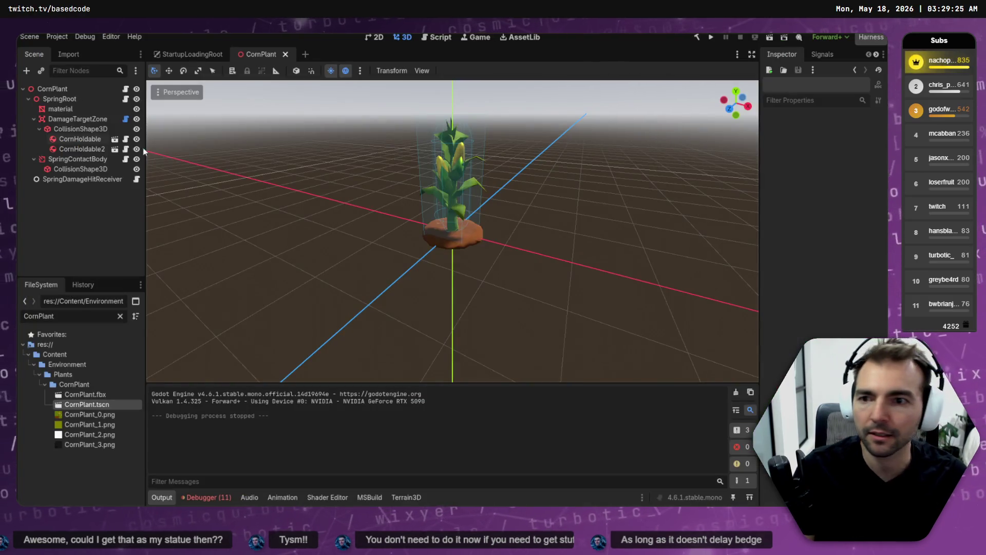
Step: Move CornHoldable and CornHoldable2 directly under the CornPlant root and save the scene
click(79, 140)
shift+click(79, 149)
drag(79, 149, 60, 88)
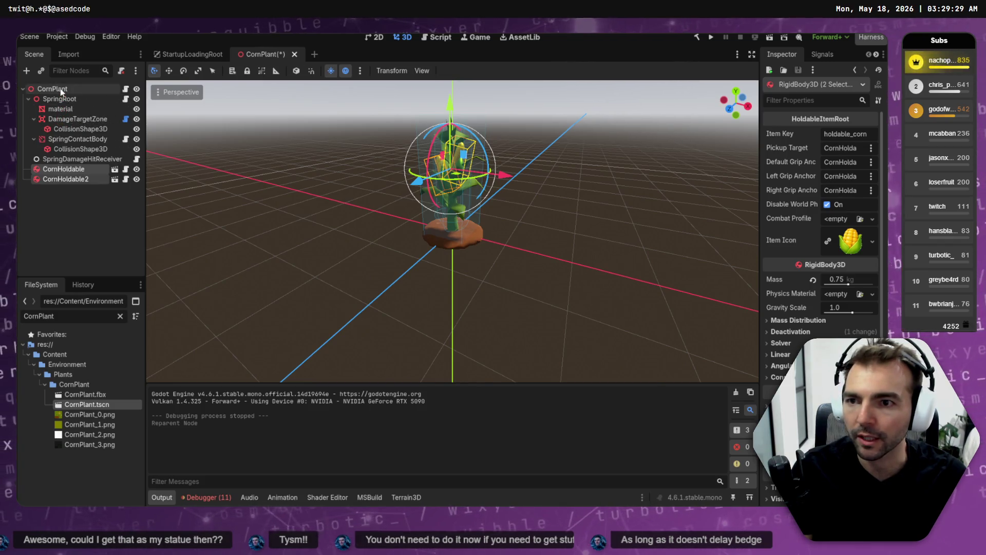
key(ctrl+s)
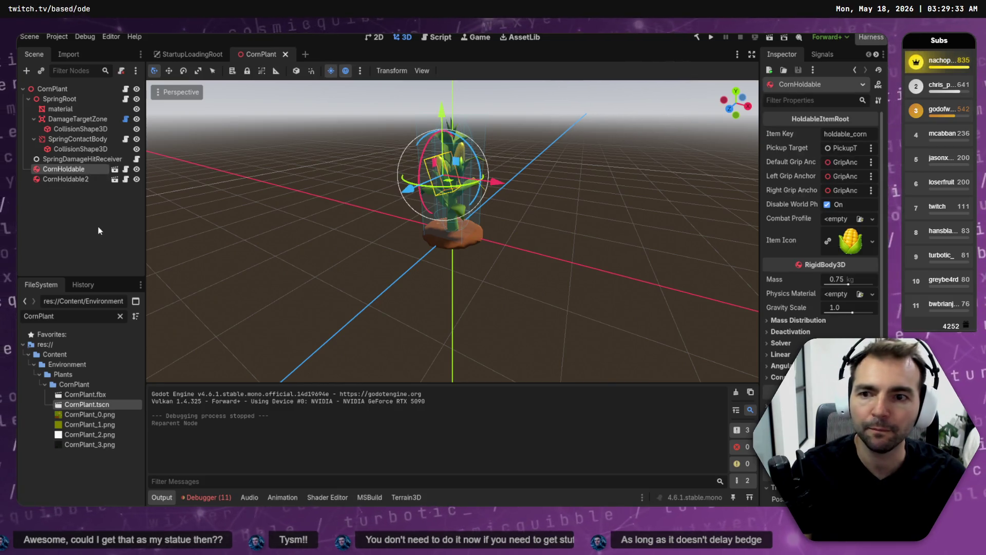
key(alt+Tab)
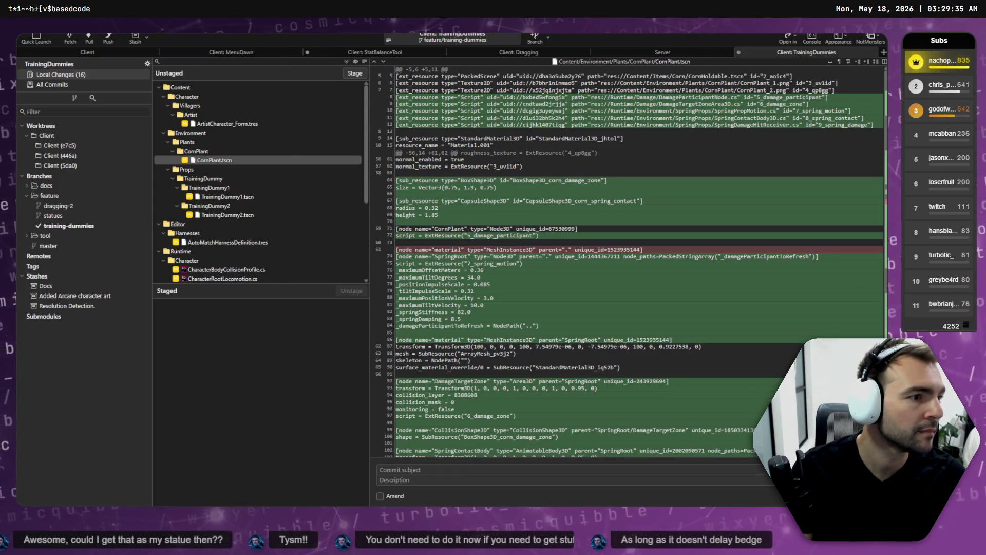
key(alt+Tab)
Step: Browse Codex prompt history, then bring up the 5da0 session's corn spring tuning summary
right_click(210, 336)
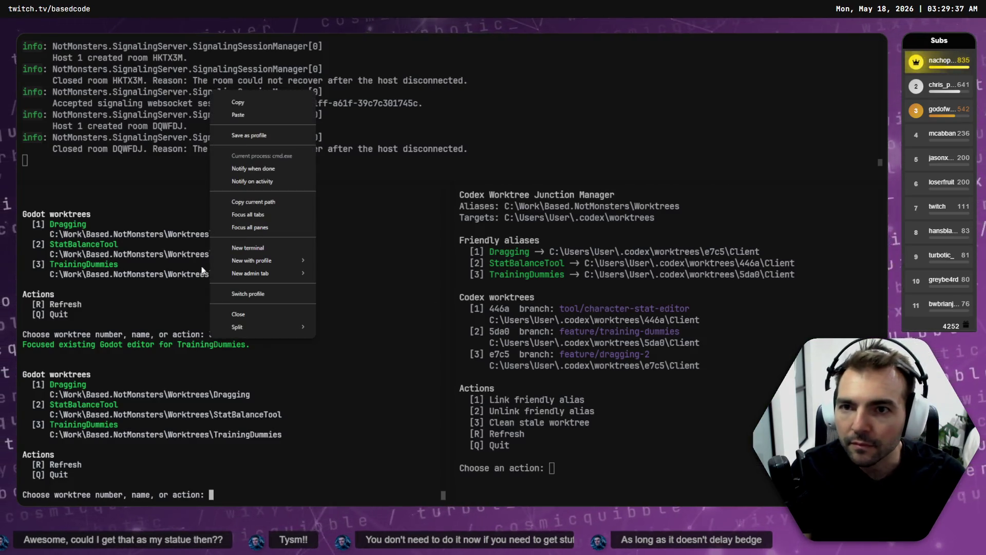
key(alt+Tab)
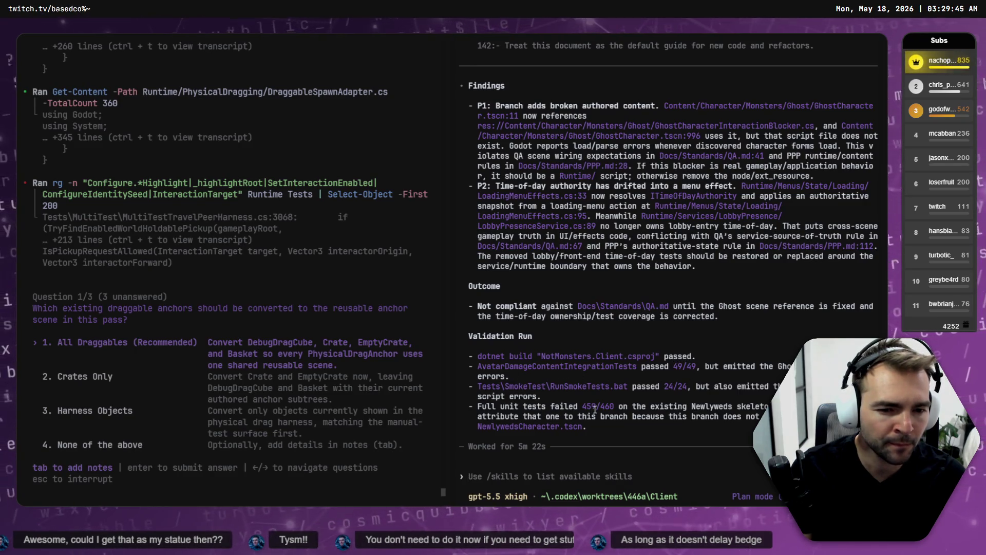
scroll(593, 410, up, 5)
scroll(596, 406, up, 6)
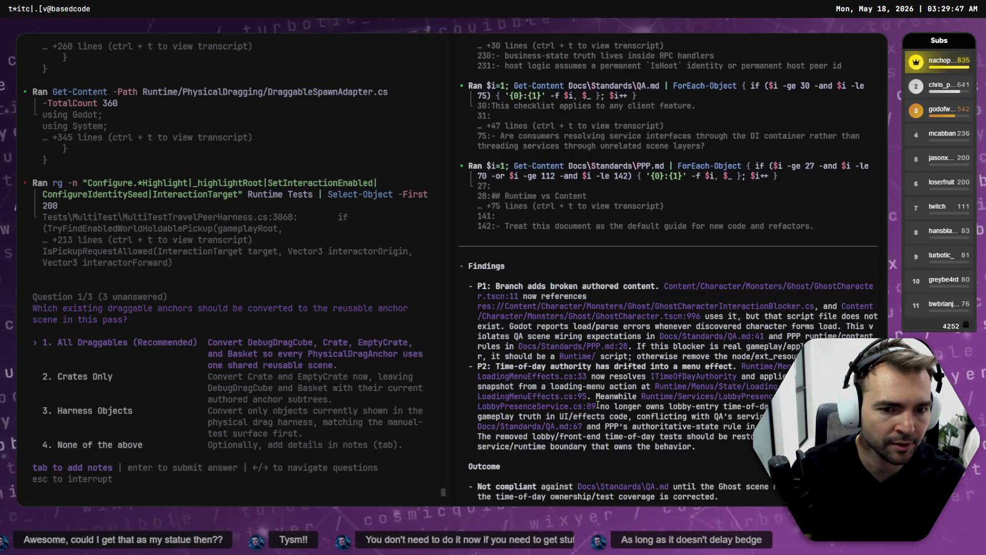
scroll(632, 385, down, 10)
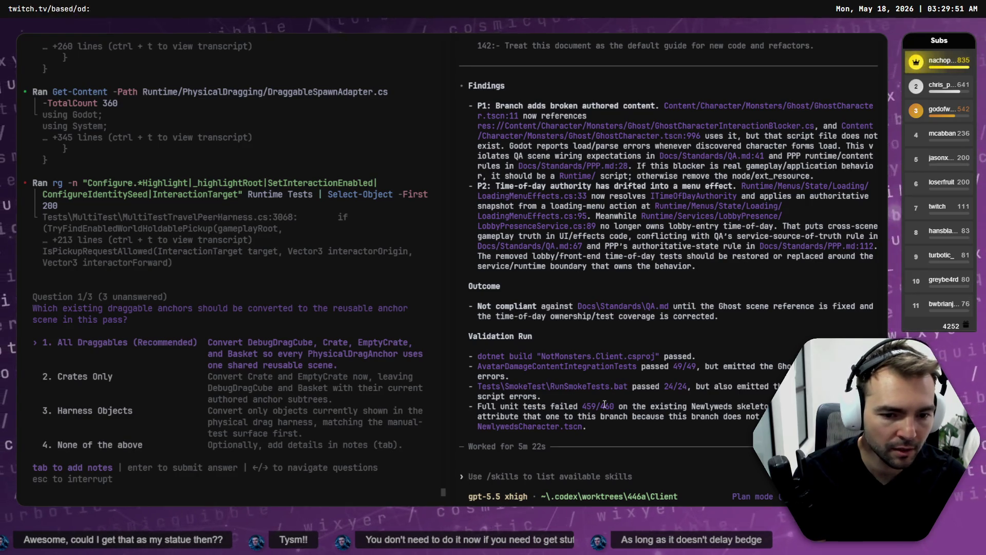
key(Up)
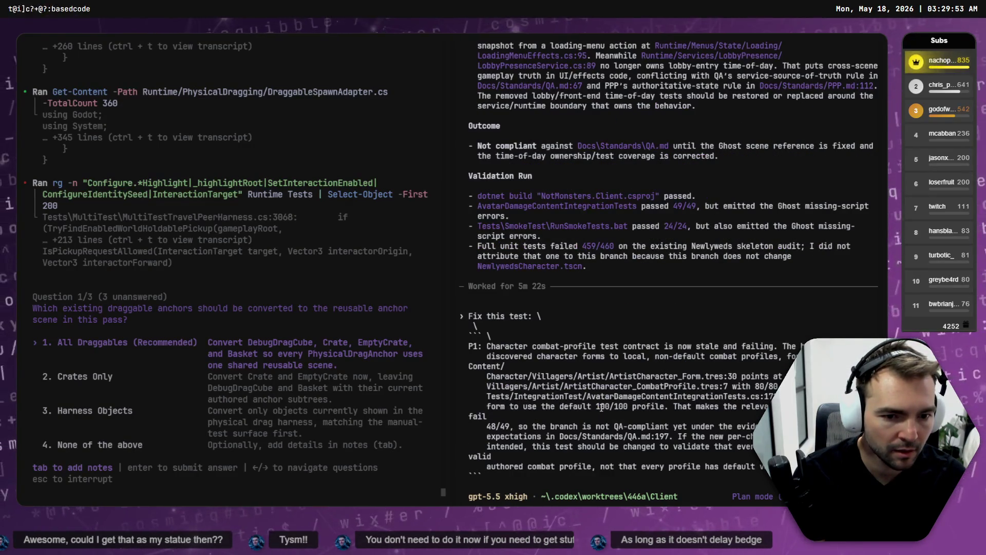
key(Up)
key(Up)
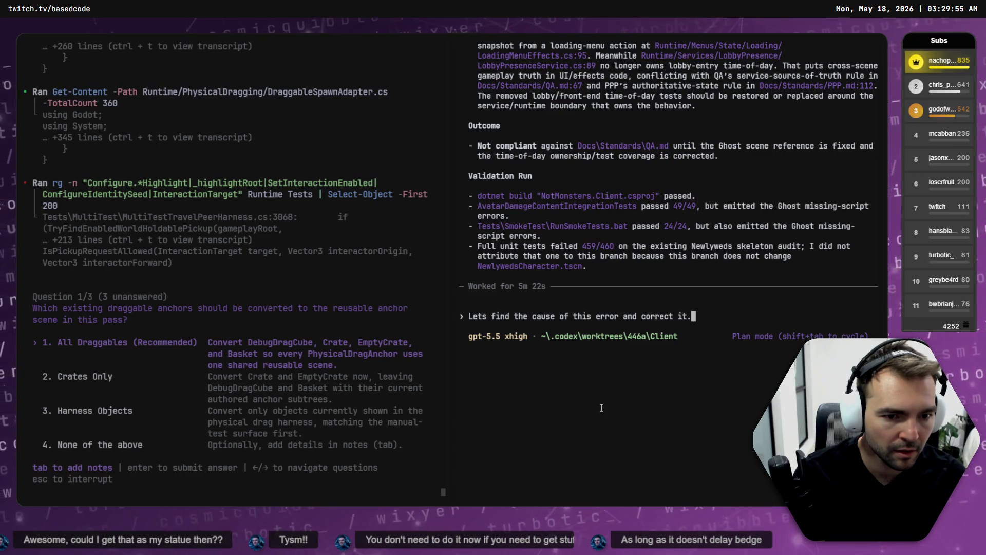
key(Up)
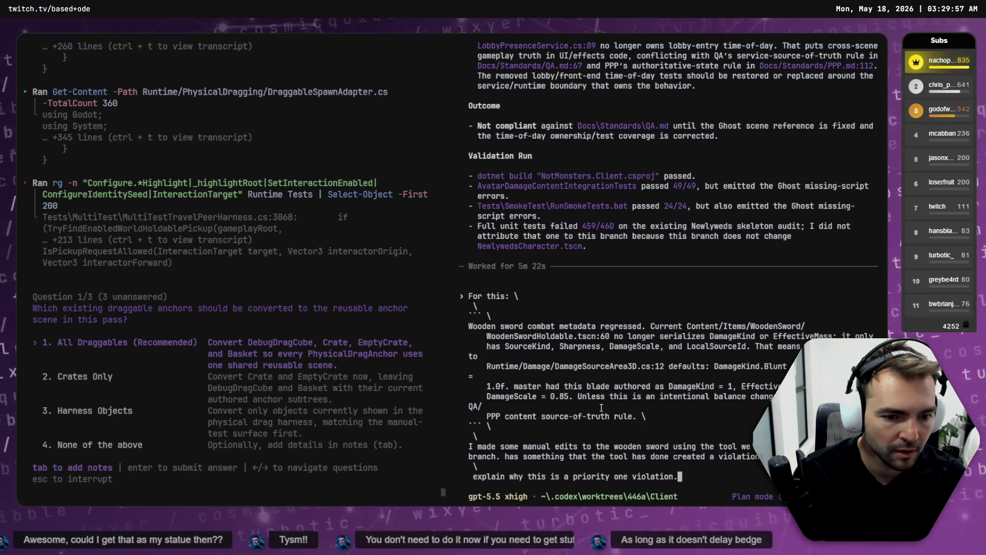
key(Down)
key(Down)
key(Down)
key(Down)
key(Down)
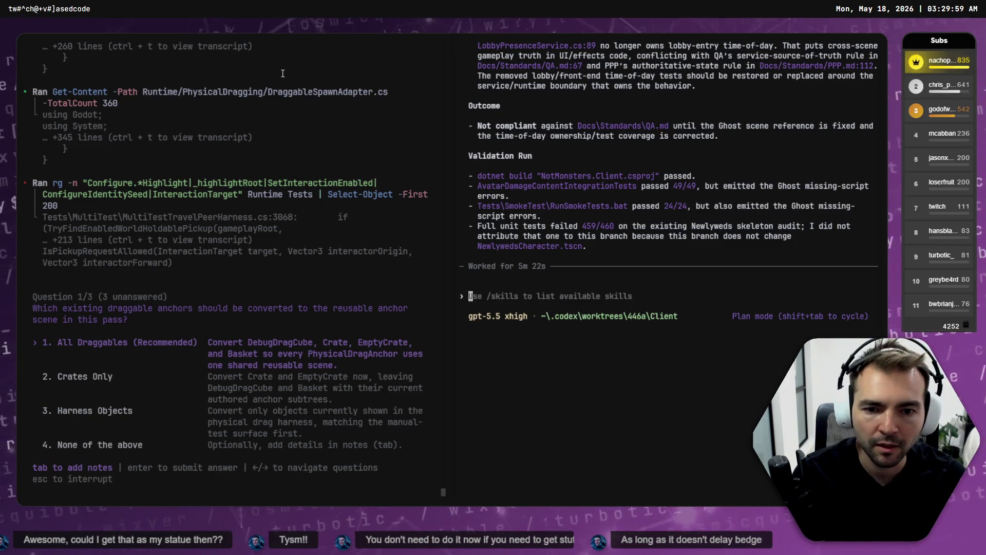
key(alt+Tab)
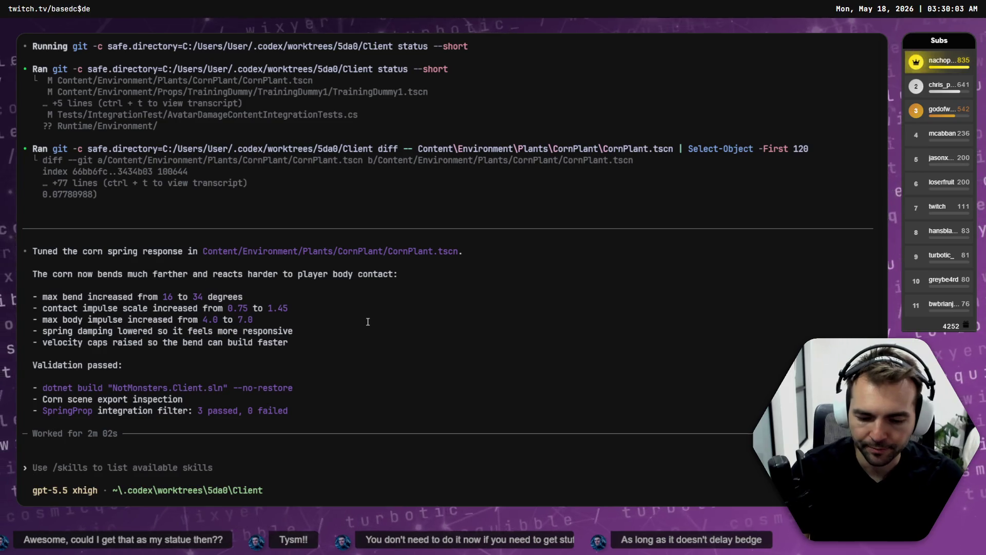
Step: Dictate a follow-up noting the corn holdables are children of the corn plant, and remove the duplicated words
text(this is working well.)
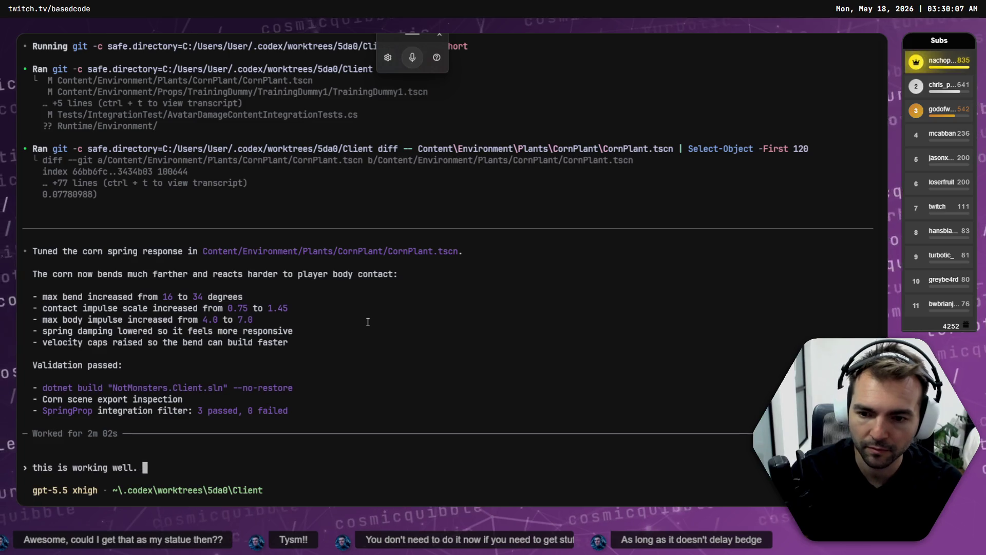
text( the corn plant has)
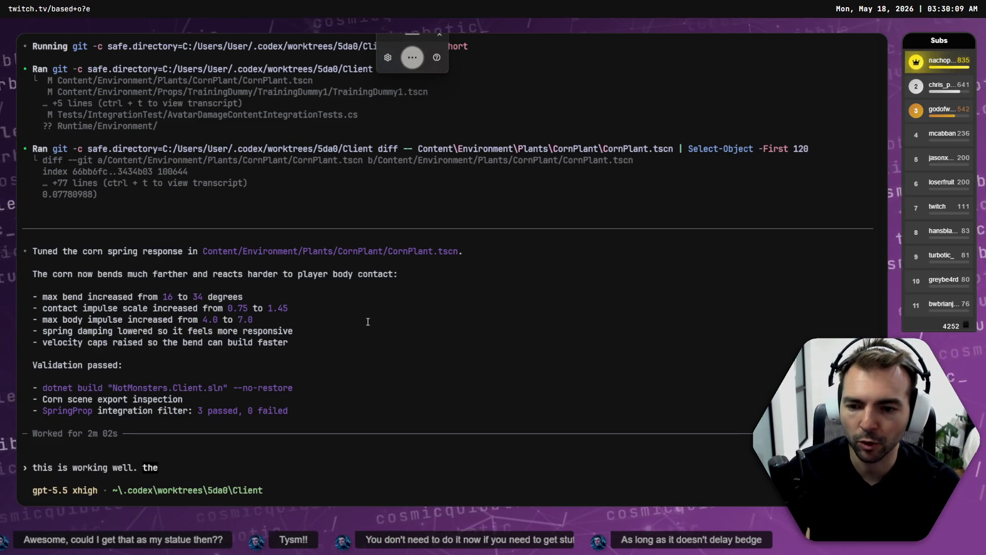
text( corn holdables)
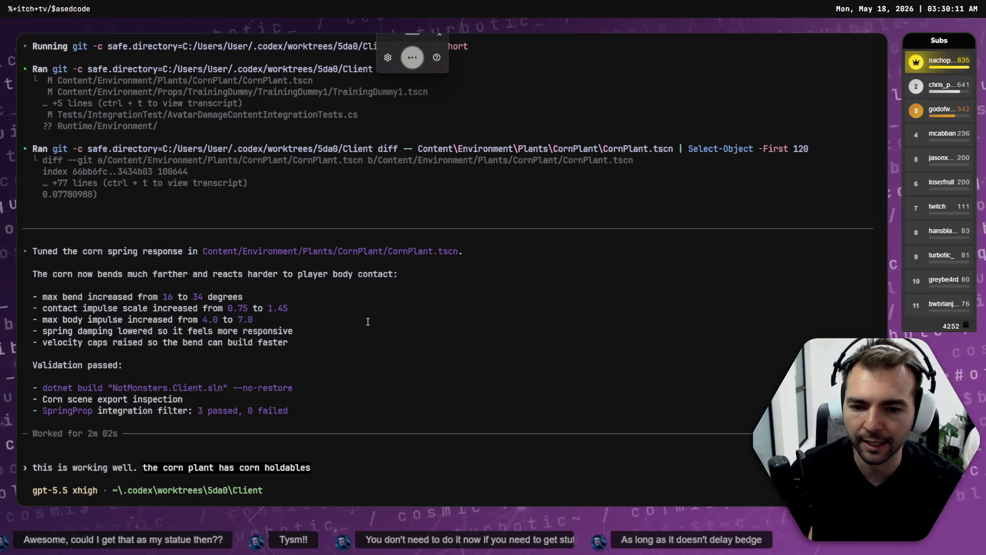
text( that are children of it. )
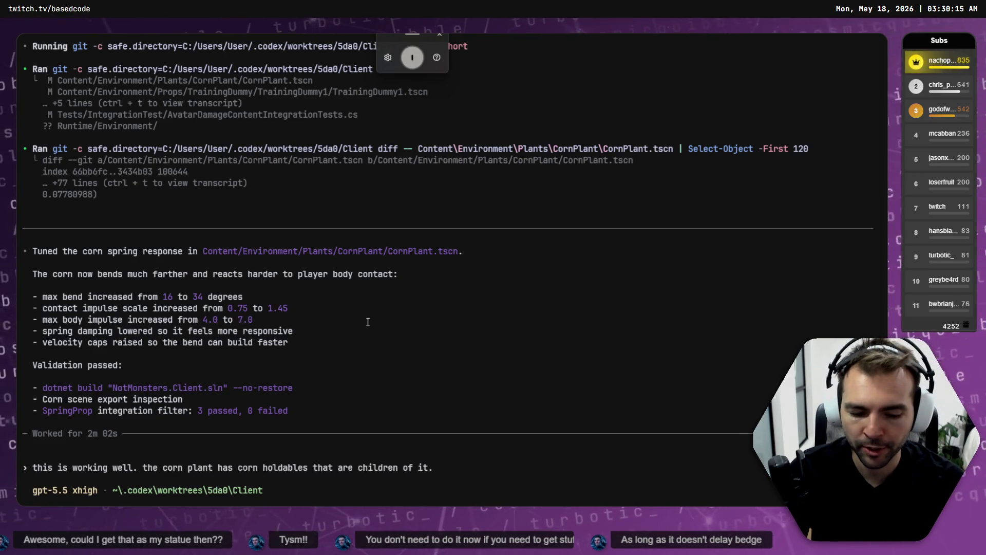
text(those objects are interactables that the player can take off of)
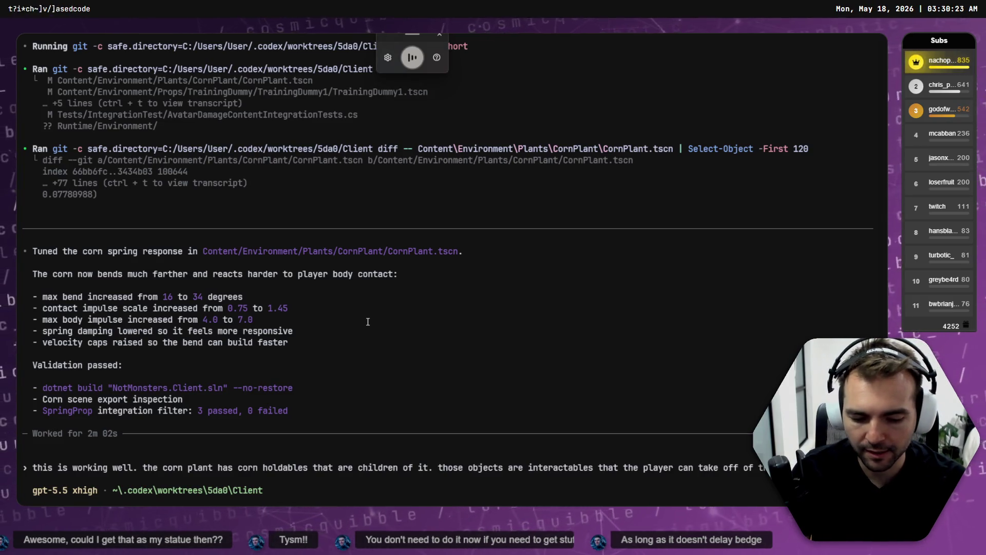
text(their physics is disabled until t)
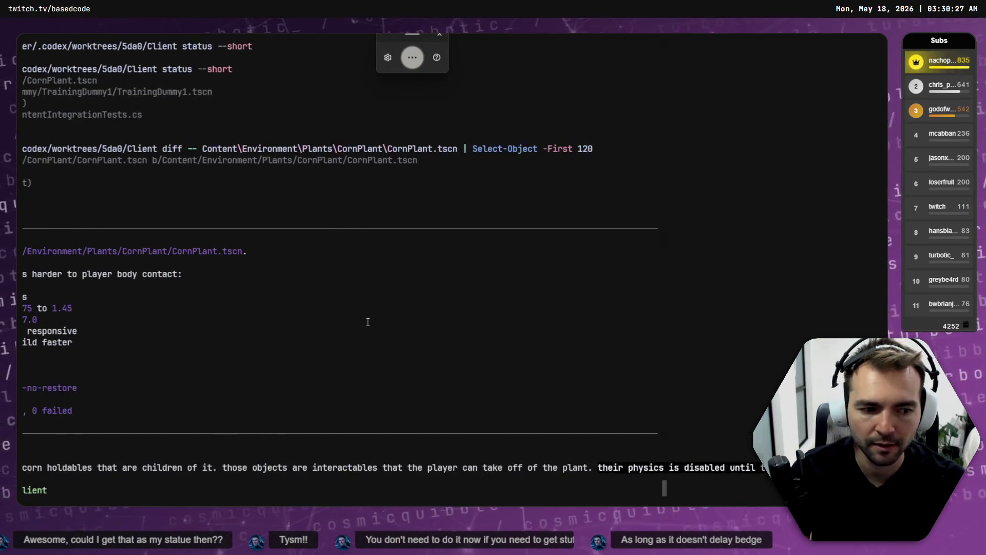
key(super+h)
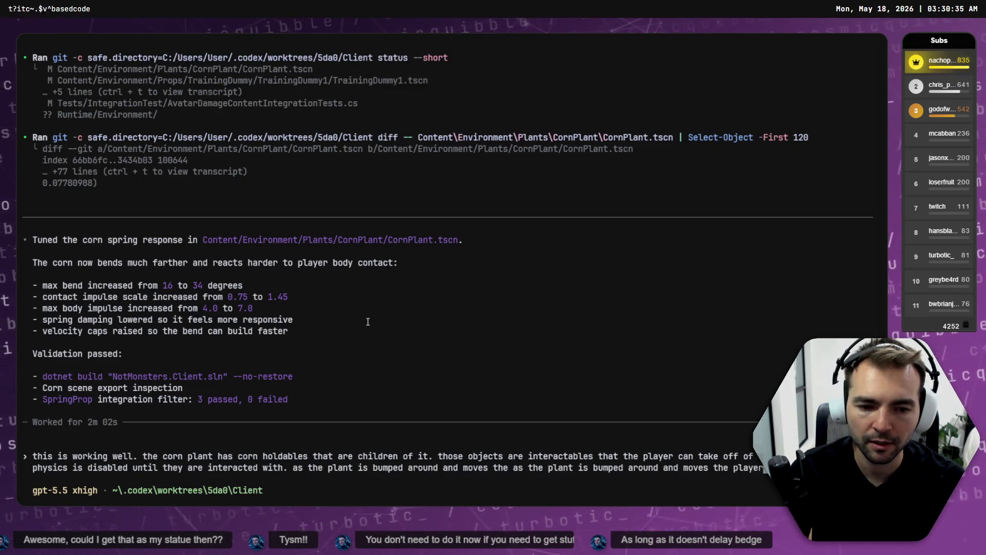
key(ctrl+BackSpace)
key(ctrl+BackSpace)
key(ctrl+BackSpace)
key(super+h)
key(ctrl+BackSpace)
key(ctrl+BackSpace)
key(ctrl+BackSpace)
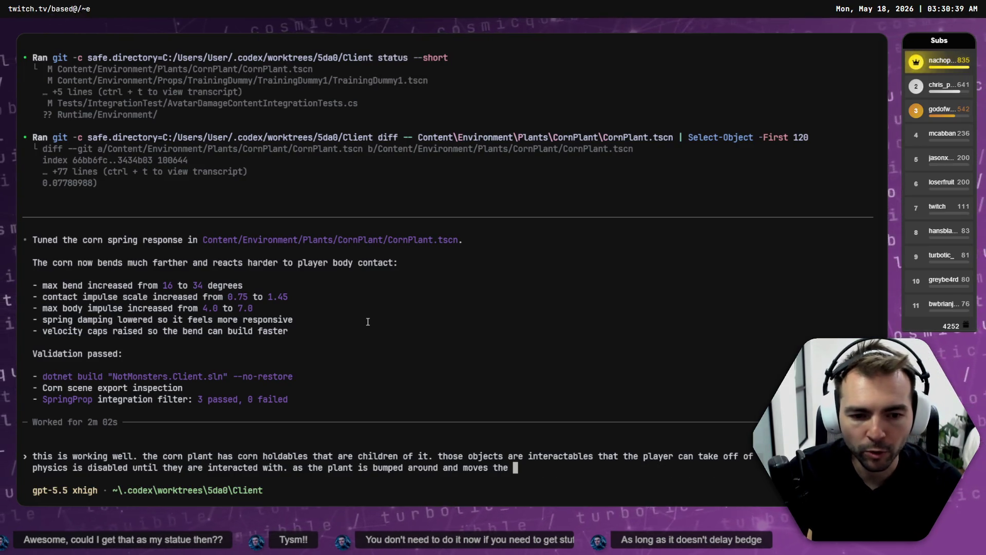
Step: Add that the corn should move with the bumped plant, send it, and go to the 446a session
key(super+h)
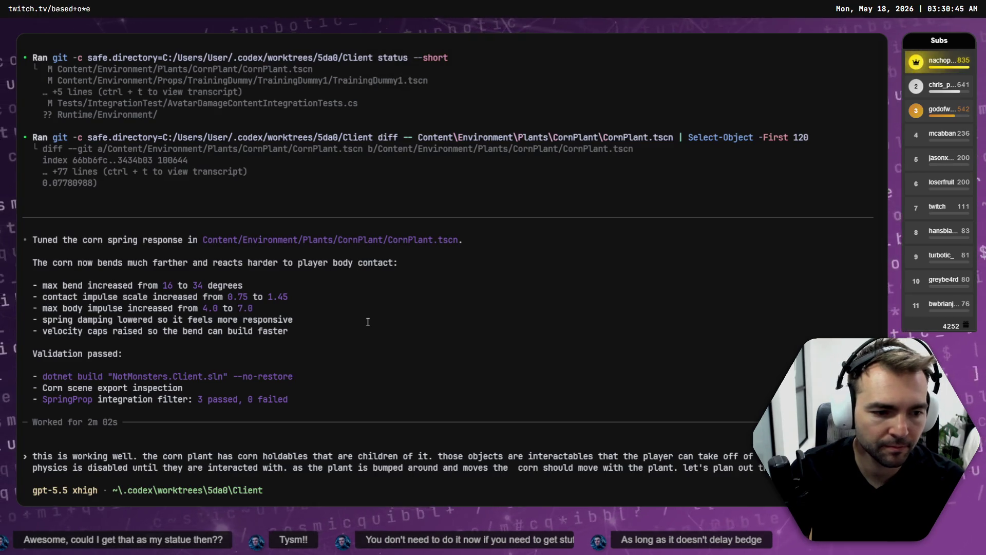
key(Return)
key(super+h)
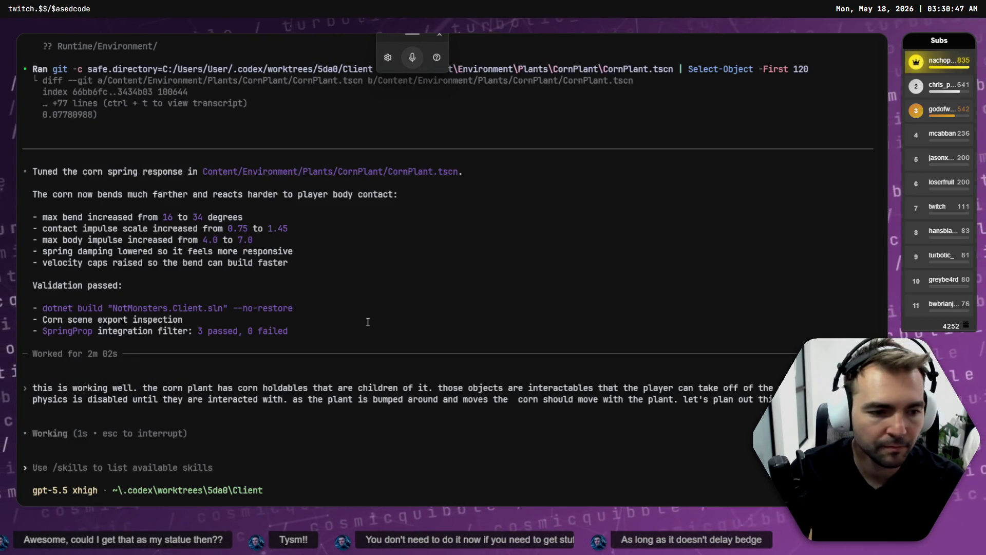
key(ctrl+Tab)
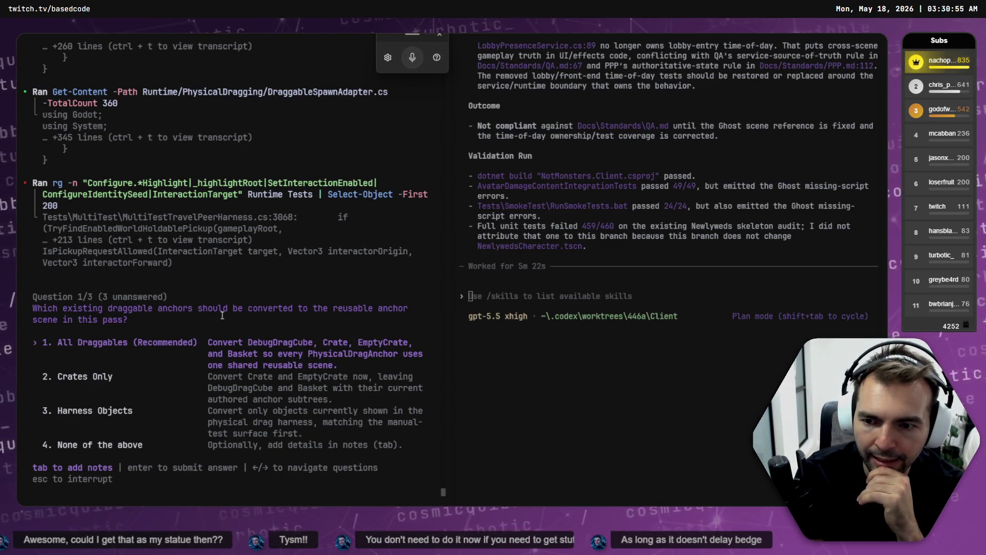
Step: Choose converting all draggables, keep anchor debug meshes hidden, and pick showing the active anchor
key(Return)
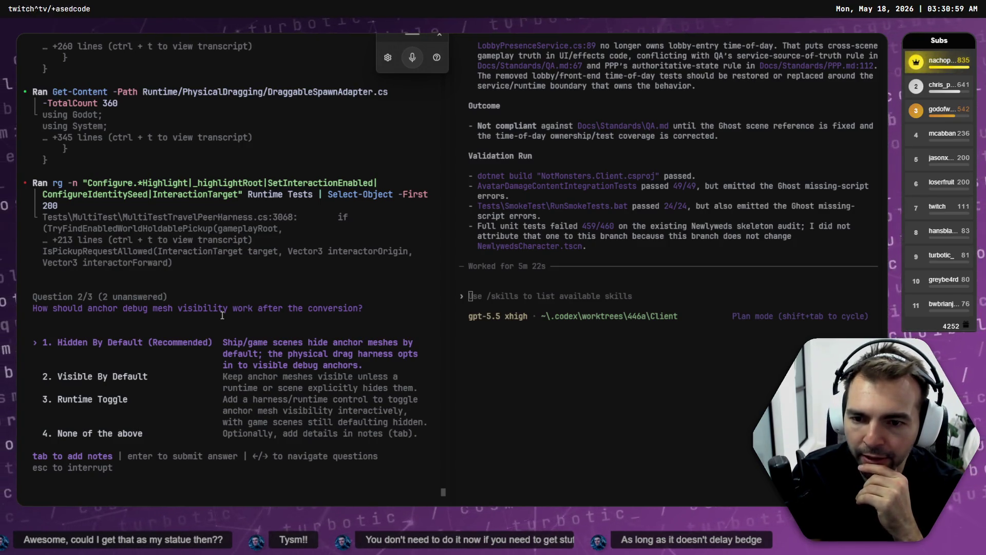
key(Return)
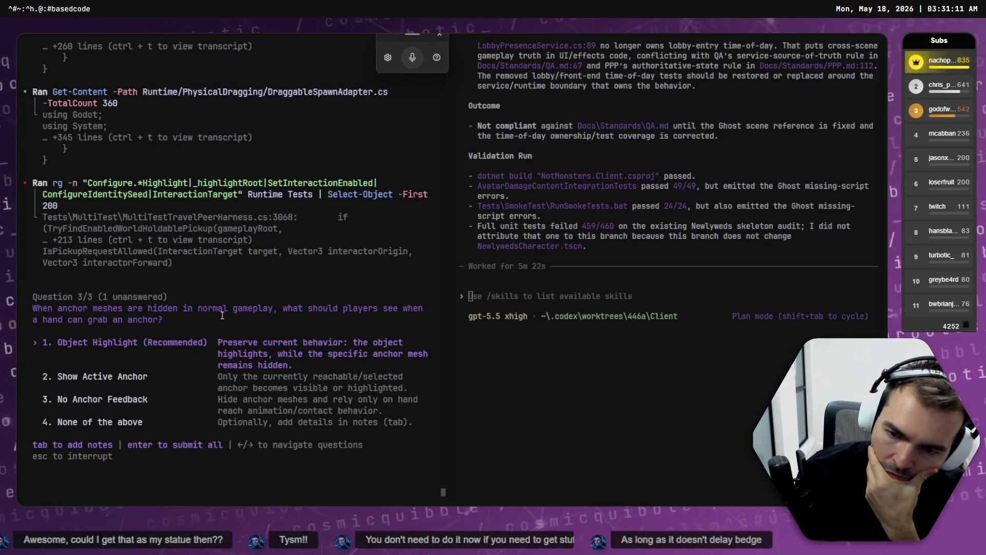
key(Down)
key(Down)
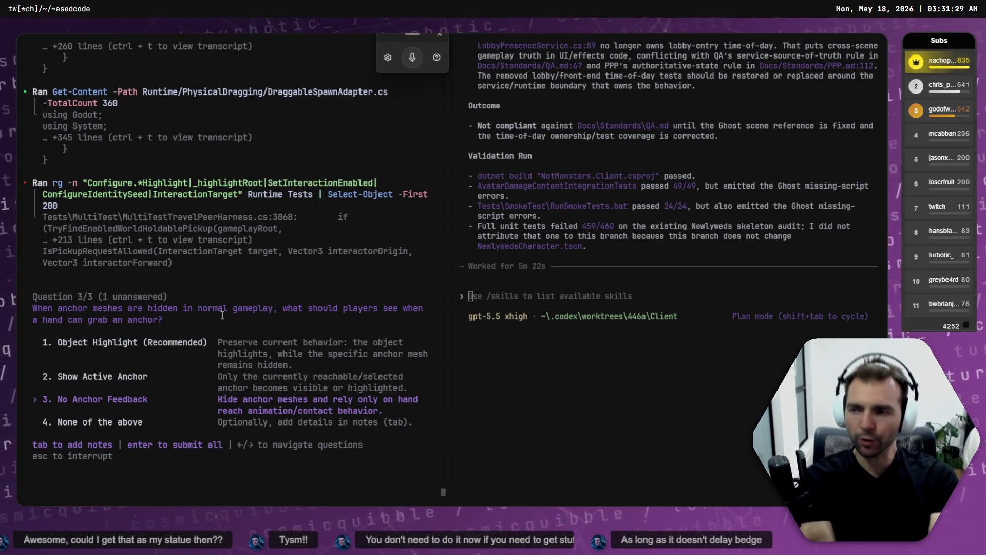
key(Up)
key(Up)
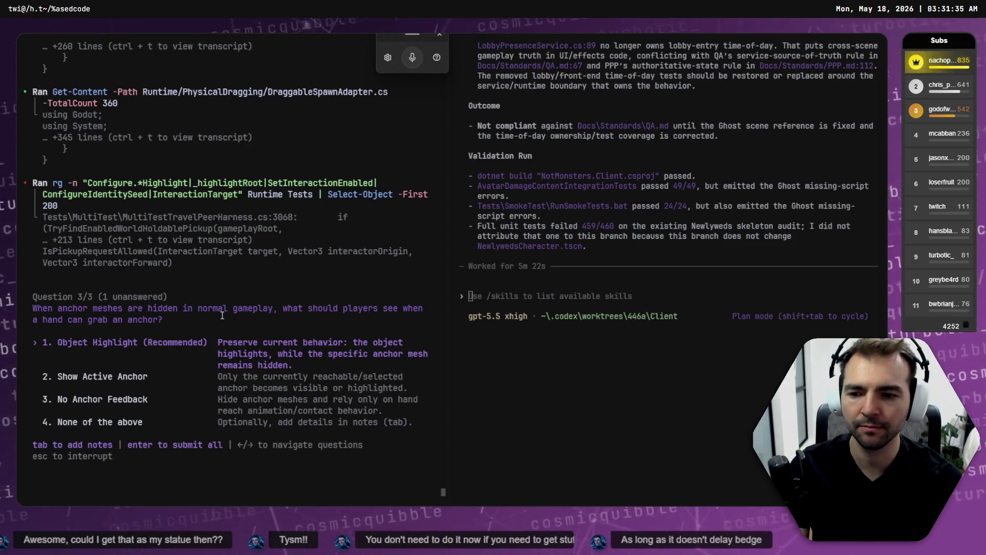
Step: Add a note to use a sphere, not a square, for the object highlight mesh and submit the answers
key(Tab)
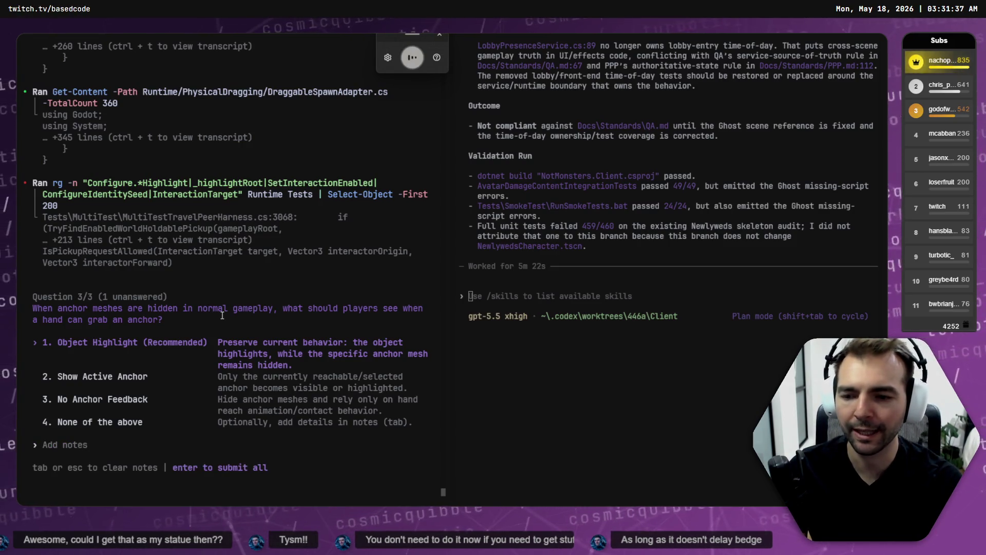
text(let's also replace the)
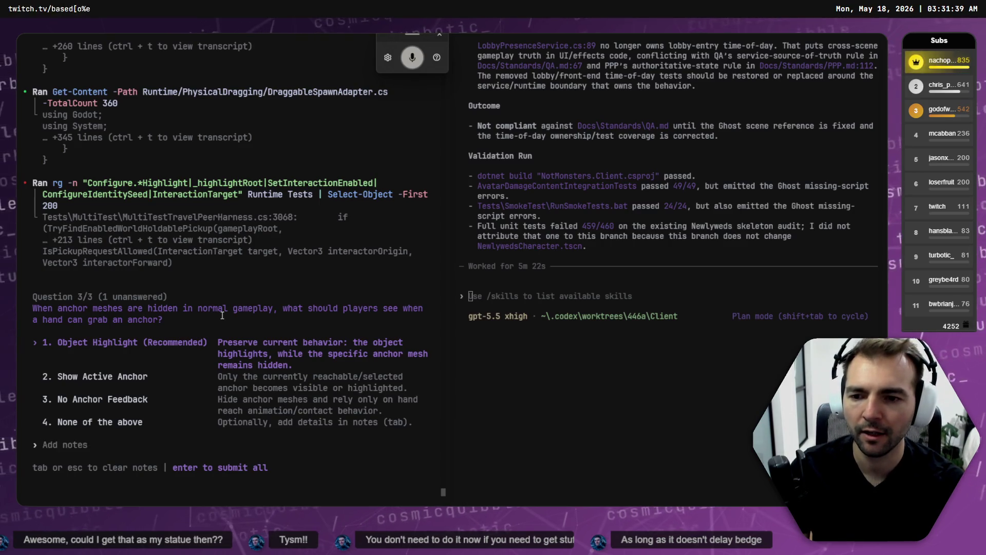
text(mesh used for the object highlight with)
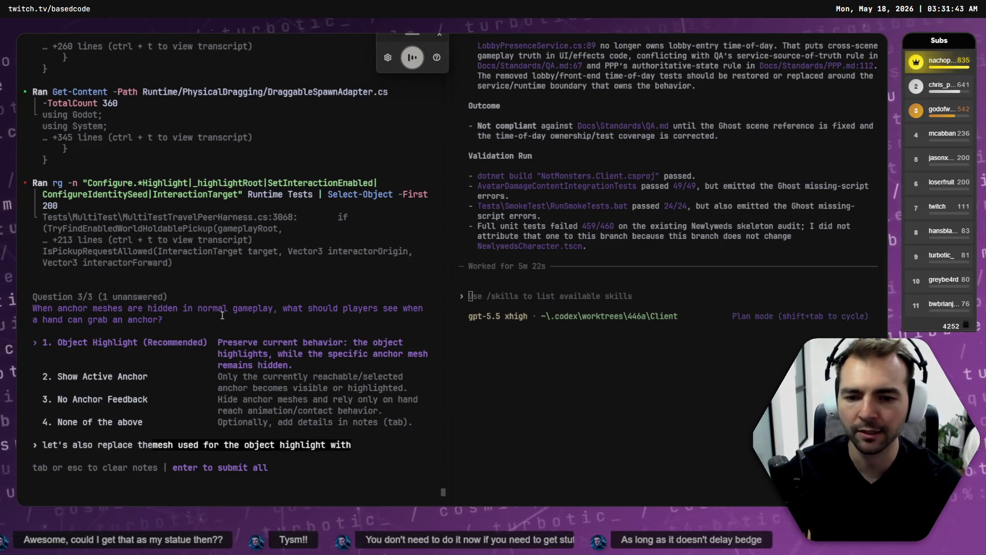
text( a sphere not a squ)
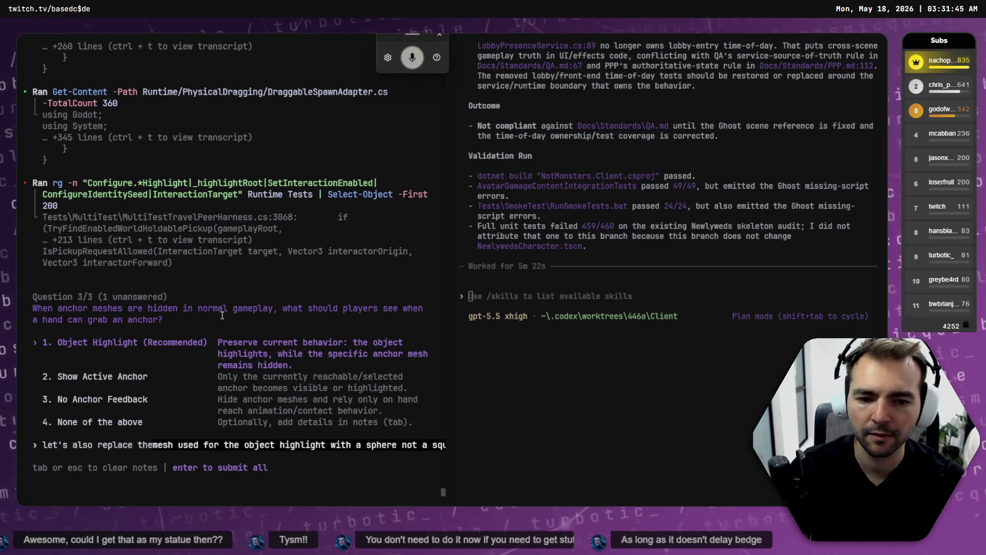
text(are.)
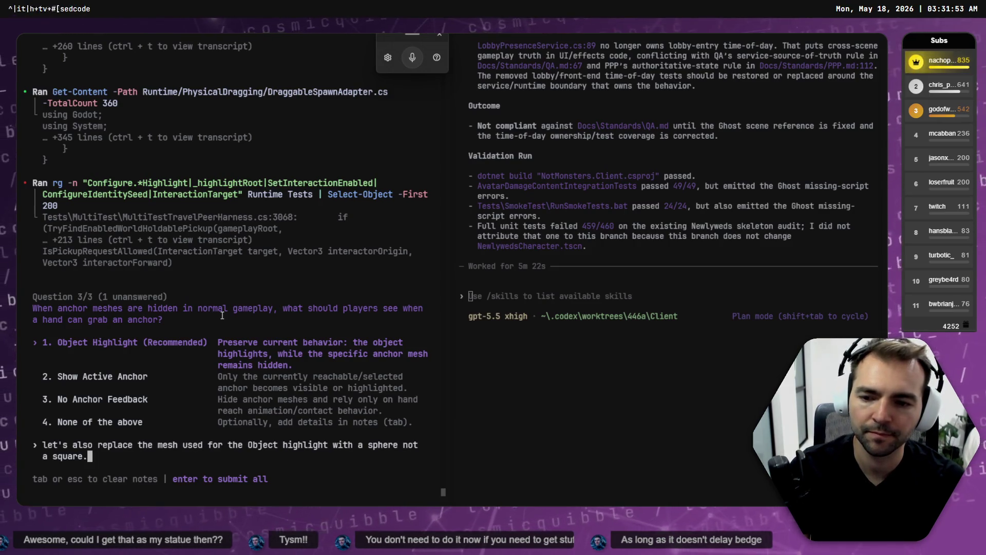
key(Return)
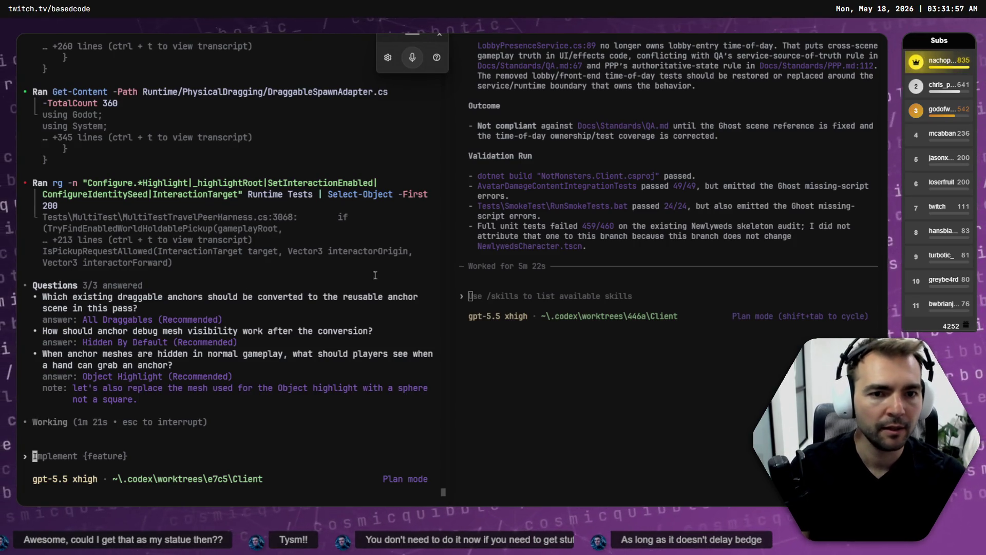
click(548, 288)
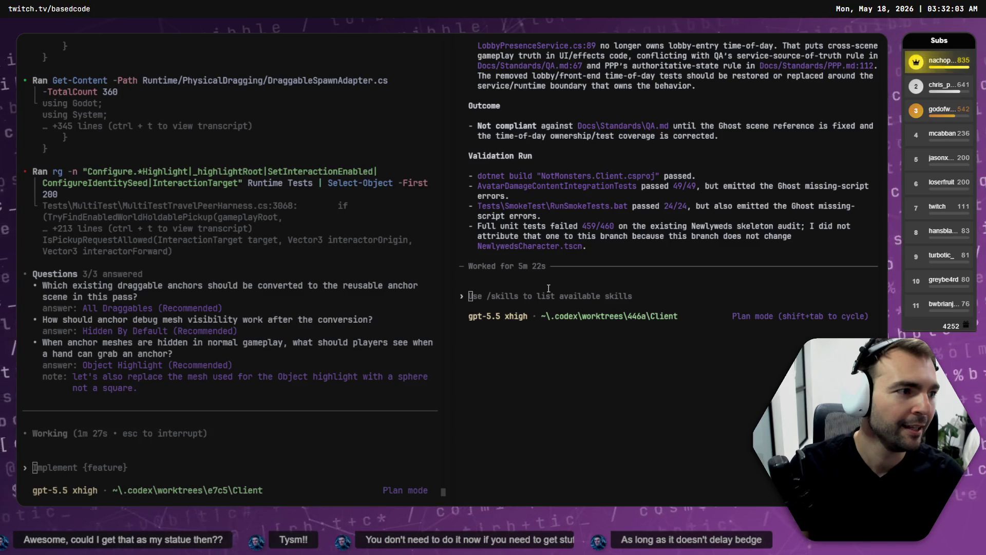
key(alt+Tab)
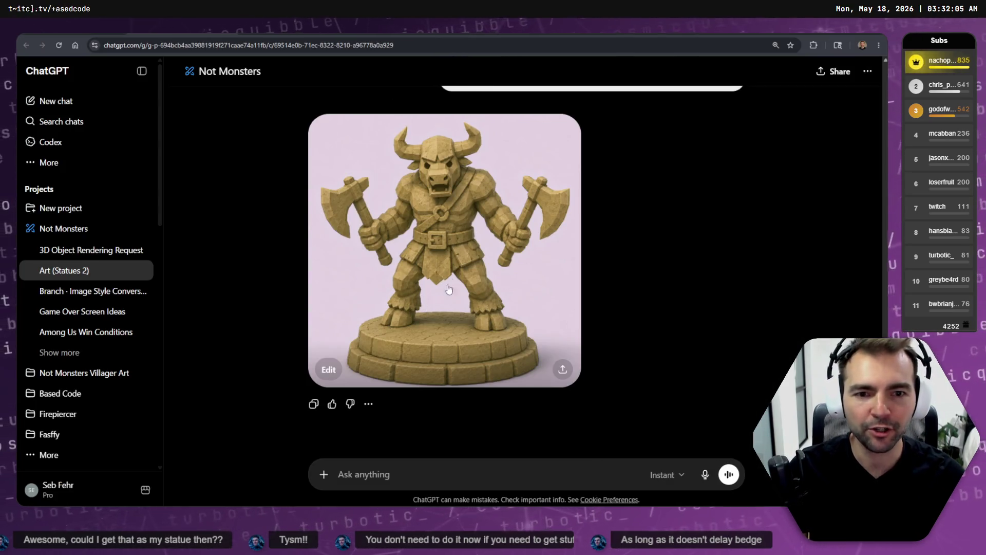
Step: Open the two-axed minotaur statue image full-size and paste it onto the tldraw statue board
click(466, 286)
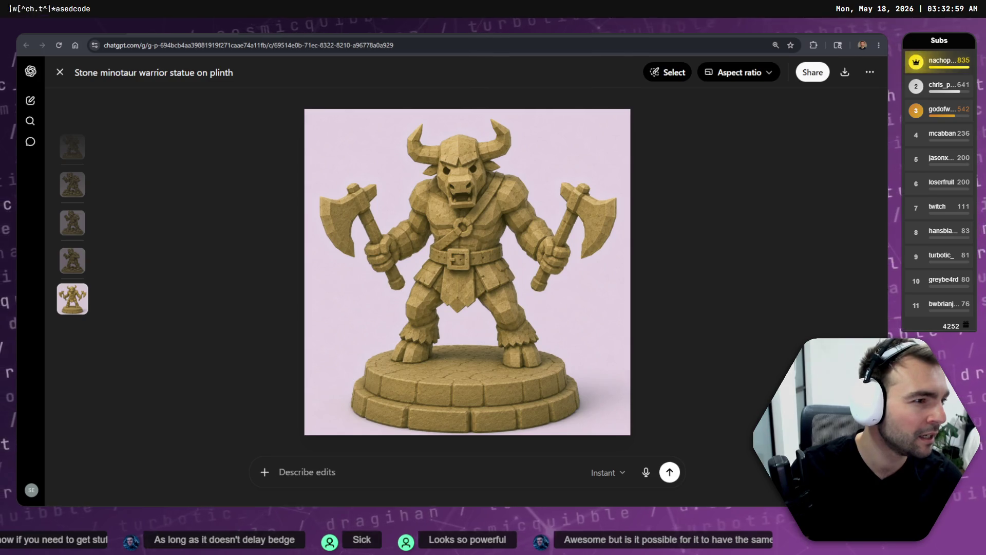
key(alt+Tab)
key(ctrl+v)
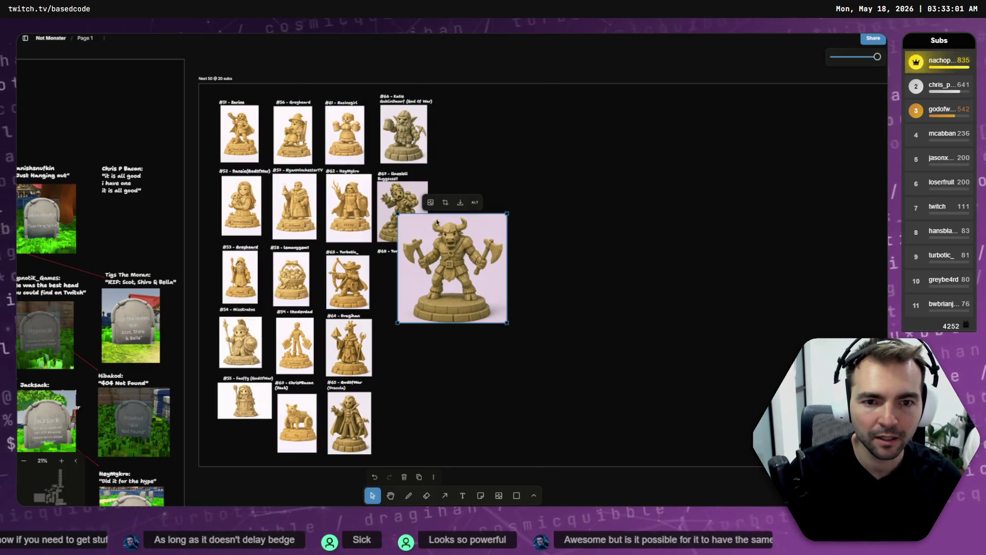
Step: Resize the pasted minotaur to match its neighbours and fit it into the empty #68 slot
mouse_move(398, 213)
mouse_down()
mouse_move(463, 282)
mouse_move(392, 270)
mouse_up()
drag(420, 300, 431, 309)
scroll(431, 308, up, 5)
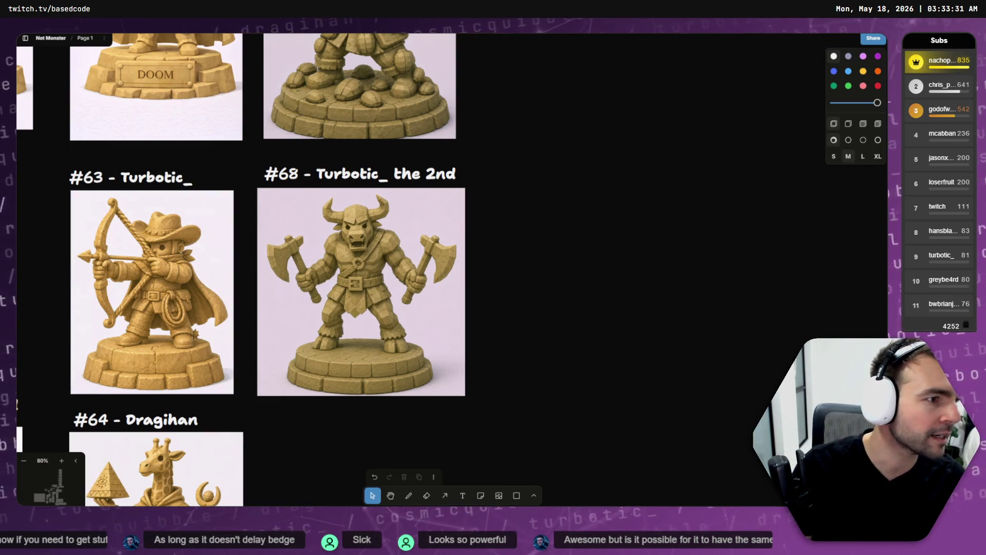
key(alt+Tab)
key(super+h)
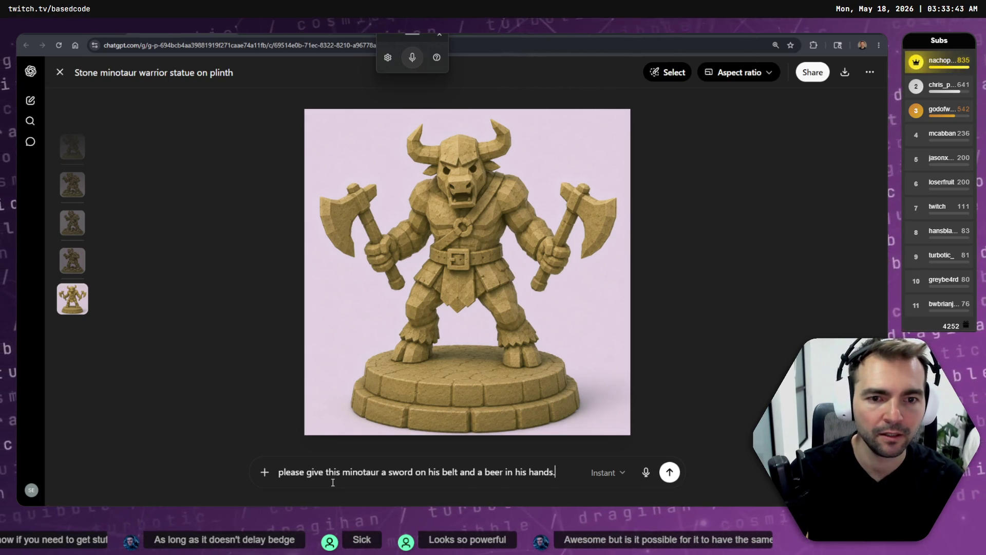
Step: Send the minotaur edit: a sword on his belt and a beer in his hands
key(Return)
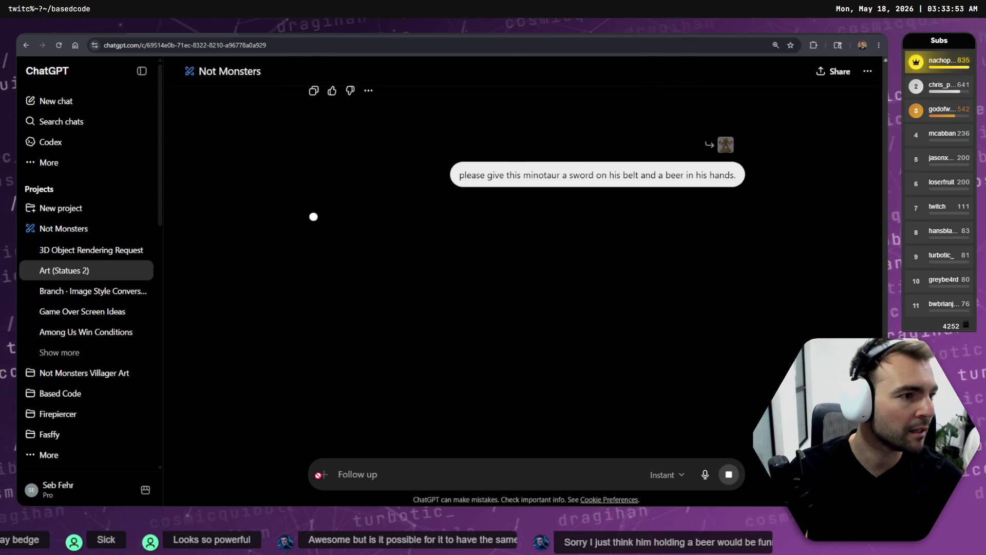
key(alt+Tab)
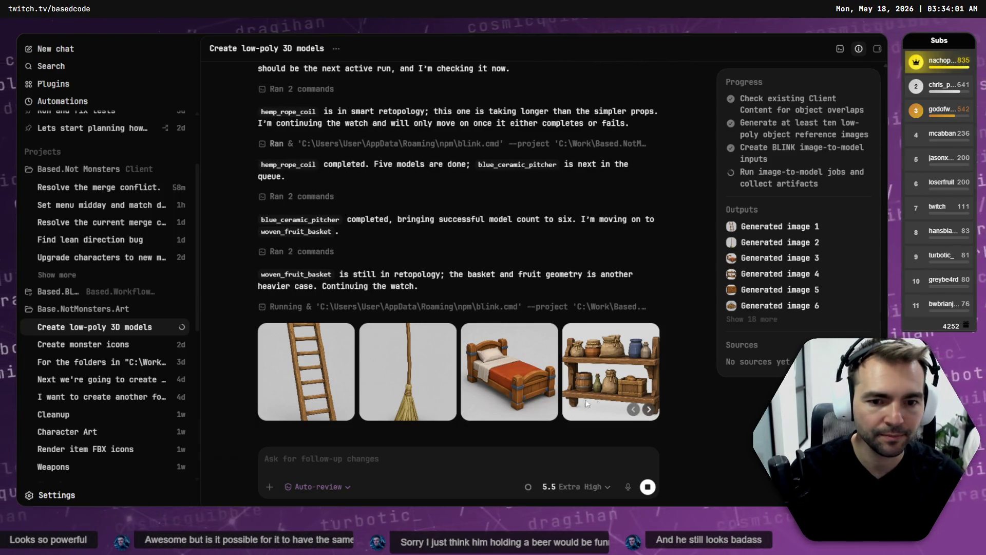
Step: Page through the generated low-poly prop images to the cabinet, rope, pitcher and basket
click(650, 409)
click(650, 410)
click(649, 409)
click(649, 410)
click(650, 409)
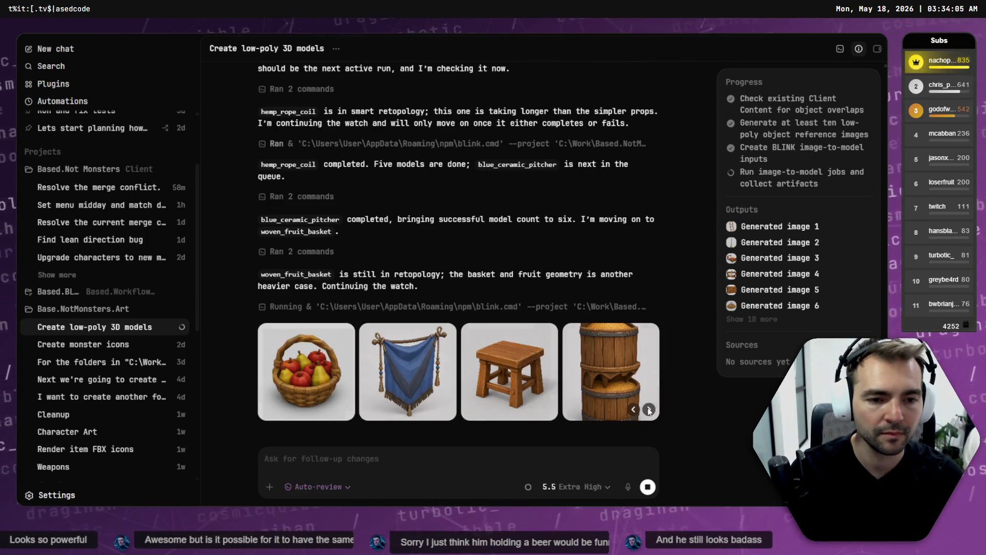
click(650, 410)
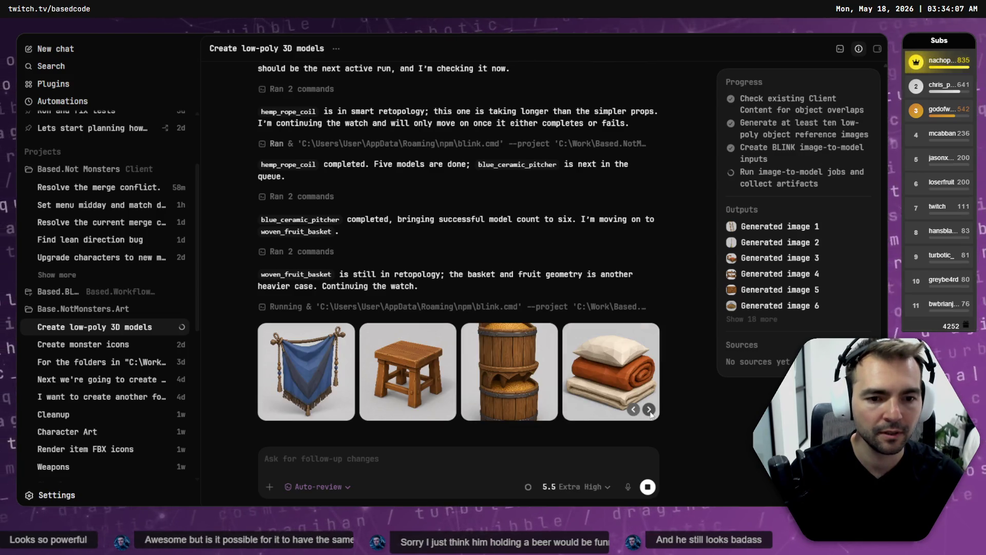
click(649, 410)
click(649, 410)
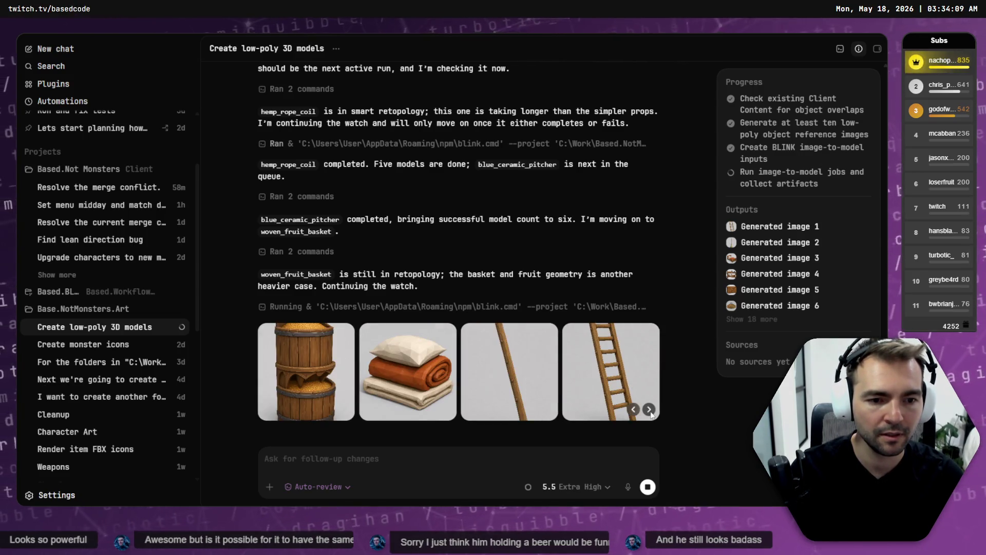
click(649, 409)
click(649, 410)
click(650, 410)
click(649, 410)
click(650, 409)
click(650, 409)
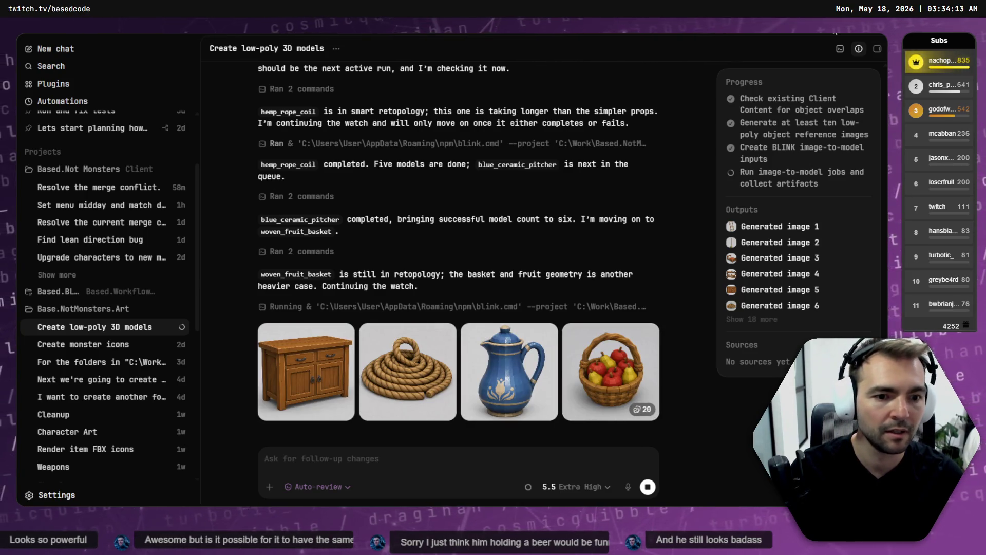
key(alt+Tab)
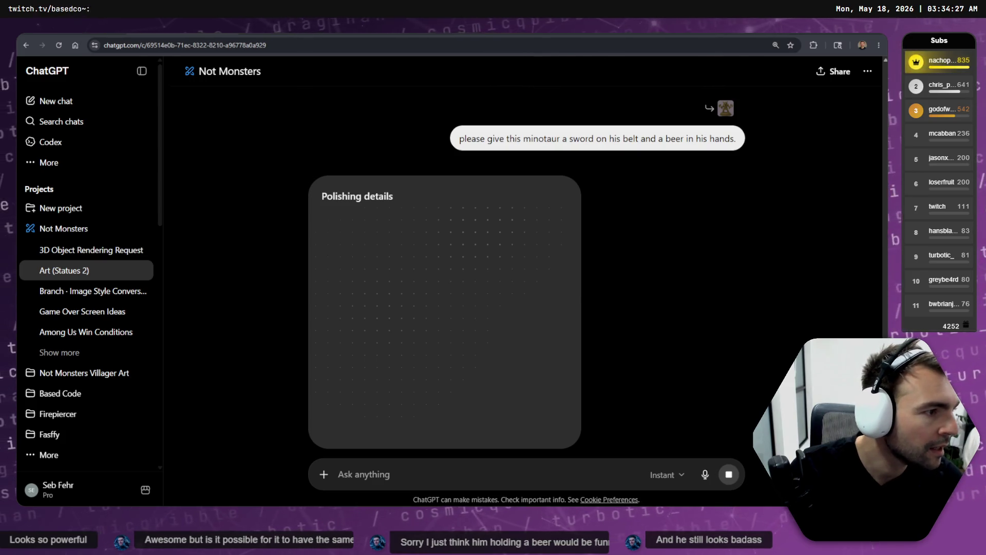
Step: Review the reusable draggable anchor plan and approve it with 'Yes, implement this plan'
key(alt+Tab)
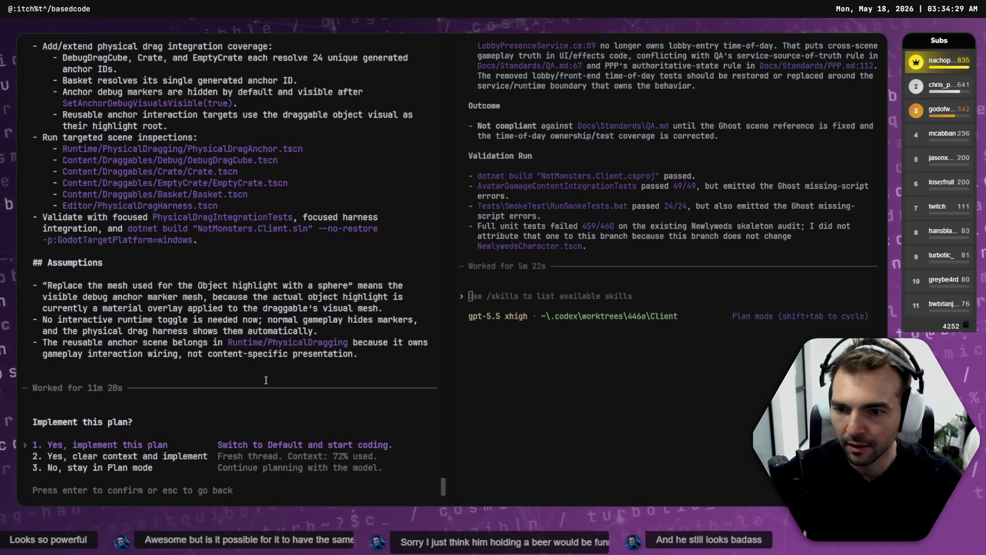
scroll(272, 379, up, 20)
scroll(112, 279, down, 5)
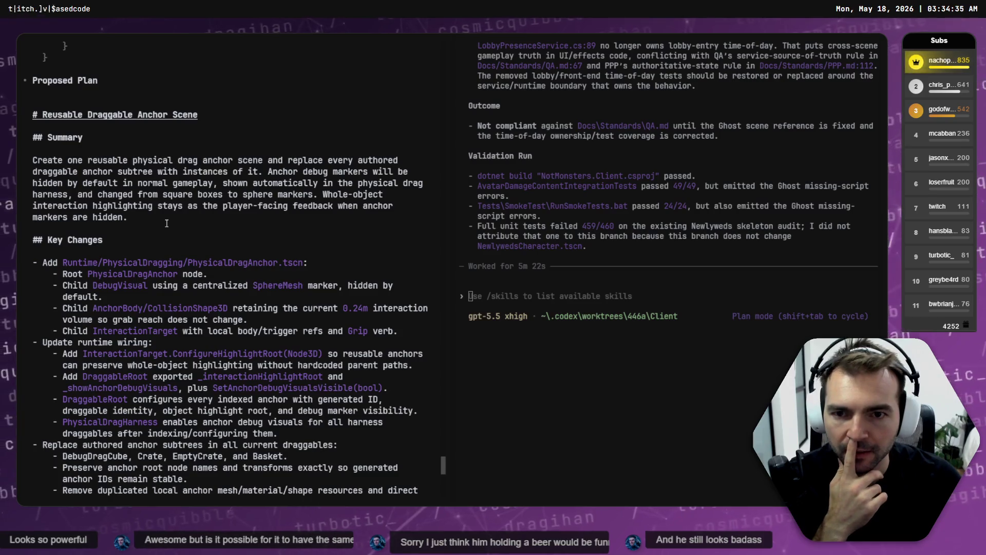
scroll(173, 226, down, 10)
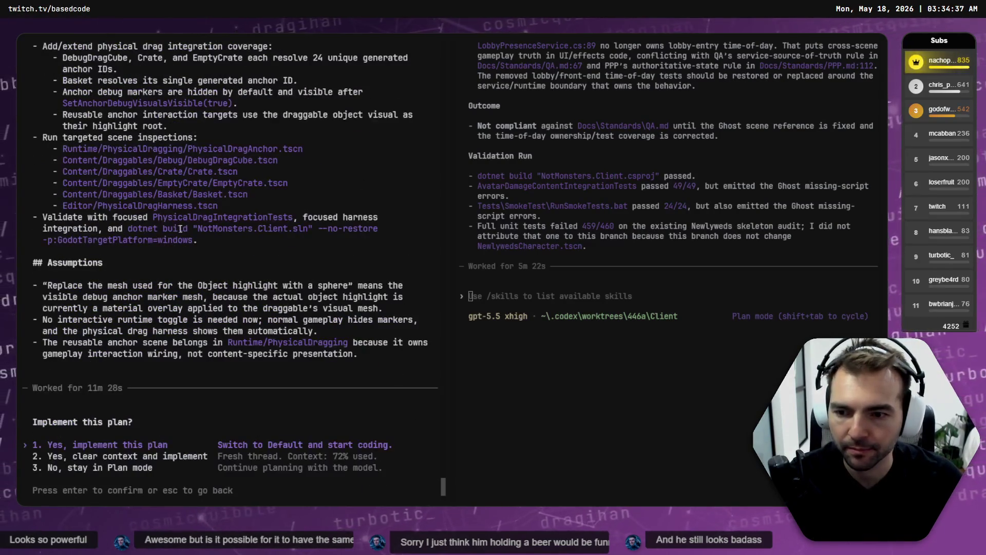
key(Return)
Step: Look back over the review summary, then exit the finished review session with Ctrl+C
scroll(598, 330, up, 5)
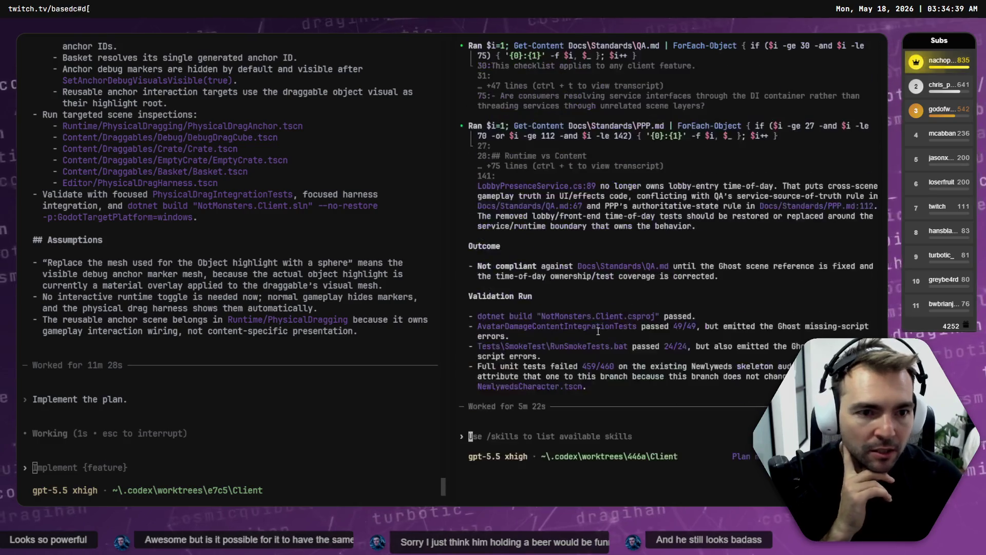
triple_click(509, 196)
click(747, 240)
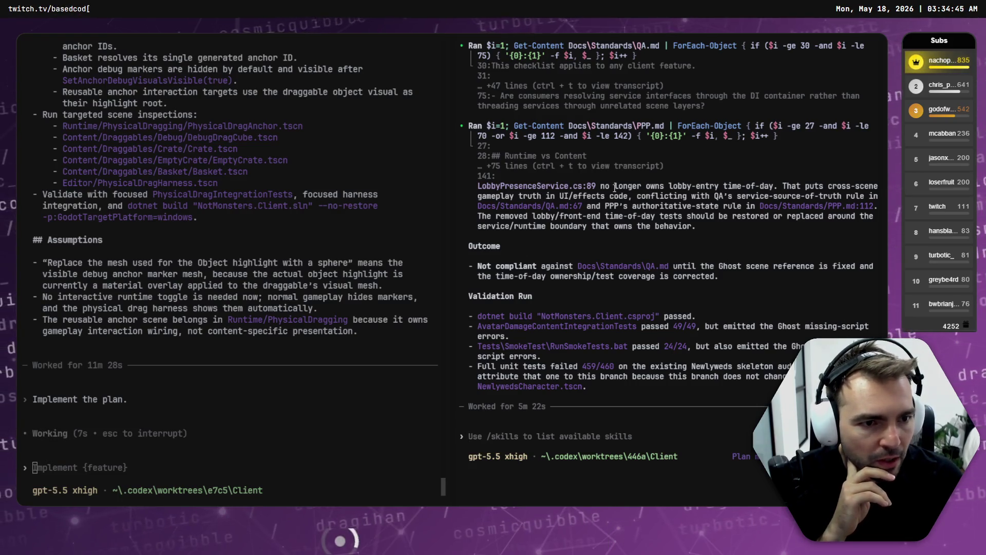
scroll(624, 235, down, 5)
scroll(624, 234, up, 10)
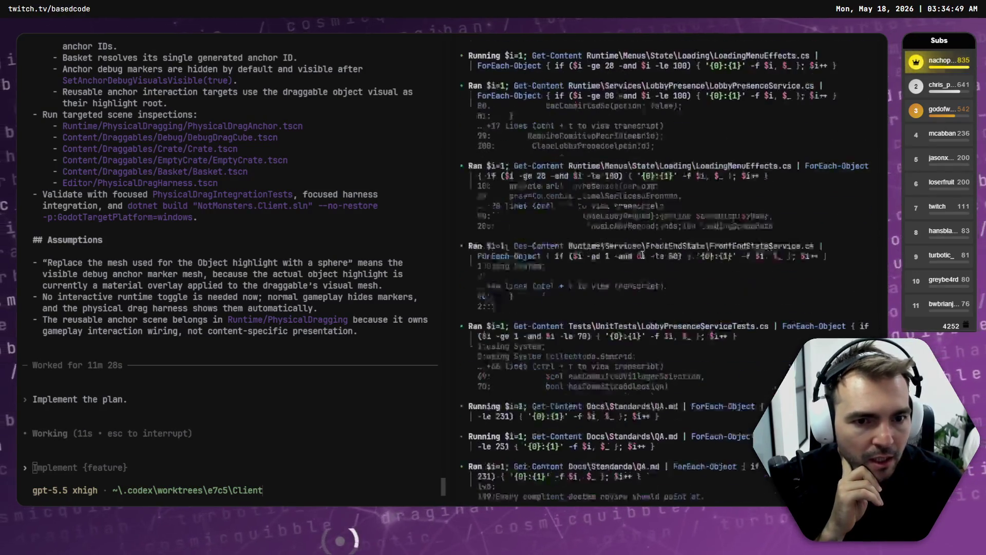
scroll(651, 254, down, 10)
scroll(582, 272, down, 1)
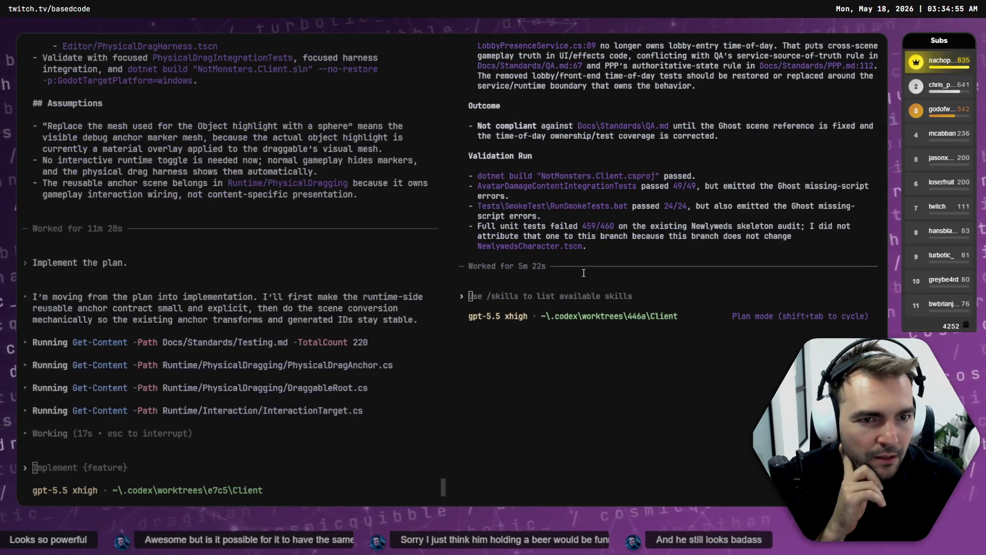
scroll(591, 278, up, 5)
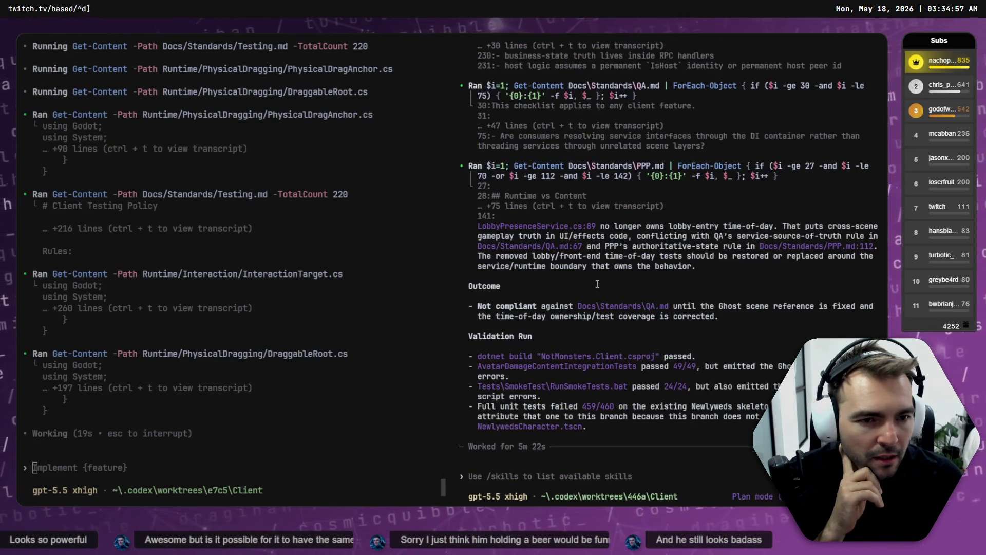
key(ctrl+c)
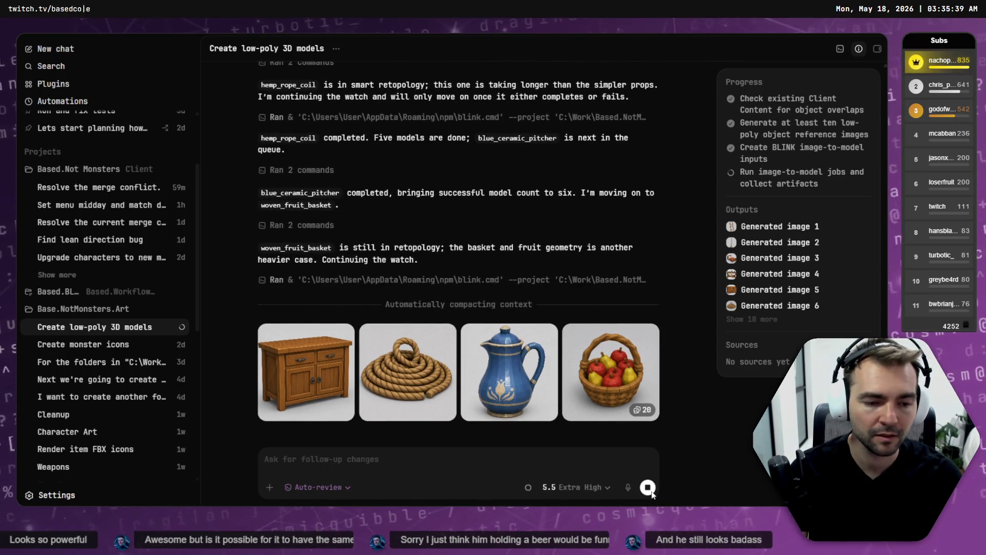
Step: Check the generated minotaur statue holding two beers, then return to the Based BLINK dashboard
key(alt+Tab)
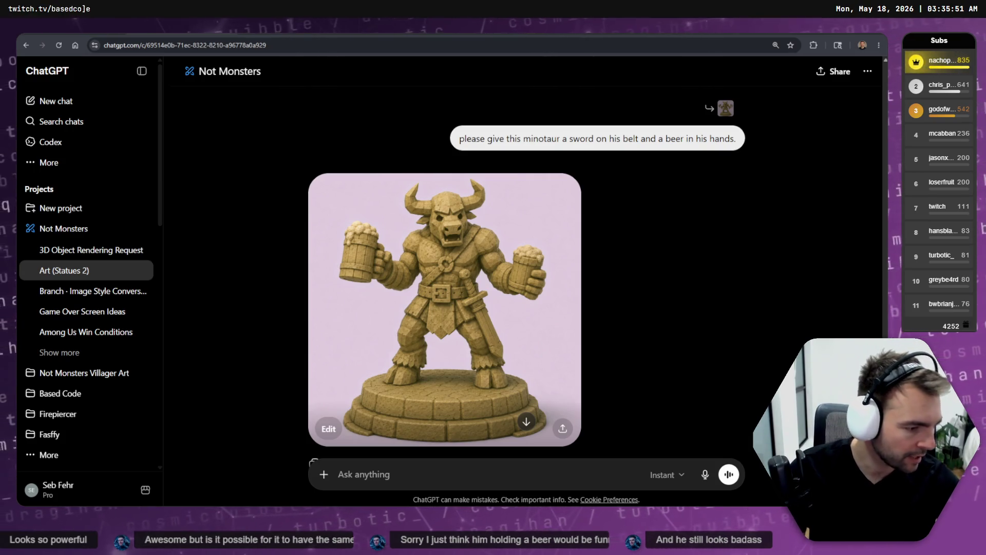
key(alt+Tab)
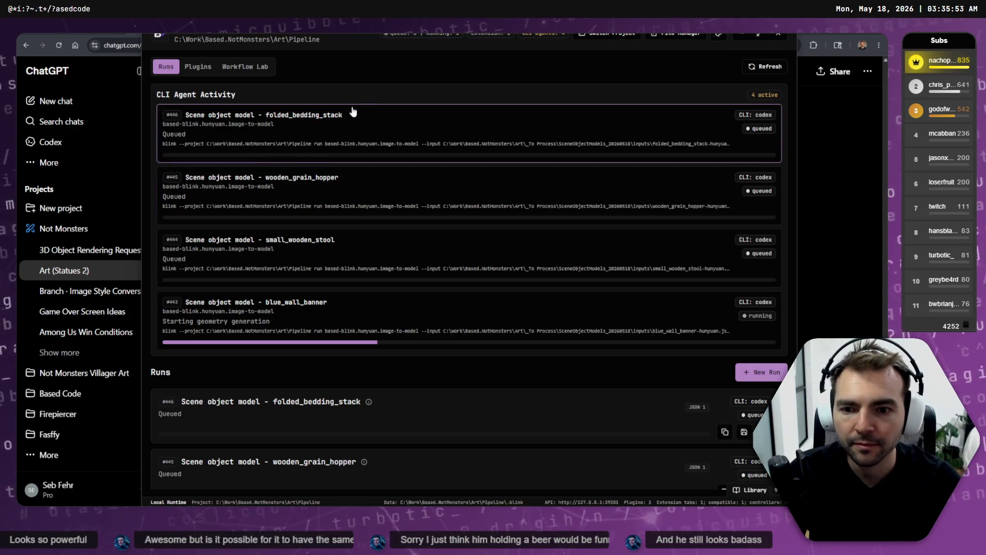
click(205, 75)
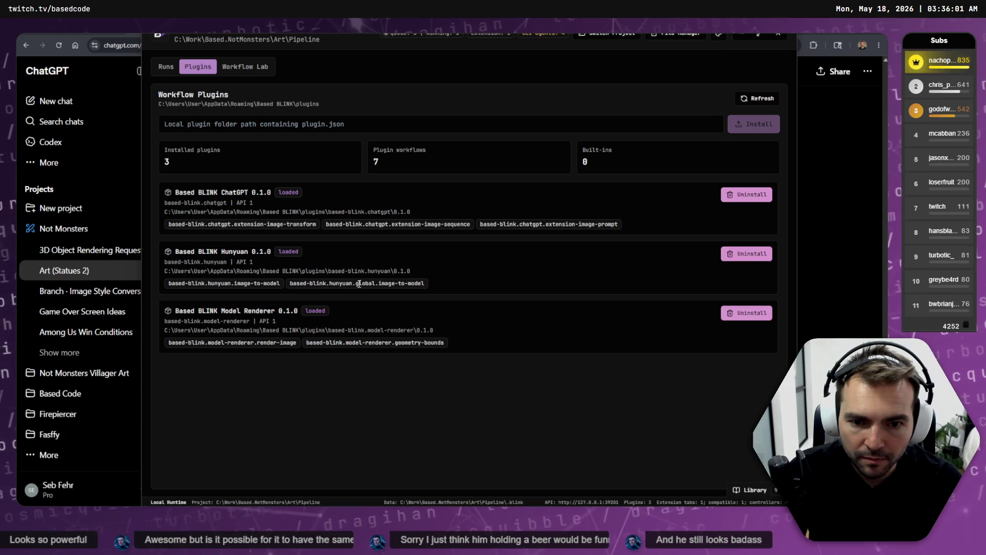
drag(290, 284, 427, 287)
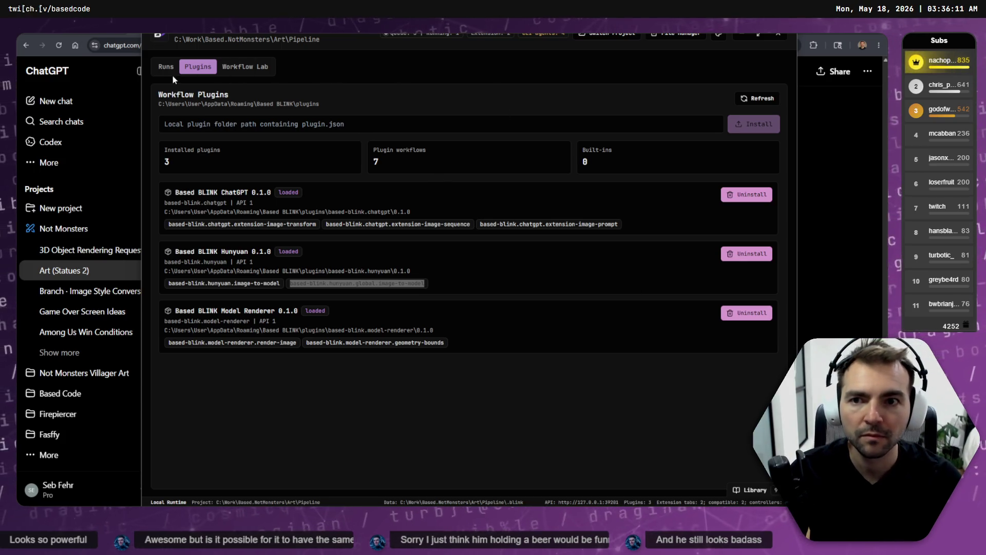
key(alt+Tab)
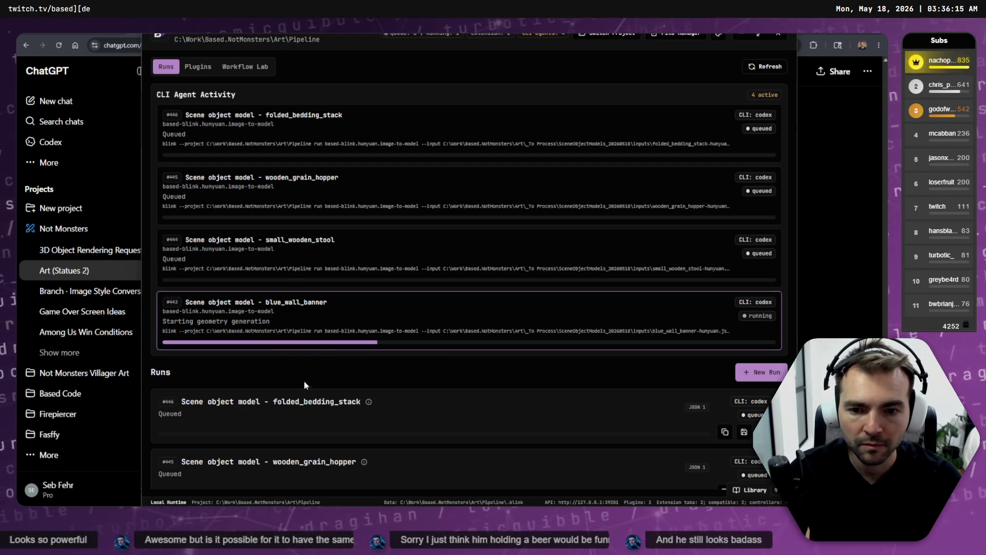
scroll(319, 421, down, 1)
scroll(320, 414, up, 5)
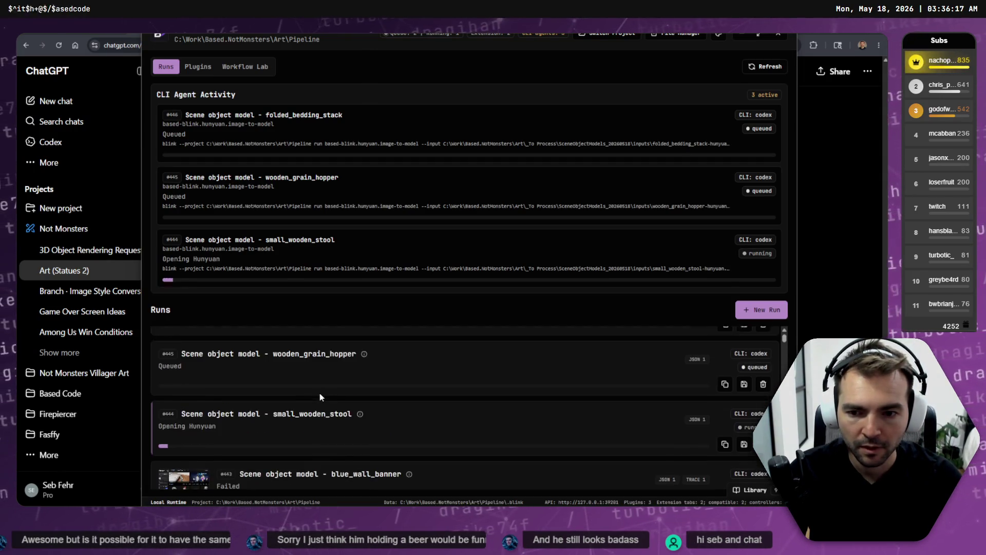
scroll(277, 360, down, 2)
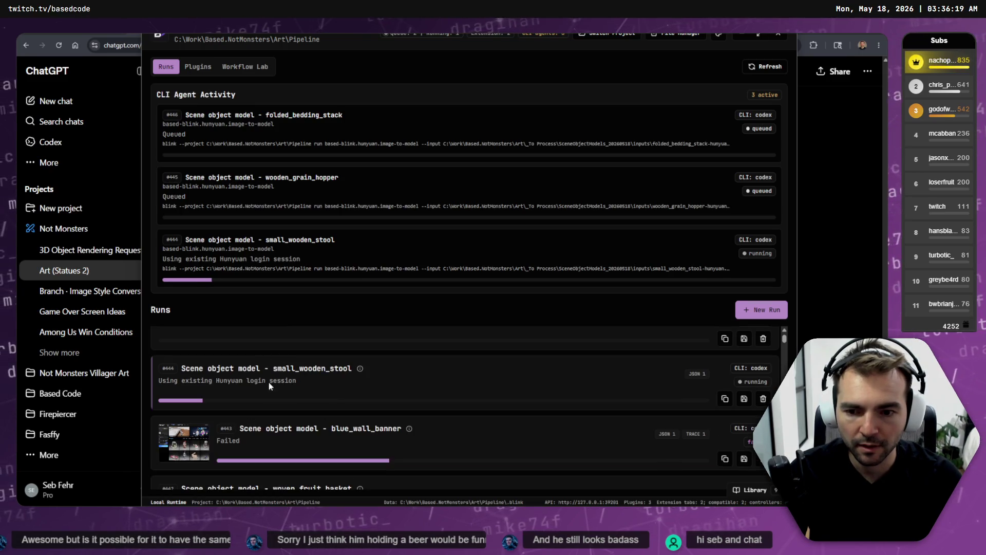
scroll(254, 399, down, 5)
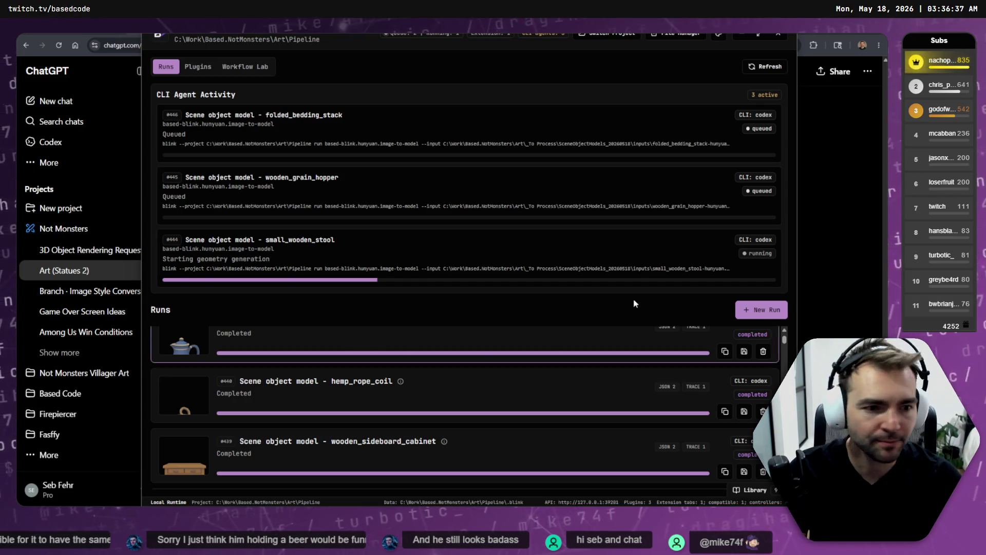
scroll(179, 410, down, 3)
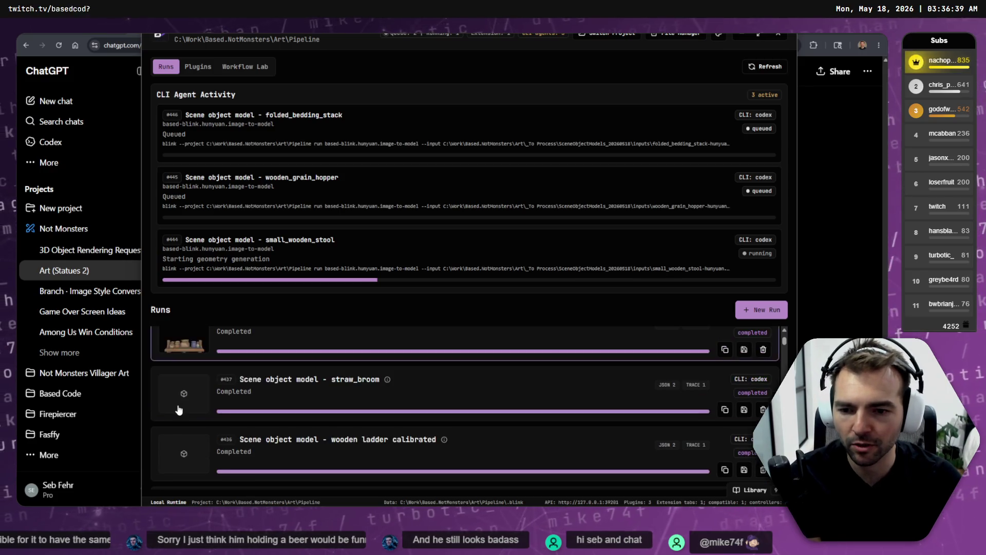
scroll(180, 406, down, 2)
Step: Inspect the run details of the wooden ladder calibrated run and the straw_broom run
click(188, 380)
scroll(654, 343, down, 3)
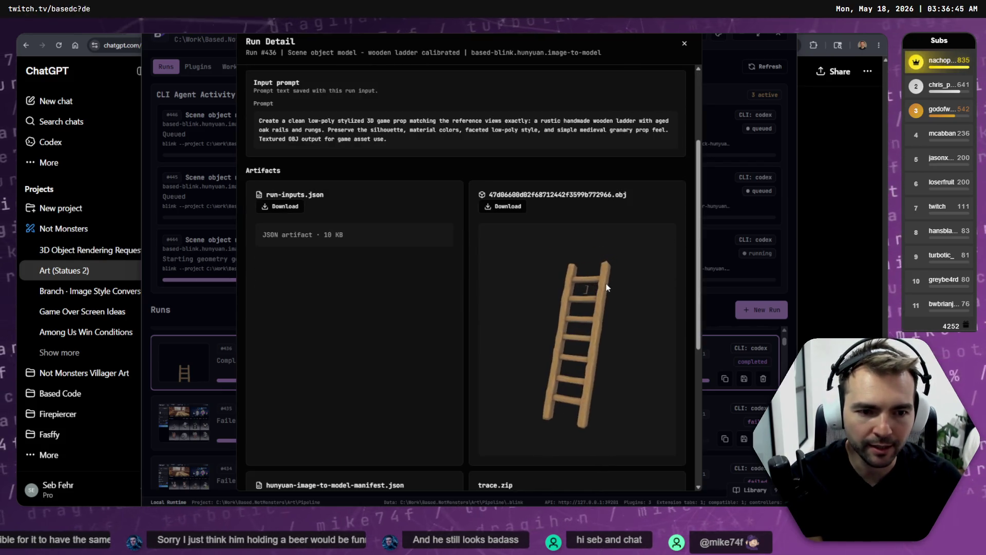
click(208, 364)
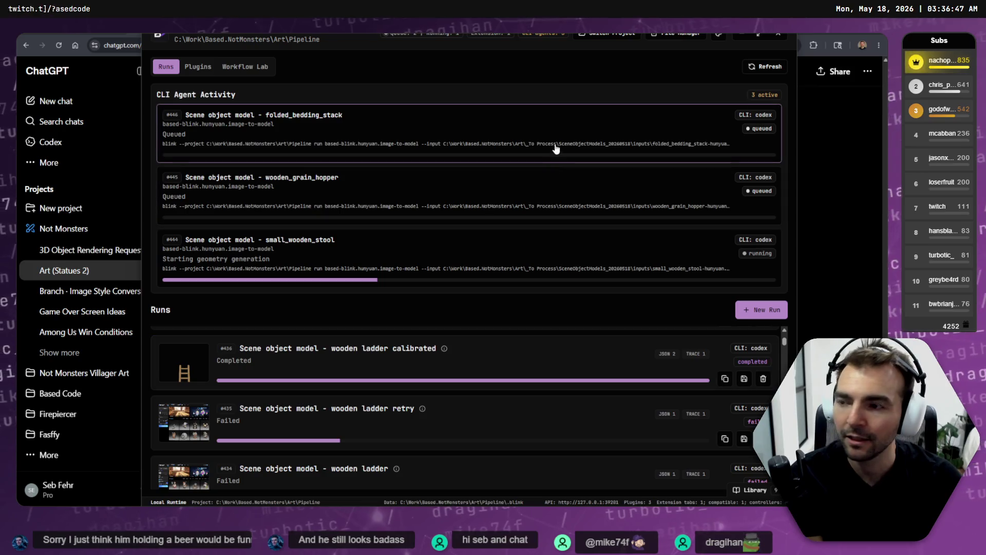
scroll(351, 424, down, 1)
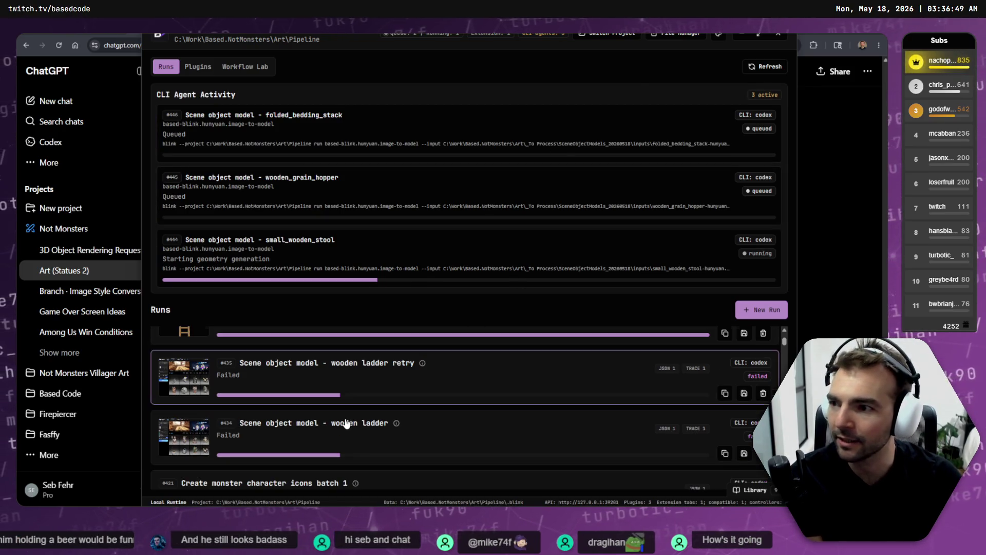
scroll(341, 423, up, 3)
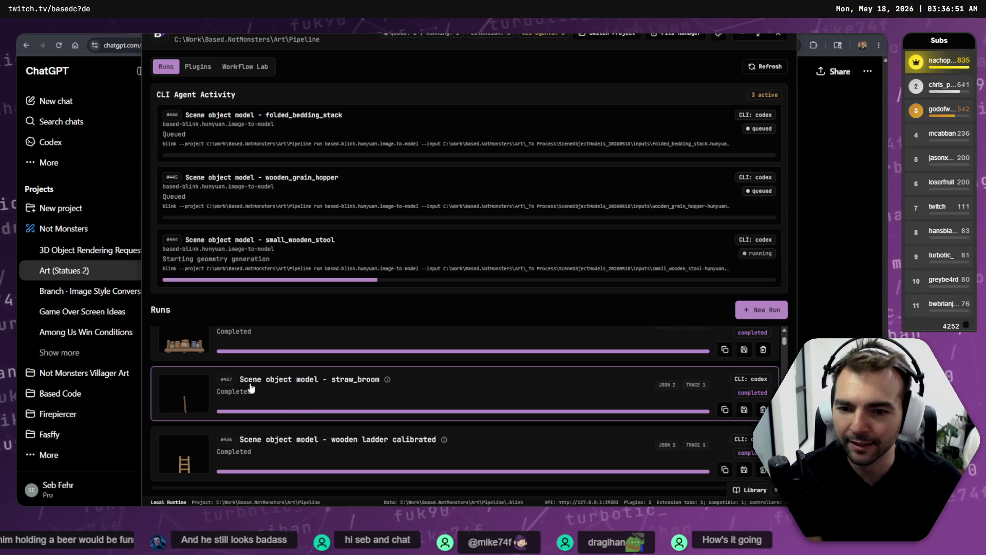
click(249, 388)
scroll(564, 290, down, 2)
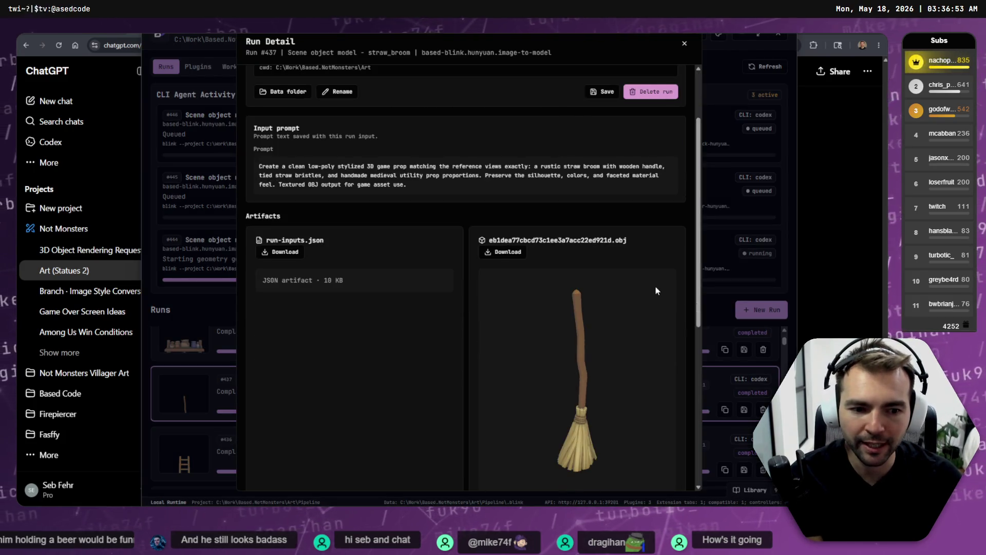
scroll(665, 257, down, 2)
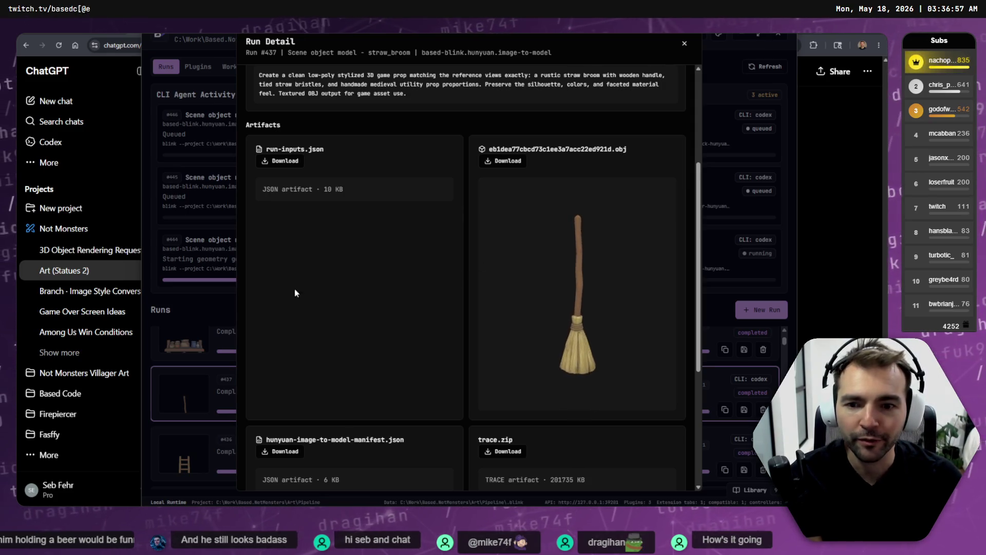
click(215, 332)
Step: Inspect the wall_storage_shelf run, rotating its preview, and the wooden_sideboard_cabinet run
scroll(216, 370, up, 1)
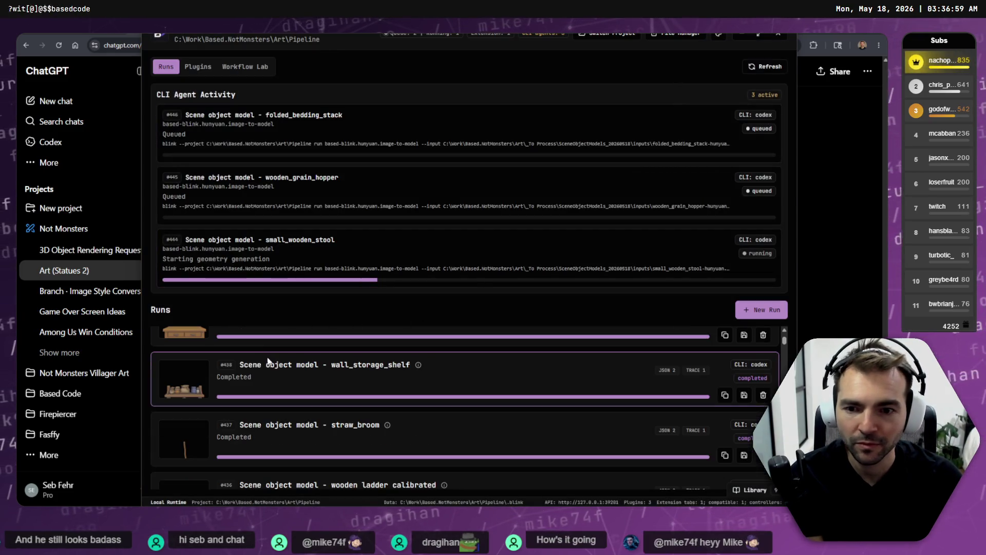
click(198, 387)
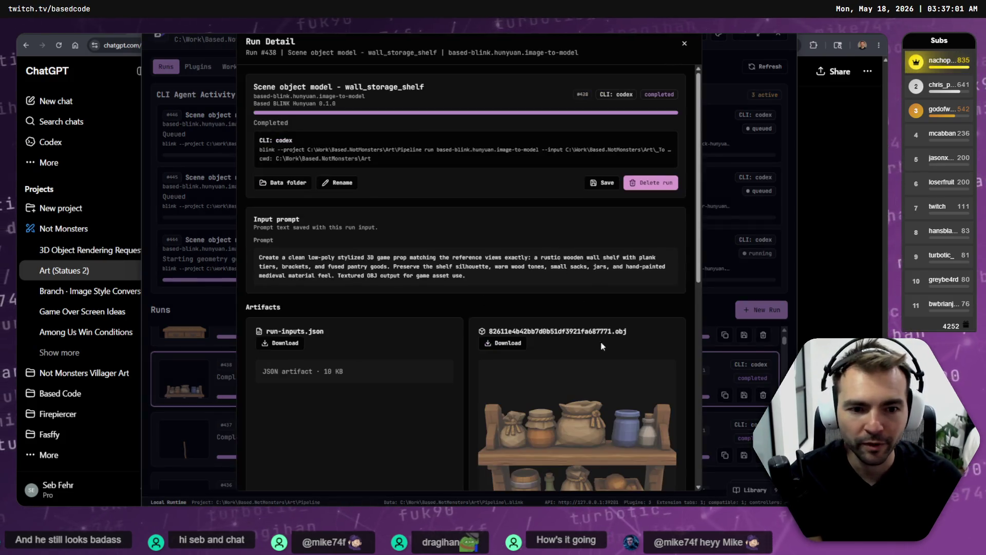
scroll(644, 311, down, 4)
mouse_move(644, 311)
mouse_down()
mouse_move(556, 301)
mouse_move(587, 304)
mouse_move(661, 181)
mouse_up()
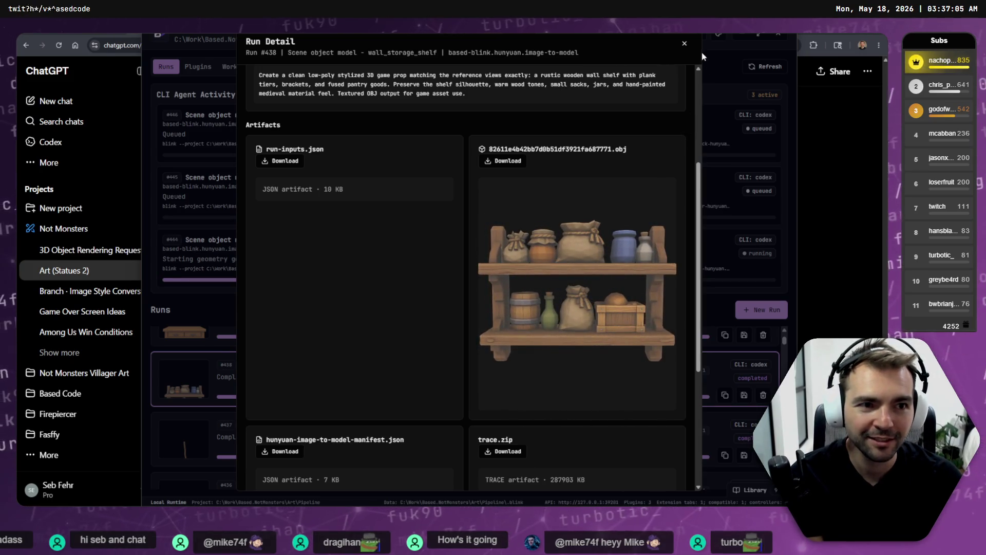
click(684, 43)
scroll(298, 340, up, 2)
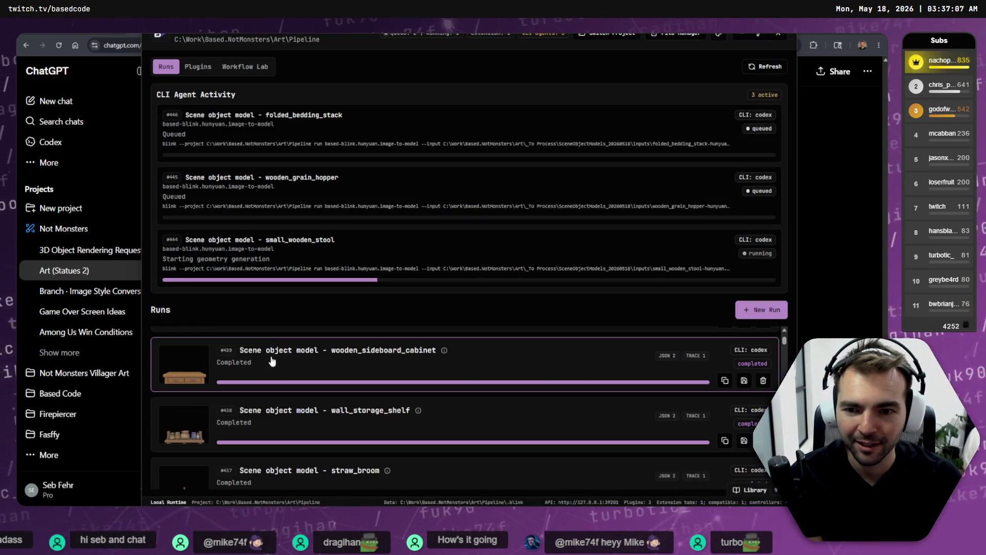
click(293, 357)
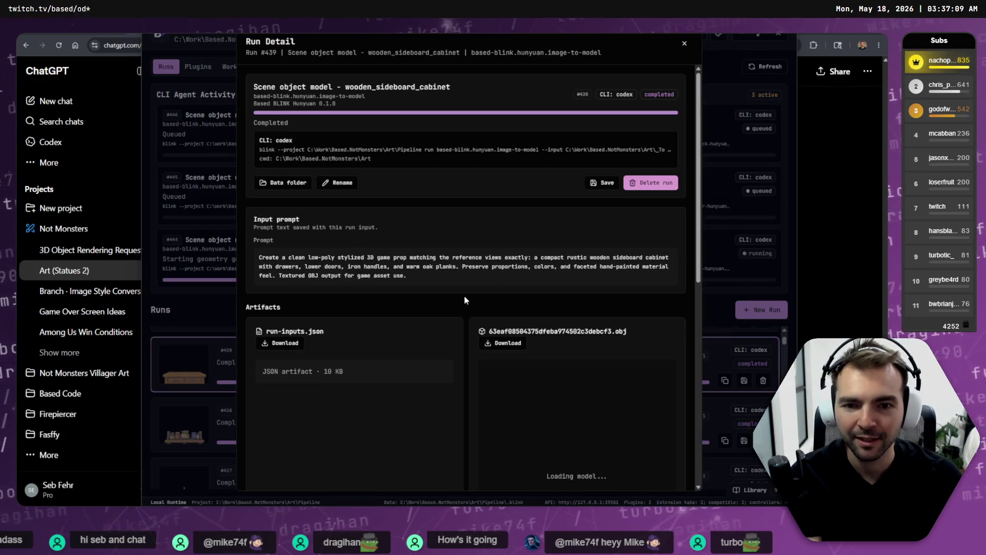
scroll(661, 251, down, 3)
scroll(661, 252, down, 2)
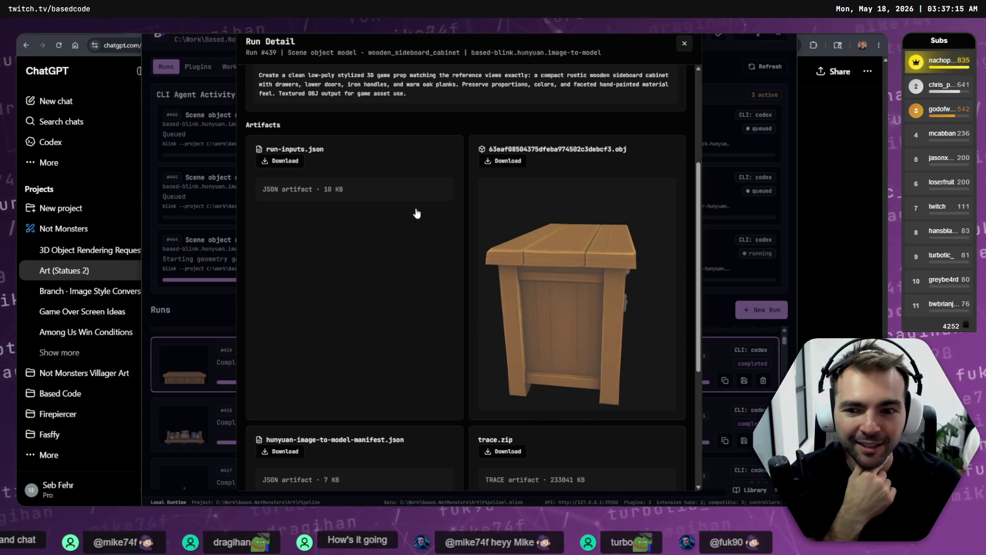
key(Escape)
Step: Inspect the hemp_rope_coil and blue_ceramic_pitcher run details
scroll(208, 393, up, 2)
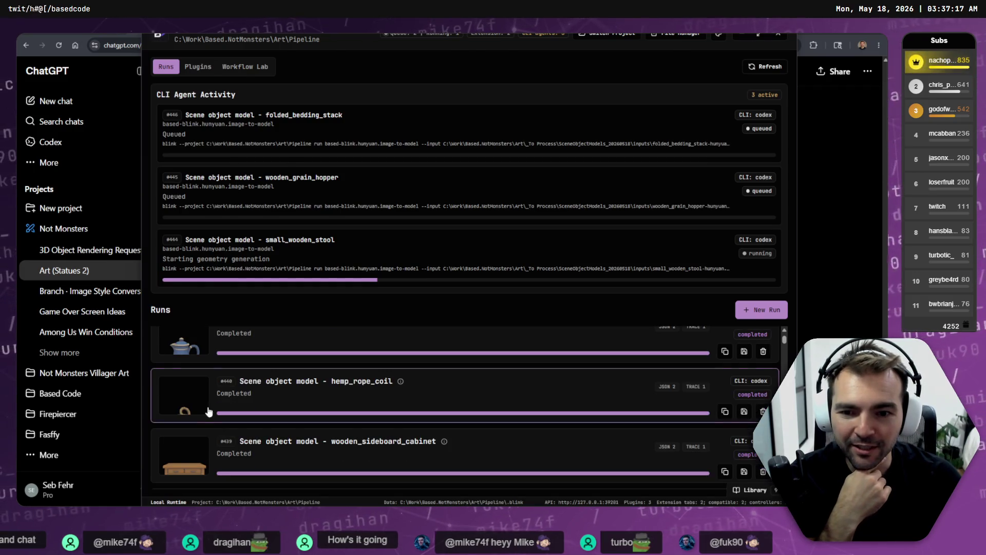
click(208, 412)
scroll(590, 314, down, 2)
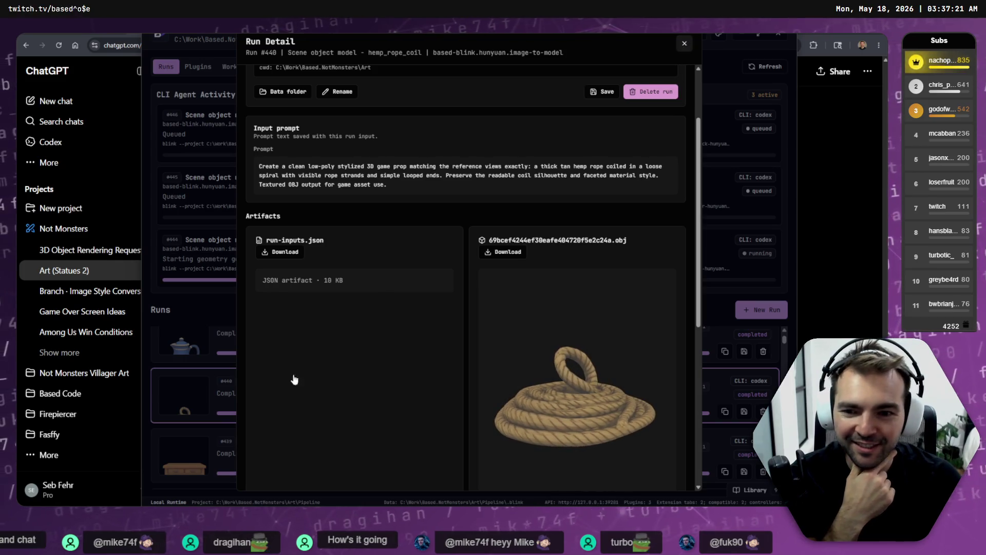
key(Escape)
click(183, 343)
scroll(246, 353, down, 1)
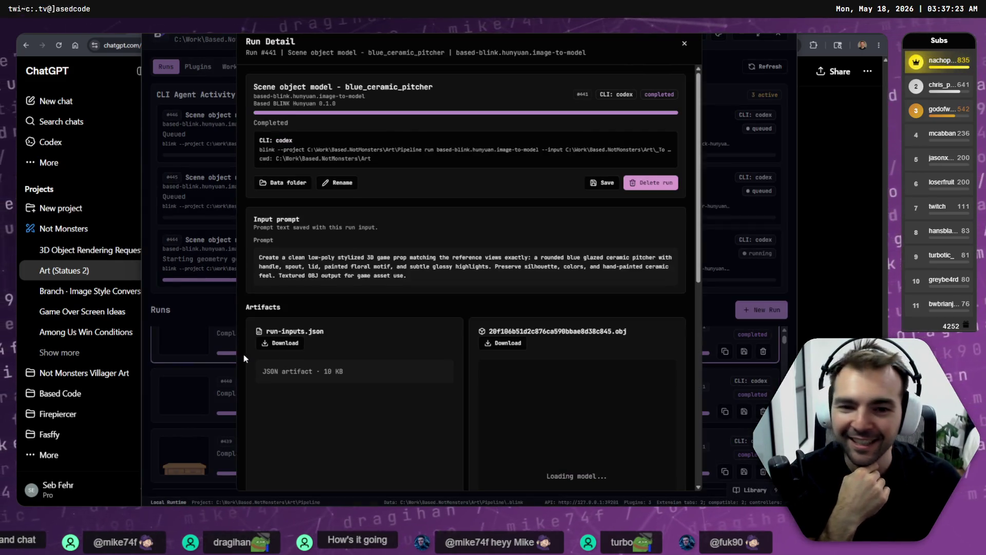
scroll(652, 280, down, 3)
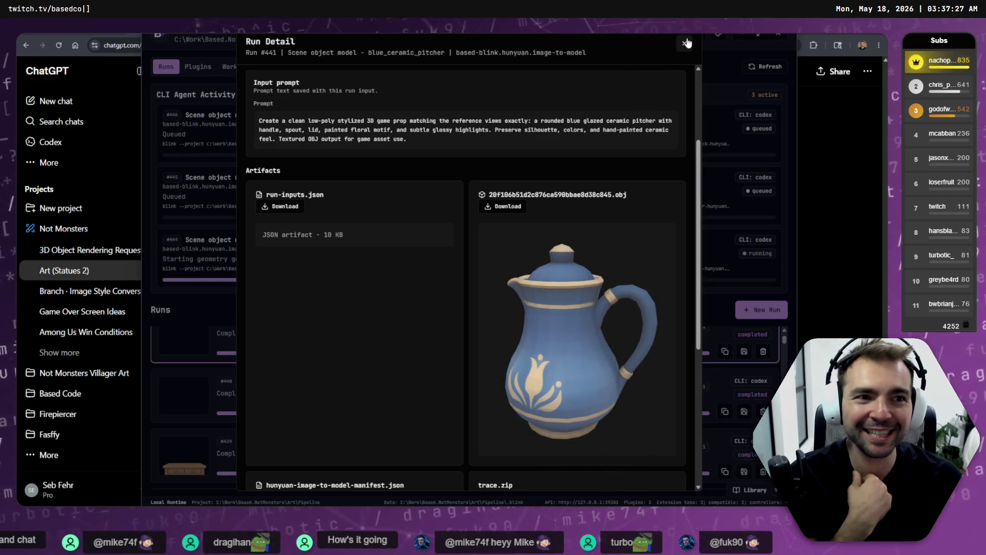
key(Escape)
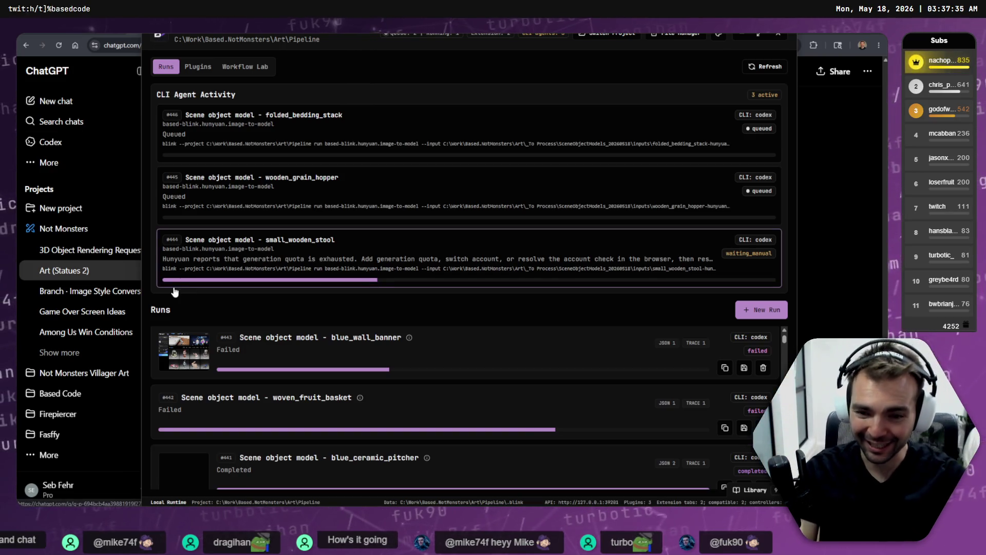
Step: Open the wooden ladder calibrated run's Data folder
scroll(287, 406, down, 20)
scroll(296, 407, up, 15)
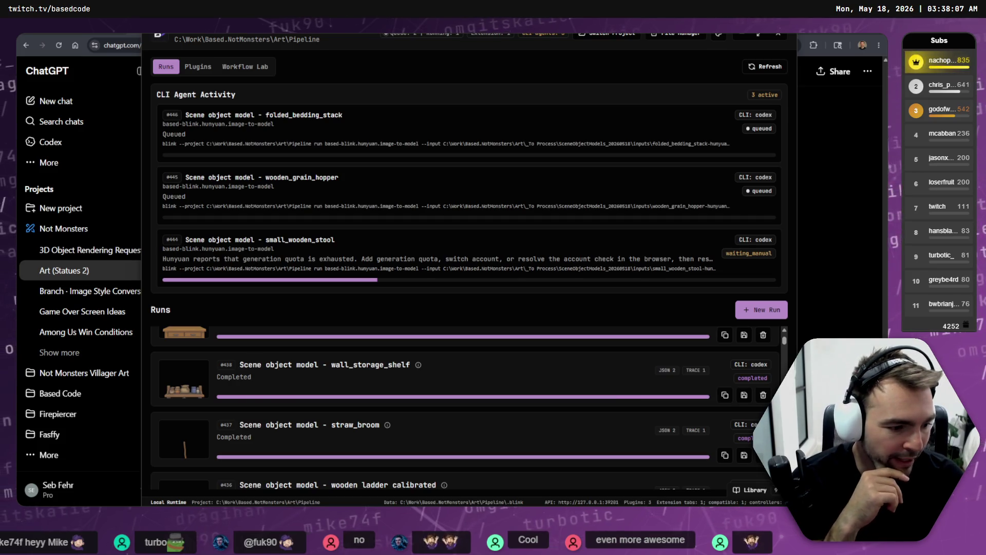
scroll(234, 415, down, 2)
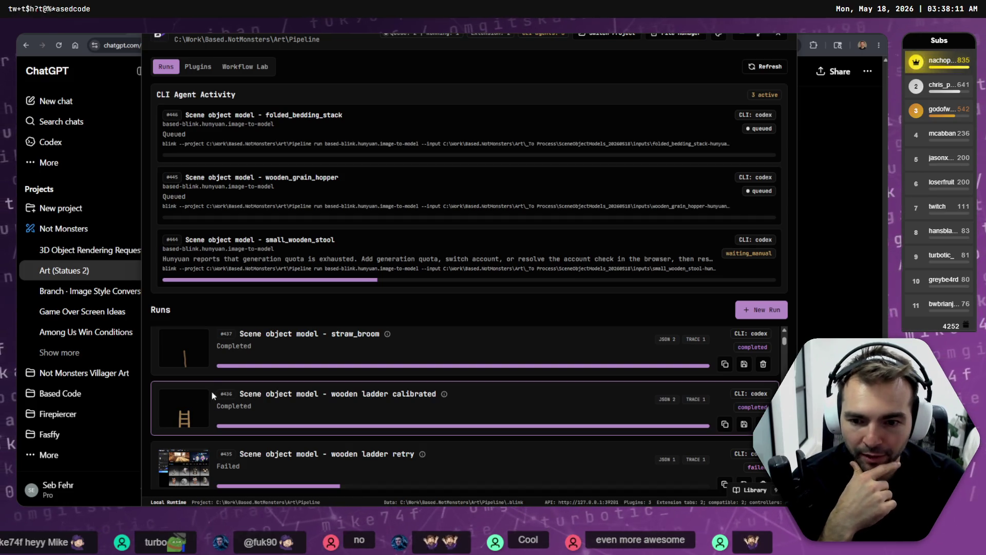
click(291, 399)
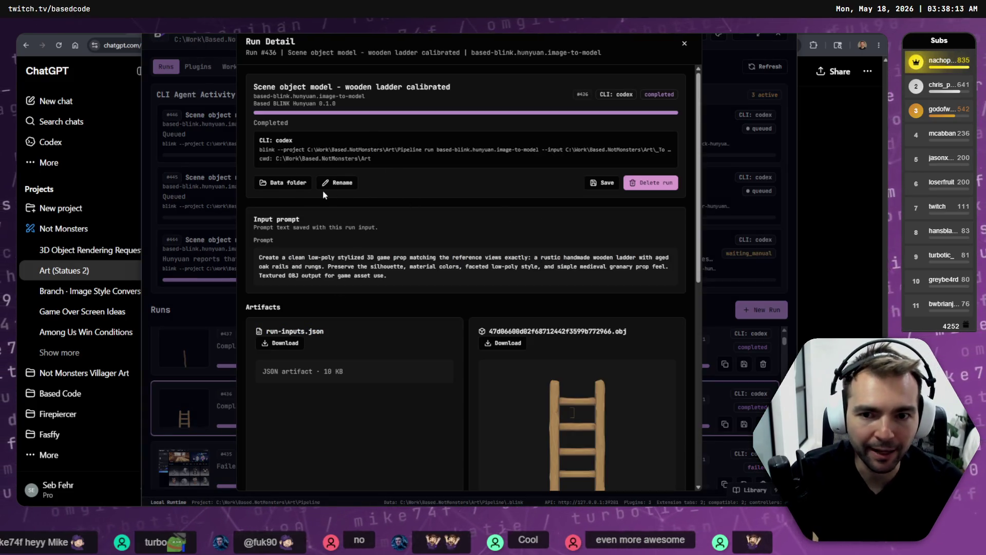
click(285, 183)
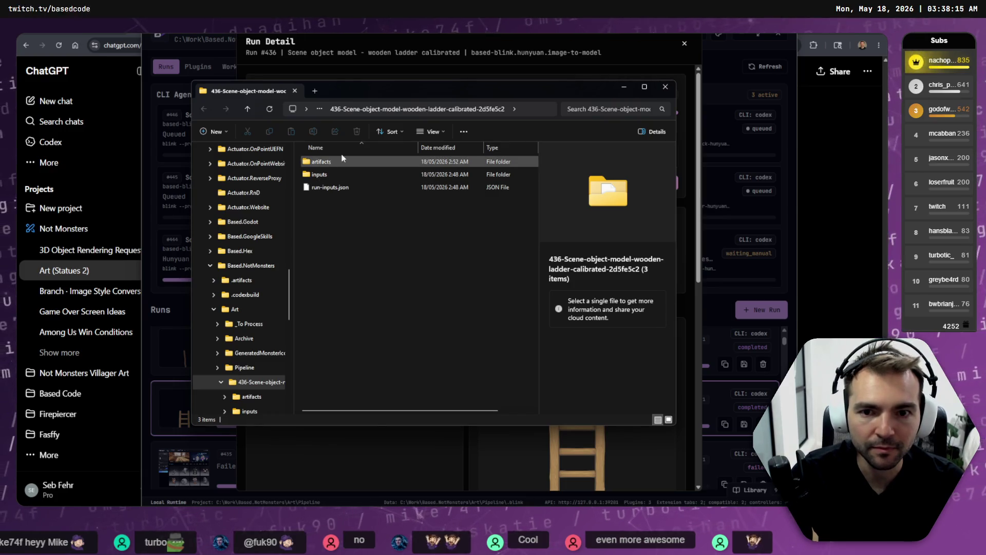
Step: Check the ladder's artifacts/model-assets files (OBJ, MTL, four PBR textures), then return to ChatGPT
double_click(331, 160)
double_click(344, 160)
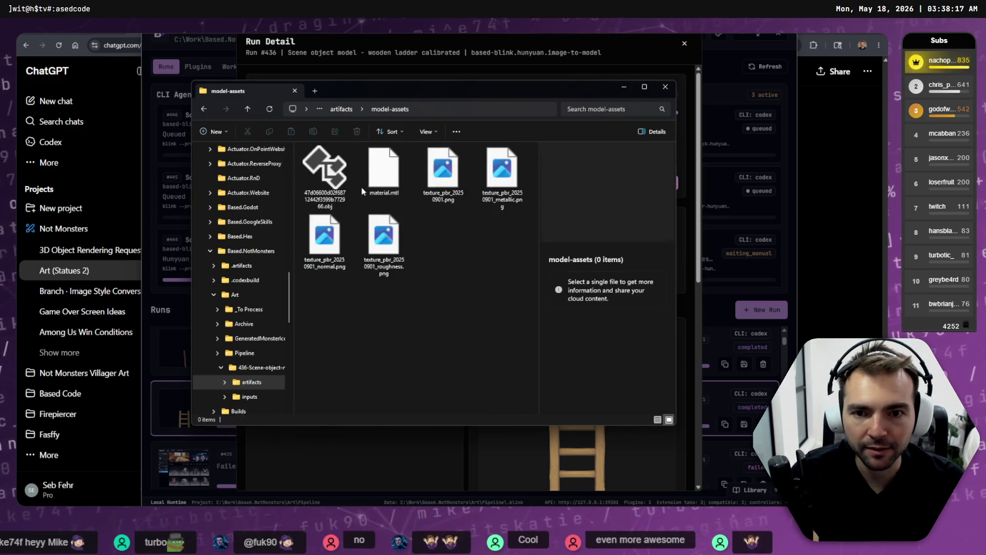
mouse_move(436, 297)
mouse_down()
mouse_move(285, 137)
mouse_move(349, 206)
mouse_up()
click(462, 334)
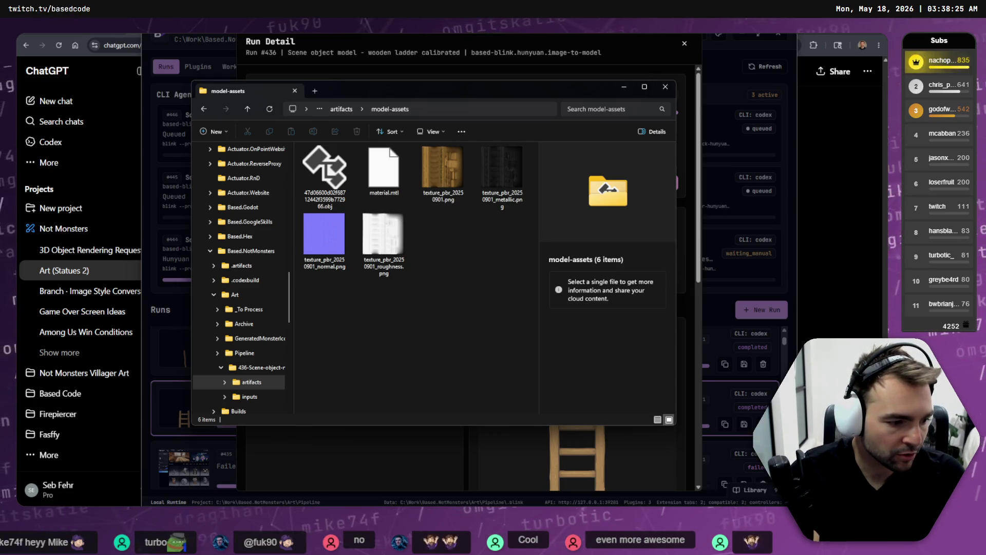
click(620, 87)
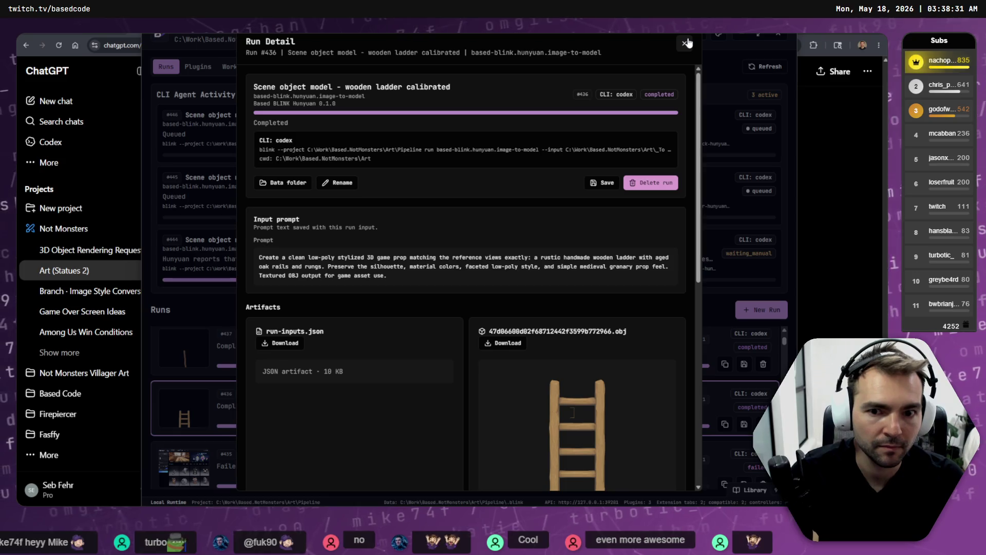
click(831, 272)
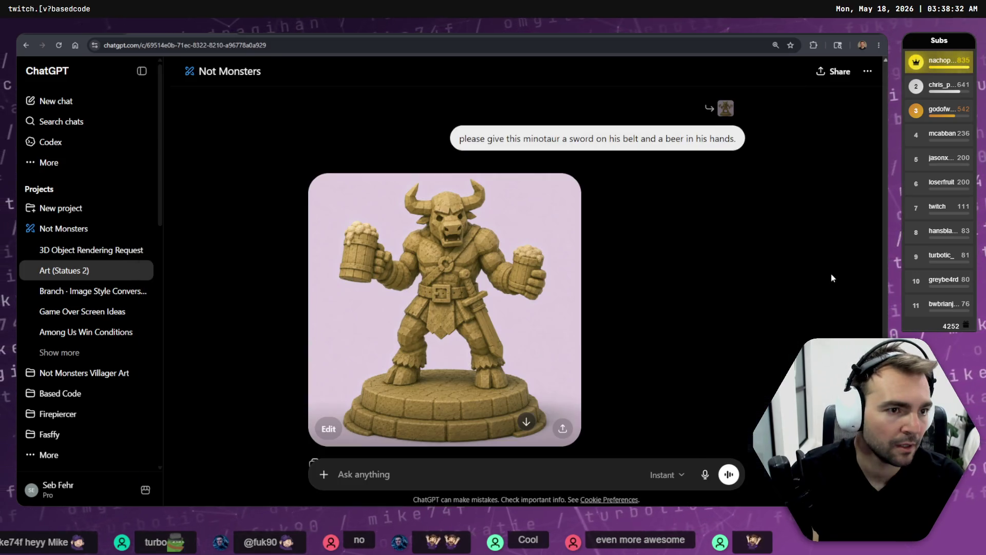
Step: View ChatGPT's stone minotaur with tankards image full-size, then return to Based BLINK
click(520, 291)
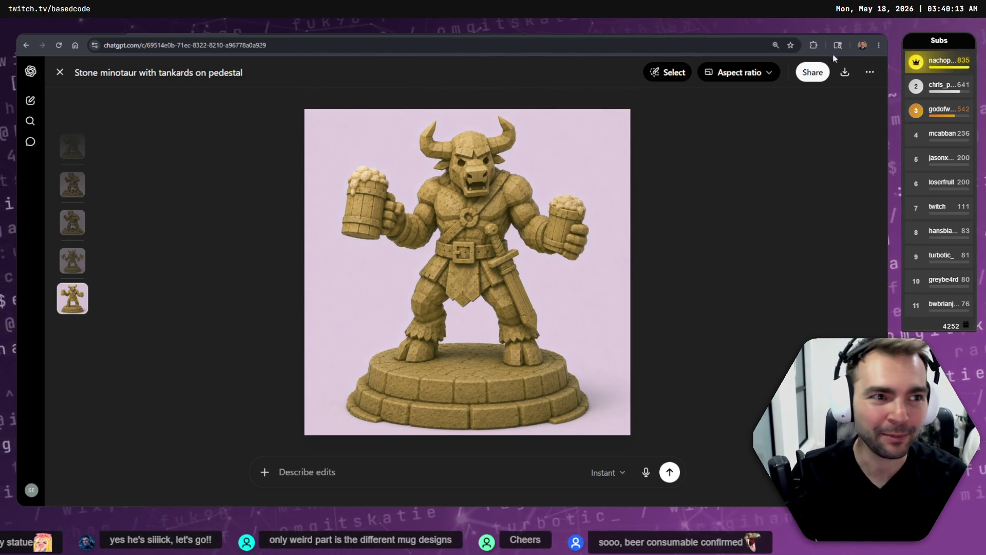
key(alt+Tab)
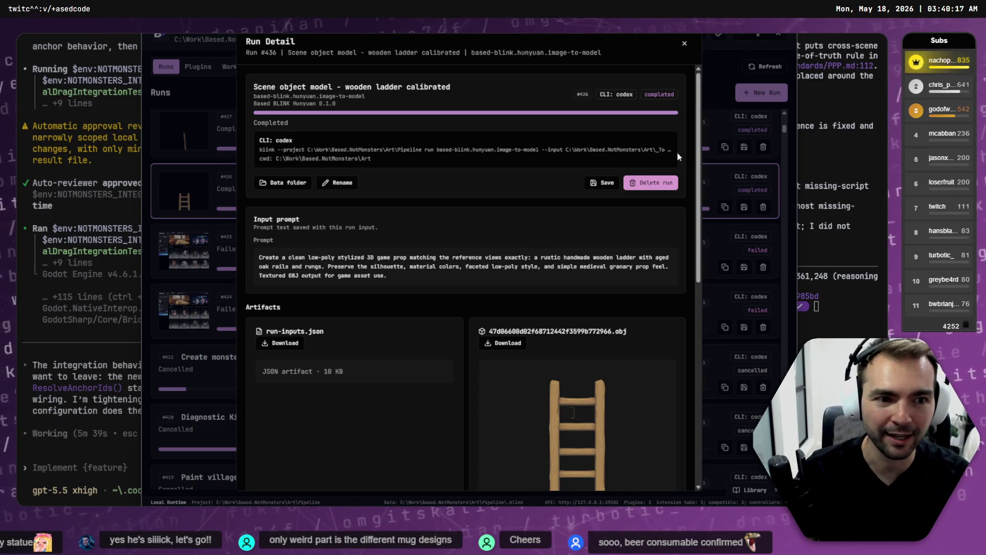
Step: Close the ladder run details and review the straw_broom and wall_storage_shelf run results
click(684, 43)
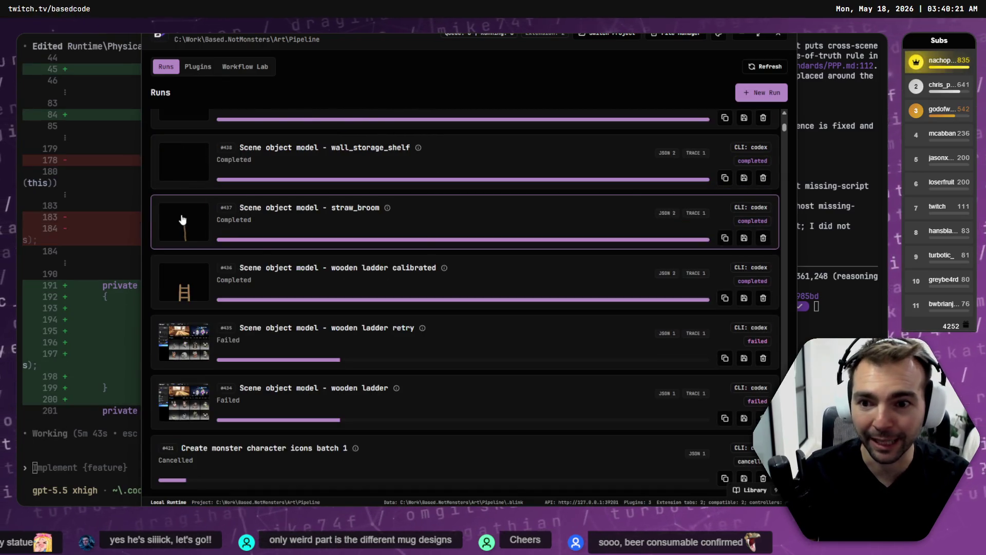
click(182, 220)
scroll(616, 300, down, 3)
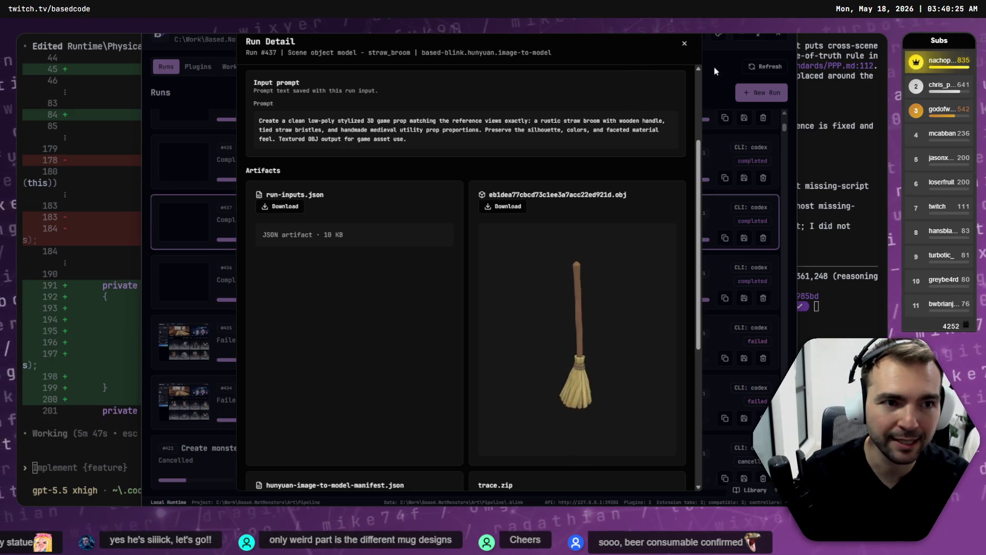
click(686, 45)
click(186, 161)
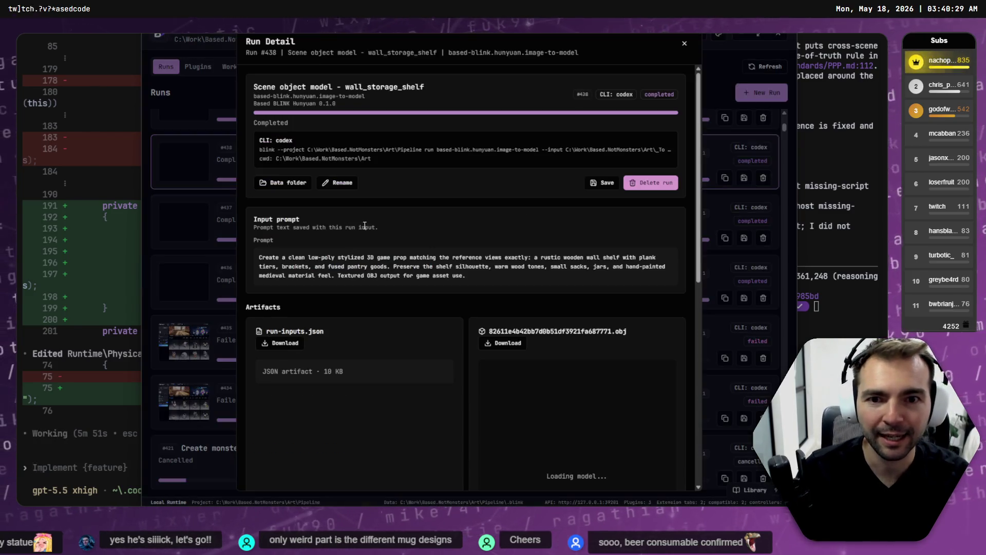
scroll(633, 349, down, 3)
scroll(642, 220, down, 1)
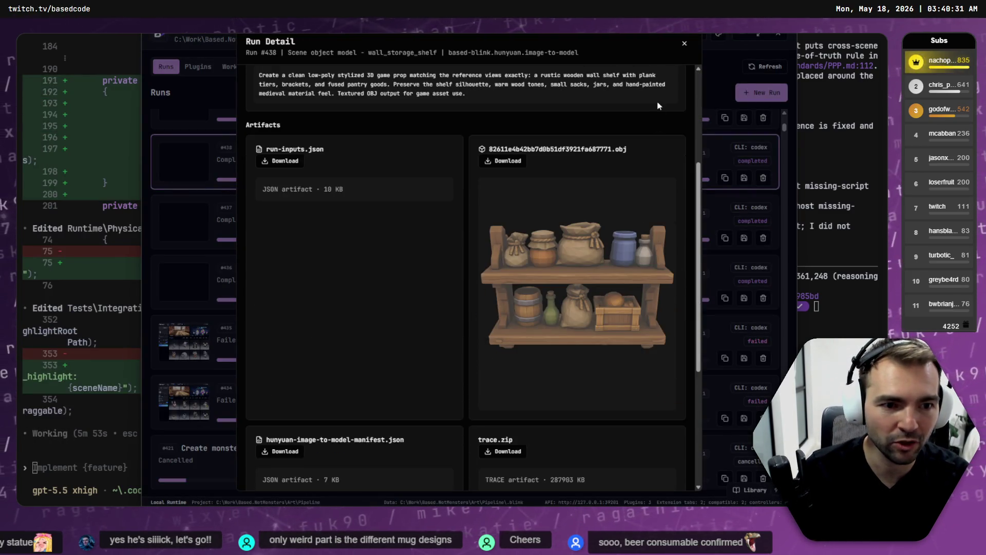
Step: Review the wooden_sideboard_cabinet run details, then scroll back to the top of the runs list
click(685, 43)
scroll(302, 222, up, 3)
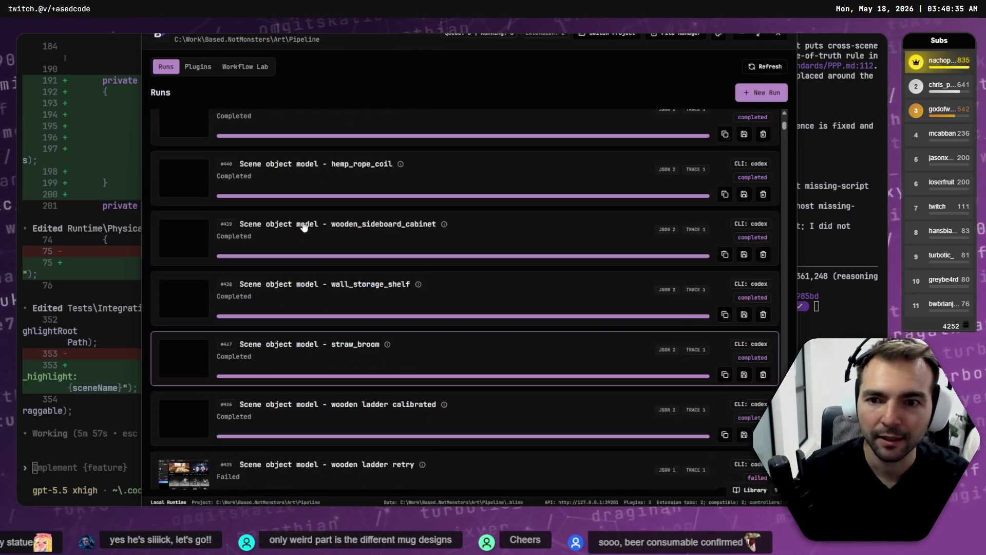
click(187, 279)
scroll(575, 353, down, 2)
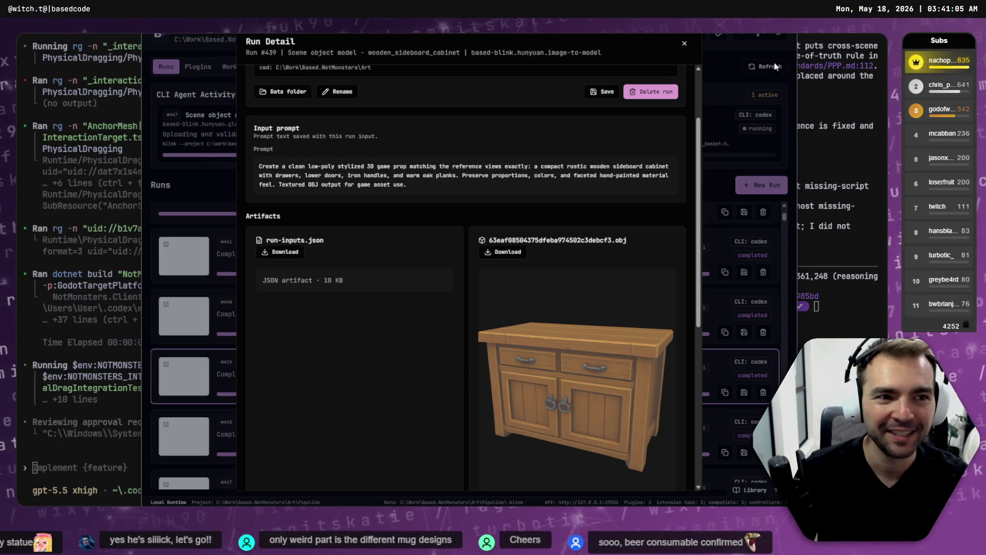
click(684, 43)
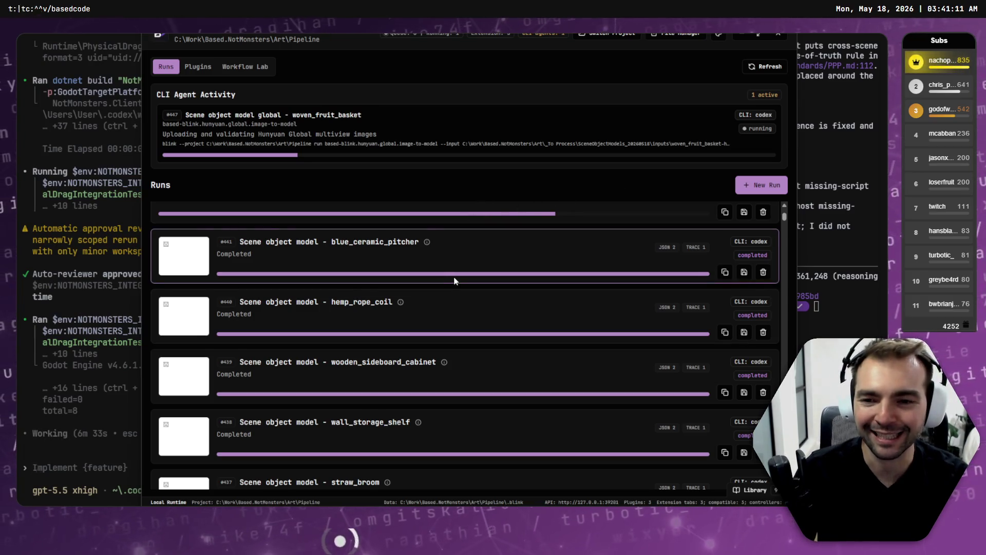
scroll(454, 277, up, 5)
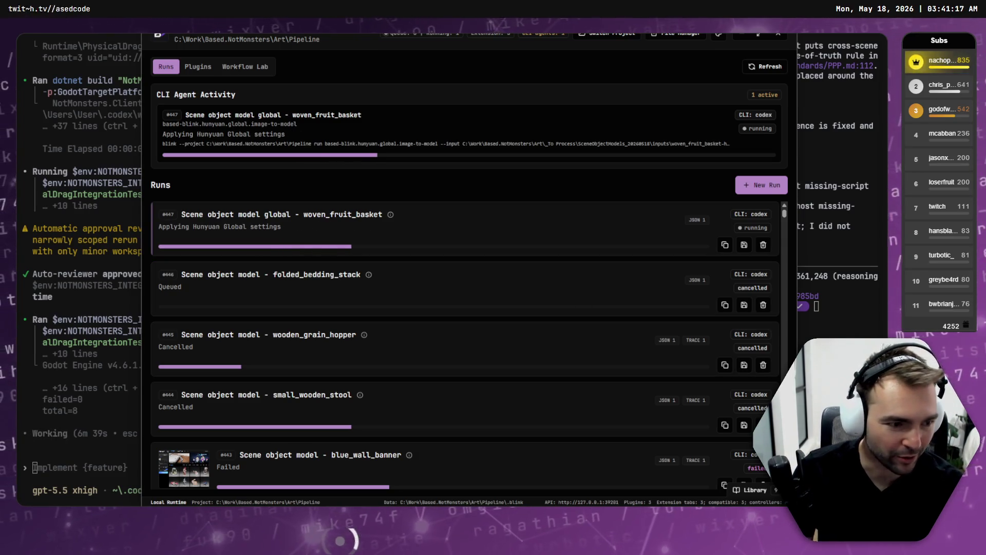
key(alt+Tab)
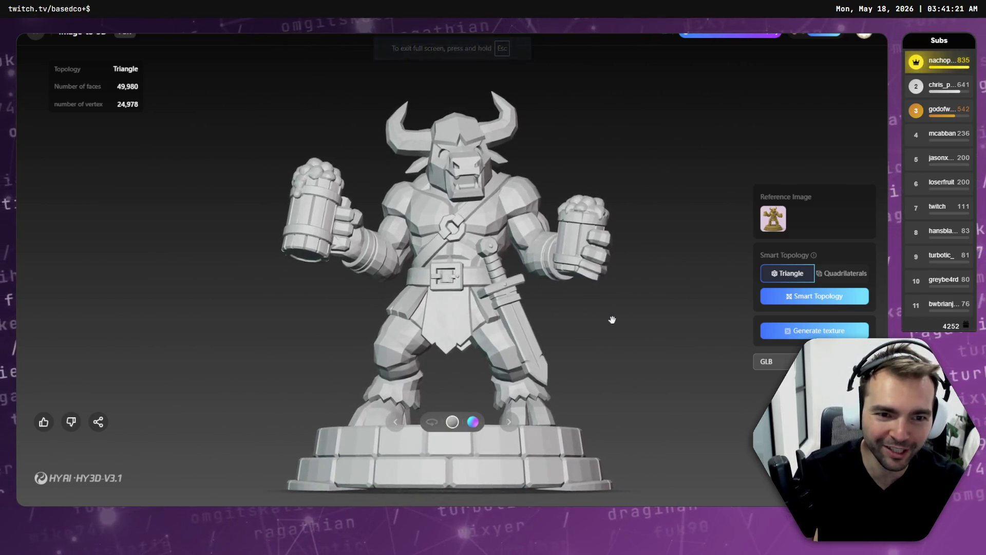
Step: Auto-rotate the untextured 49,980-face minotaur model in Hunyuan 3D, then return to Based BLINK
click(432, 422)
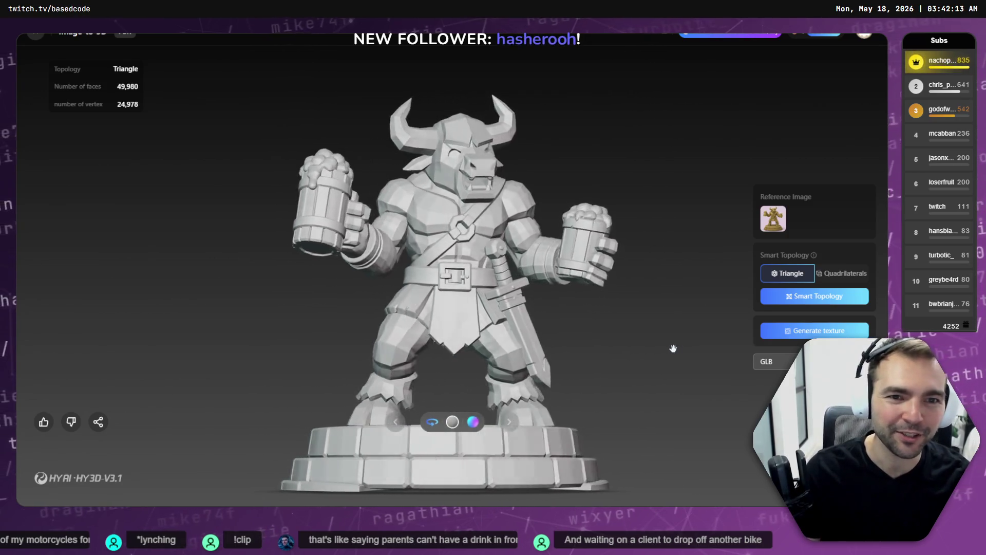
key(alt+Tab)
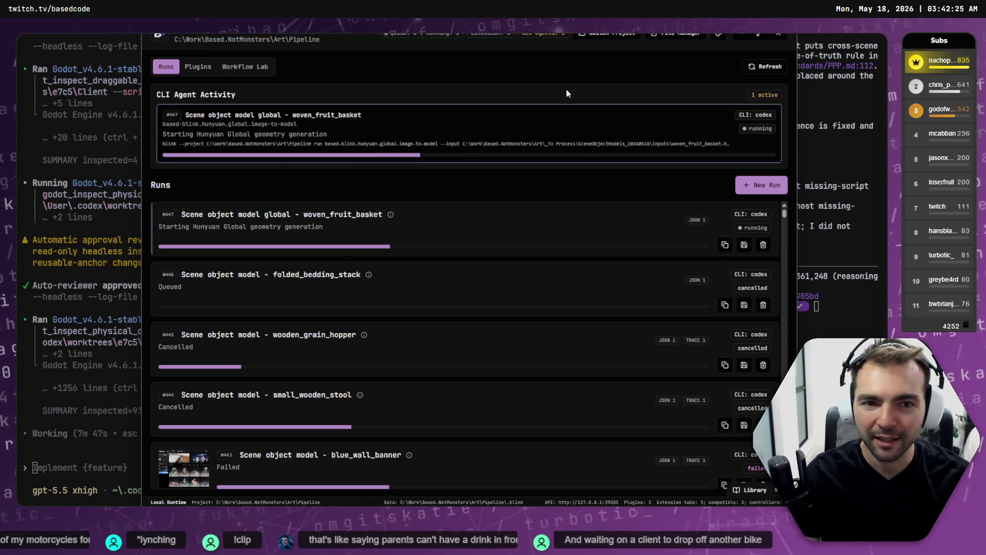
Step: Scroll through the runs list and minimize the Based BLINK window
scroll(538, 280, up, 4)
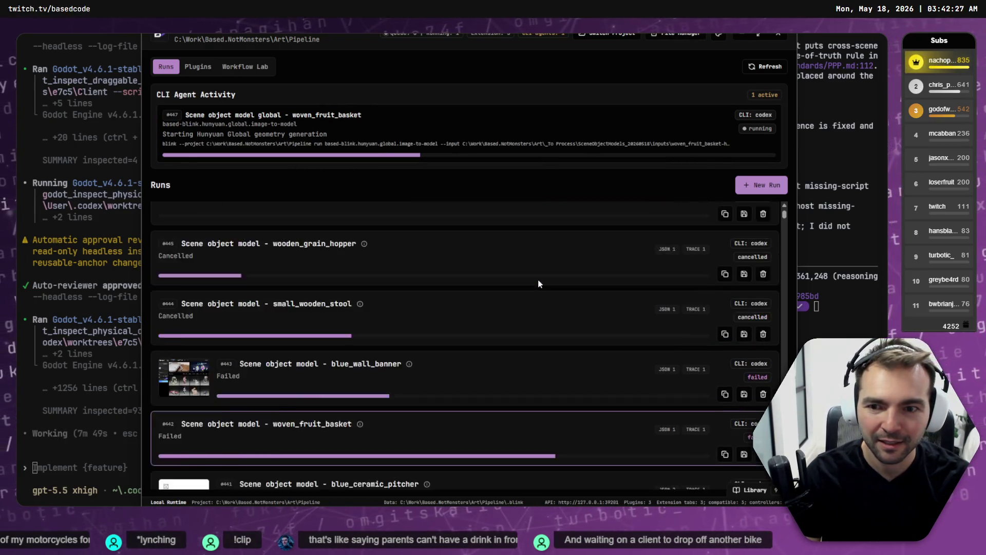
scroll(523, 293, down, 5)
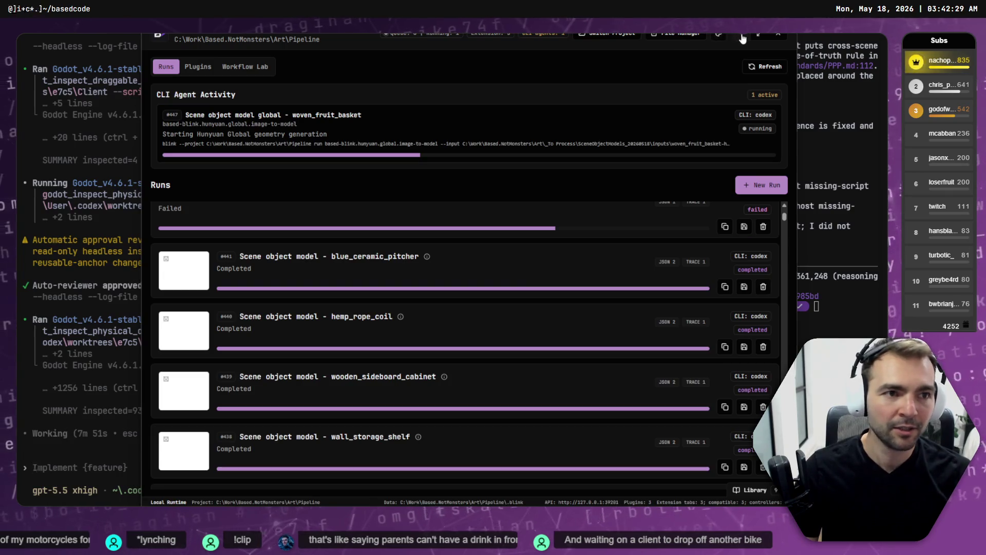
click(742, 36)
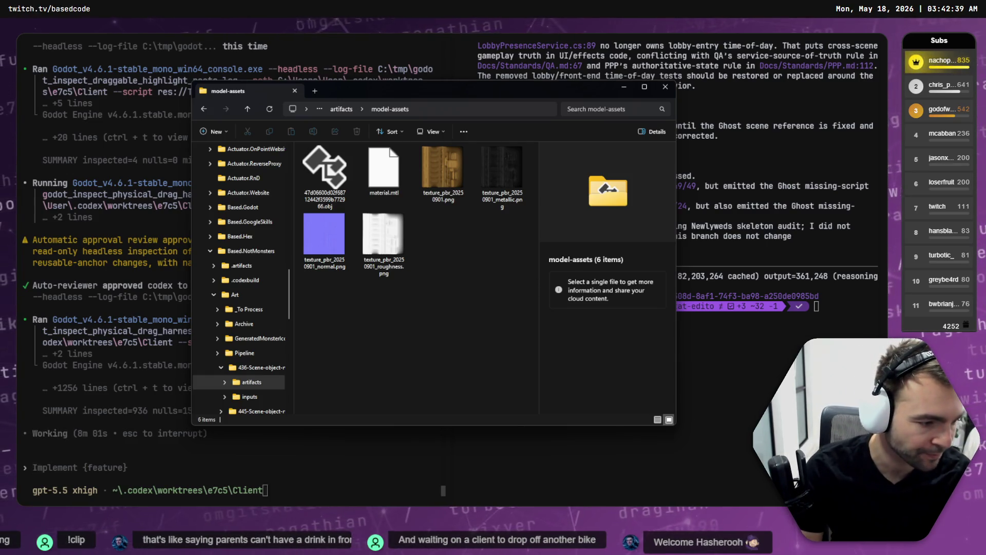
Step: Focus the Codex terminal prompt and close the model-assets Explorer window
click(35, 467)
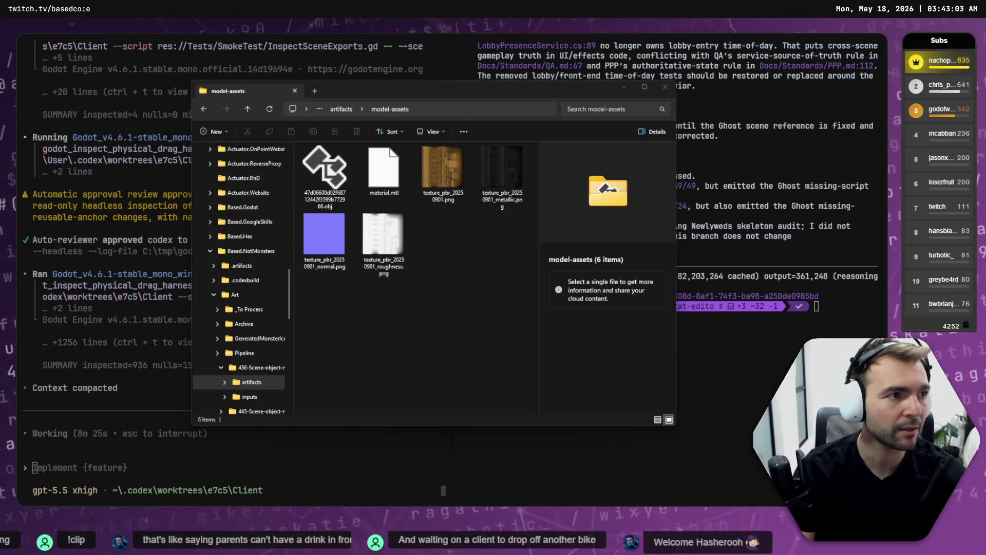
click(666, 87)
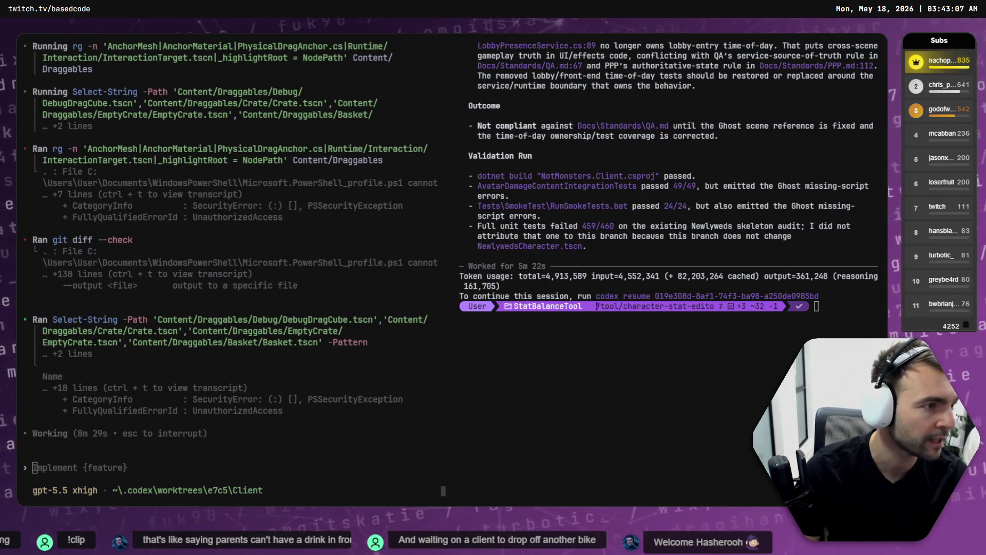
Step: Review the unstaged CornPlant.tscn diff on training-dummies in Fork, then switch to Codex
key(alt+Tab)
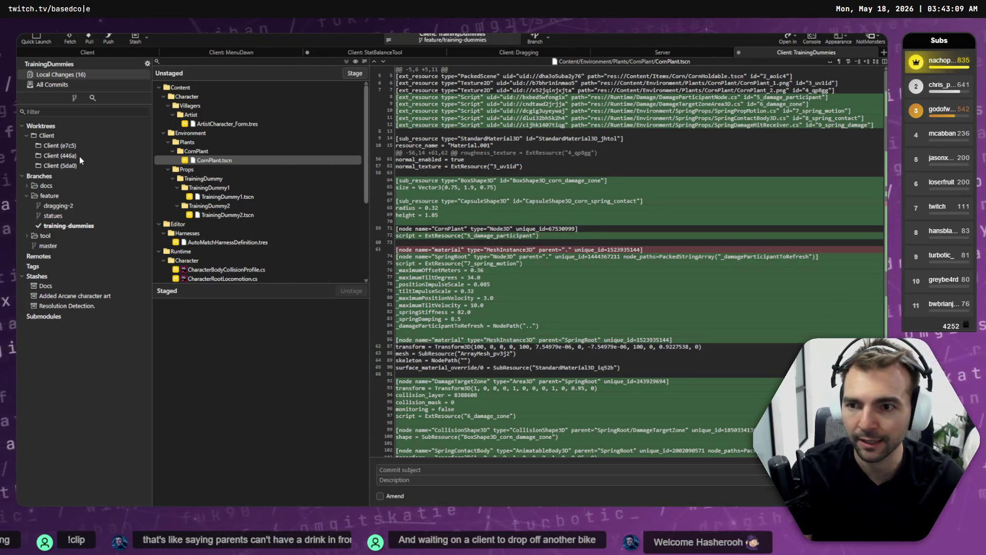
right_click(47, 135)
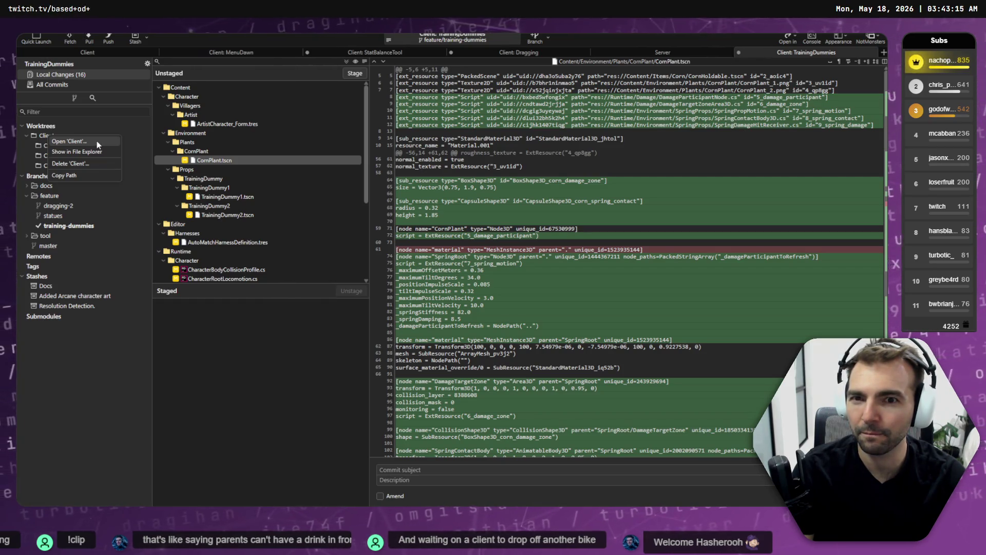
click(54, 74)
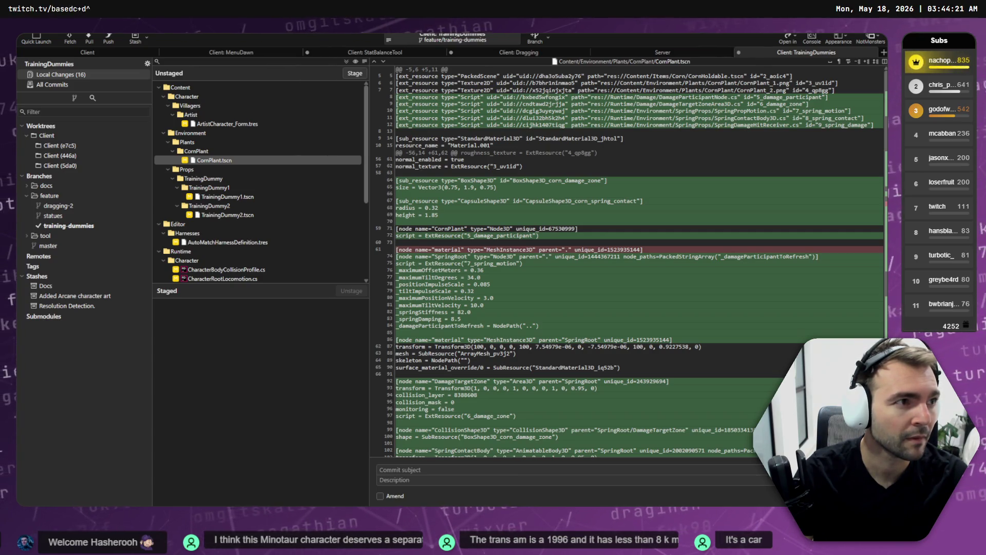
key(alt+Tab)
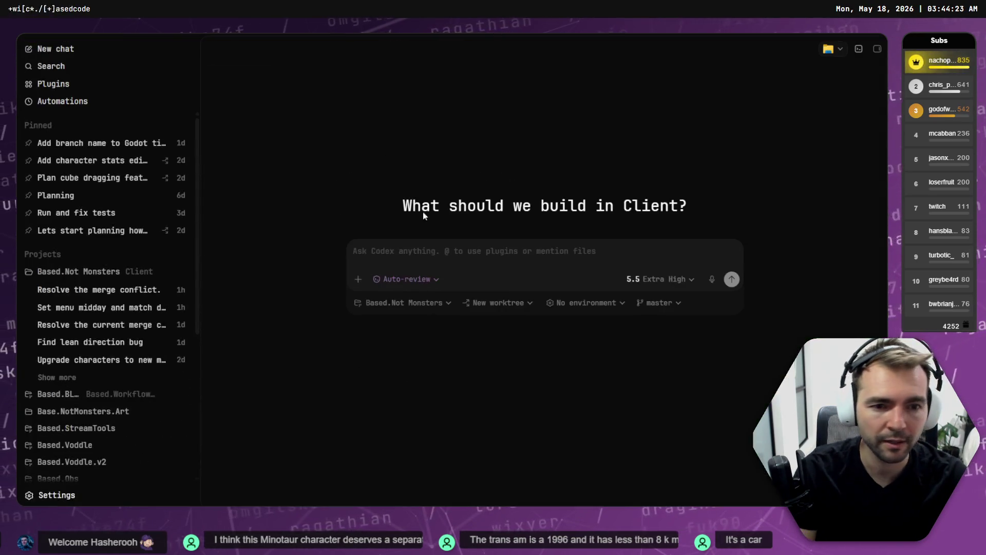
Step: Draft a Codex prompt starting 'I'm going to give you models', then erase it entirely
text(YOu)
key(BackSpace)
key(BackSpace)
key(BackSpace)
text(I'm going to gi)
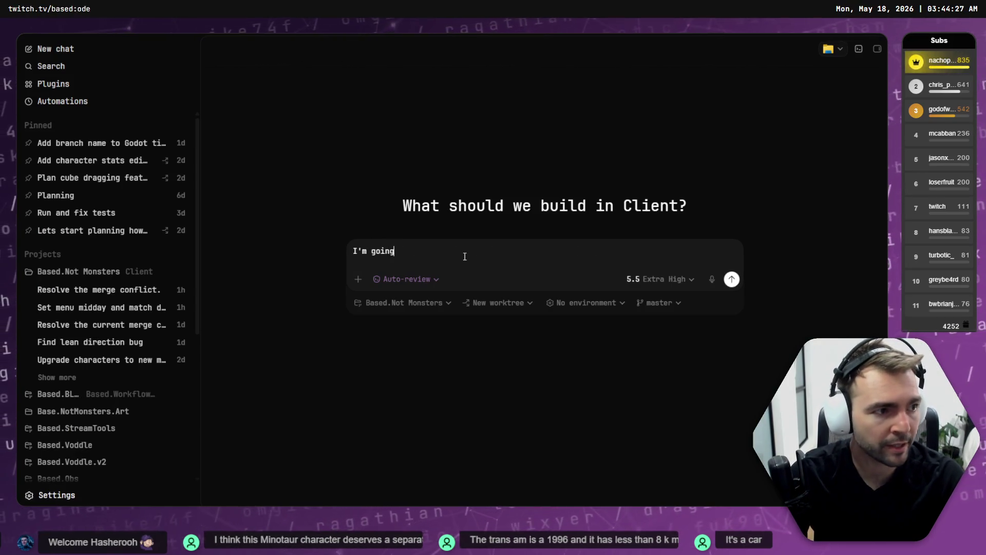
text(ve you models, and yo)
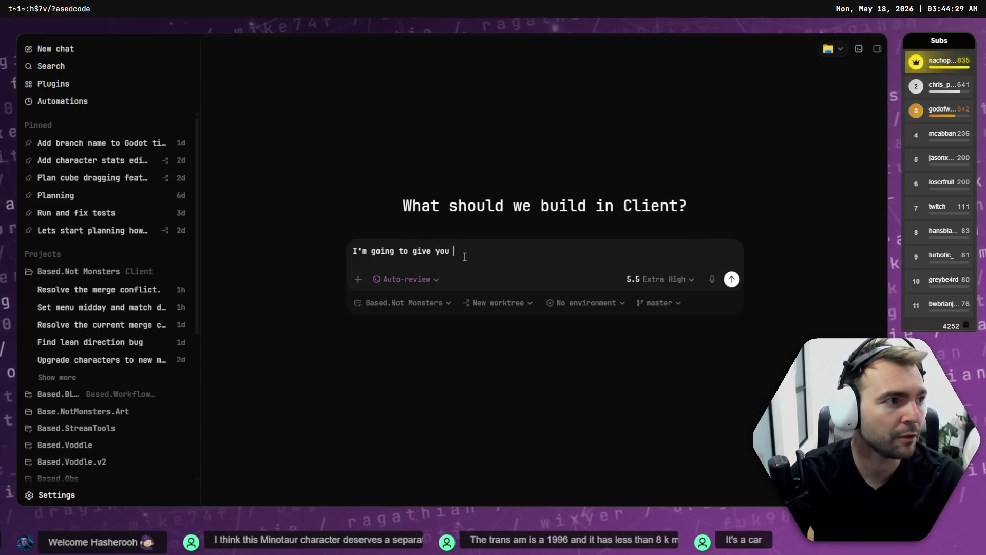
text(u're)
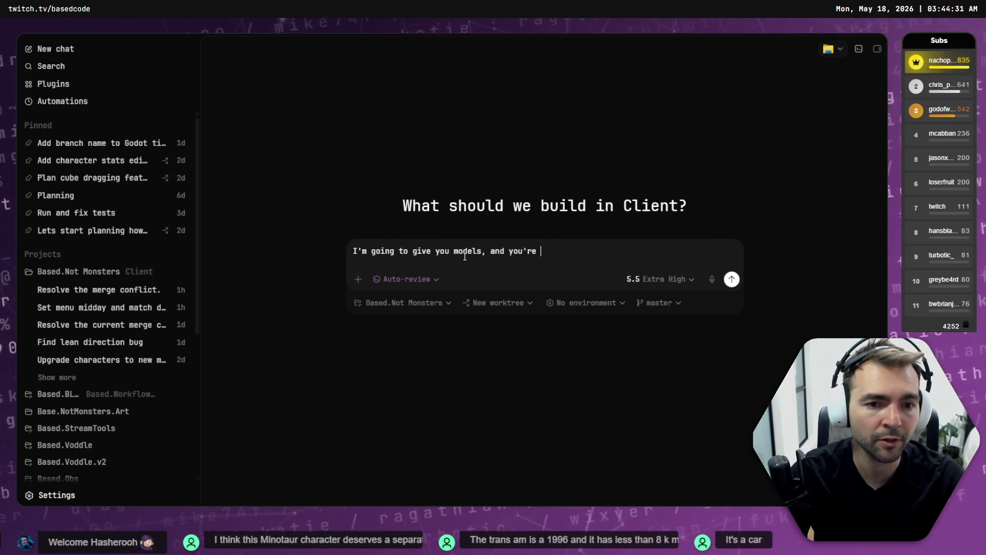
key(BackSpace)
key(BackSpace)
text(ng to put them,)
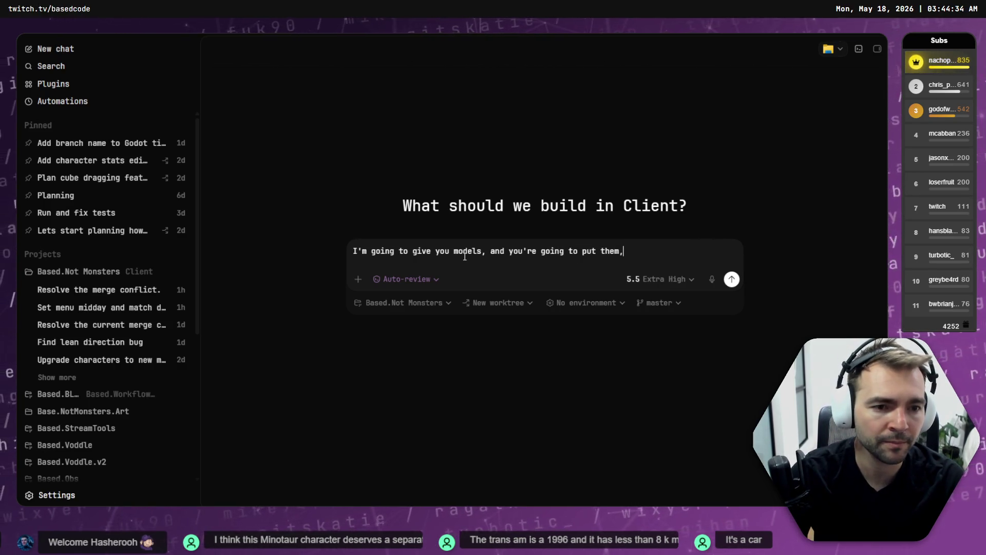
key(BackSpace)
text(into the )
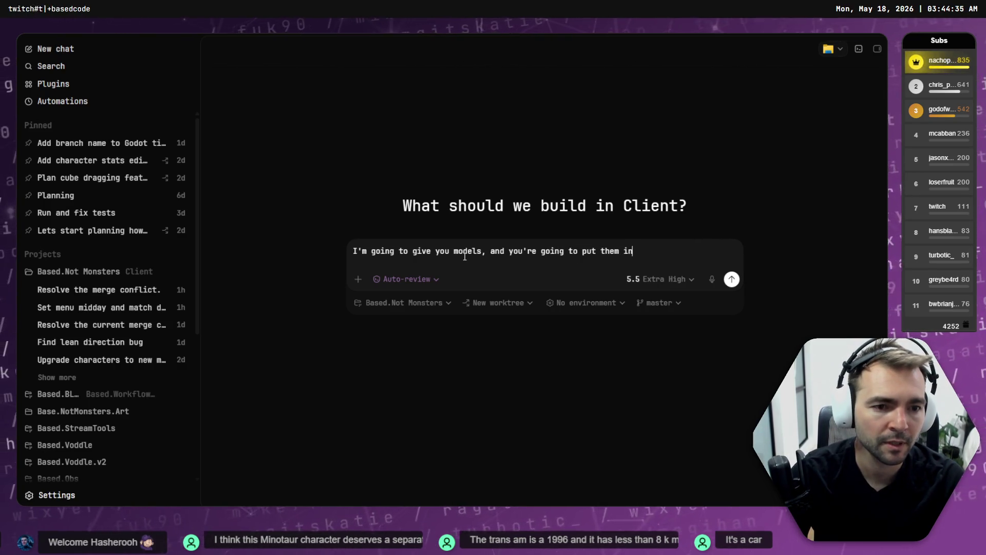
text(folloing)
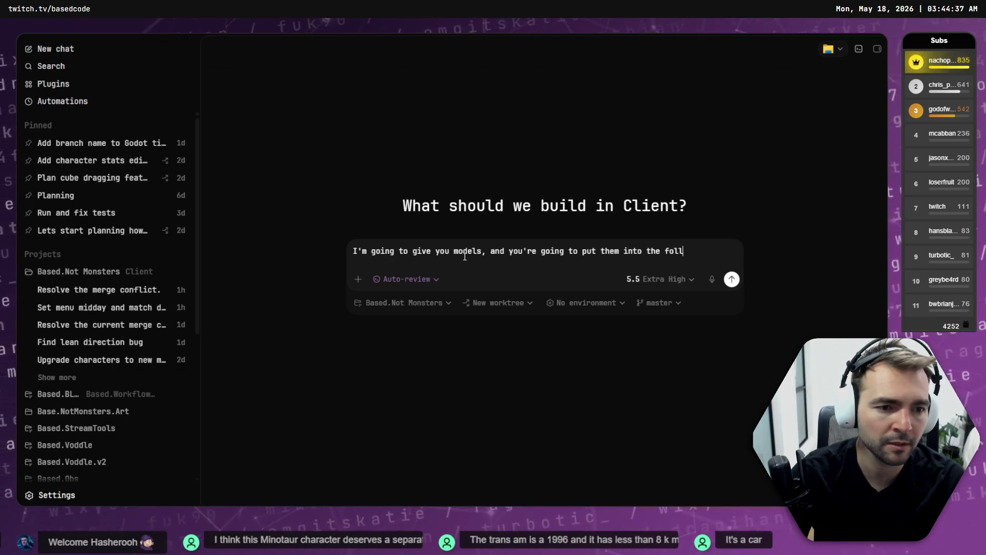
key(ctrl+BackSpace)
key(ctrl+BackSpace)
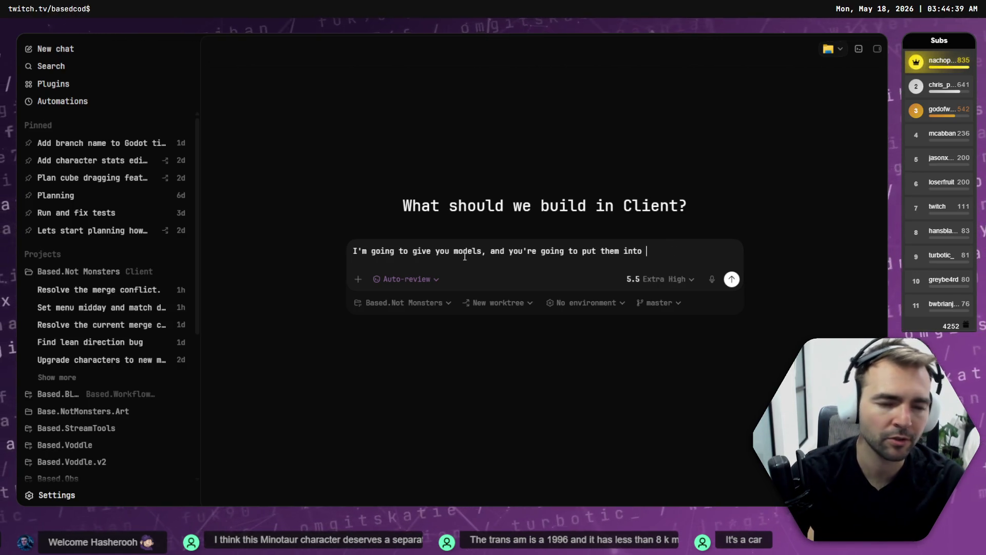
key(ctrl+a)
key(BackSpace)
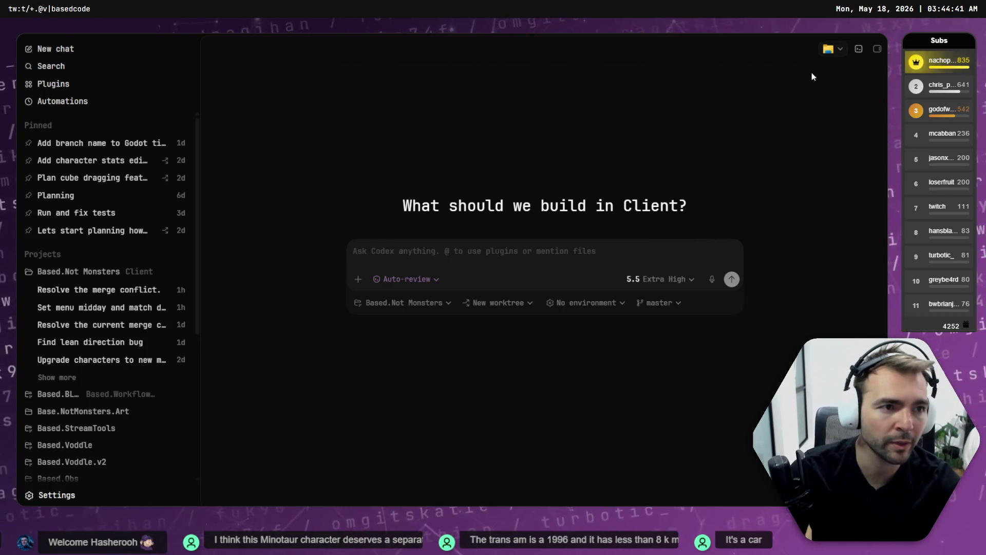
Step: Check the Client project folder in File Explorer, close it, and return to Fork
click(832, 49)
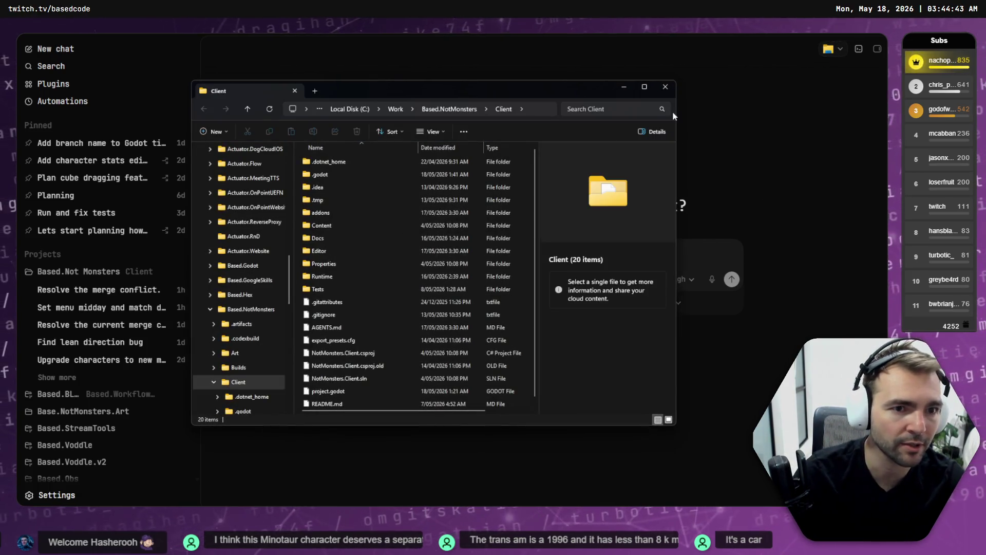
click(665, 88)
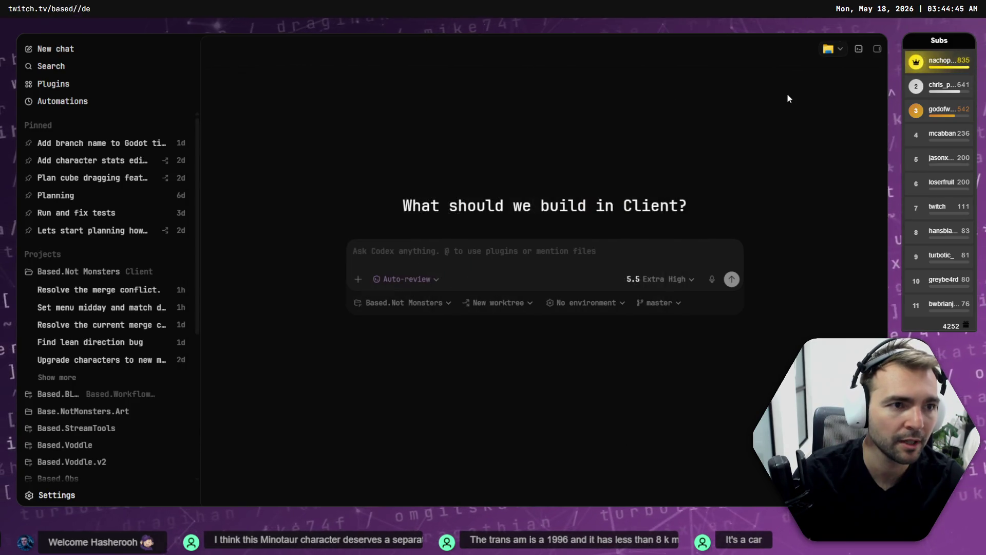
key(alt+Tab)
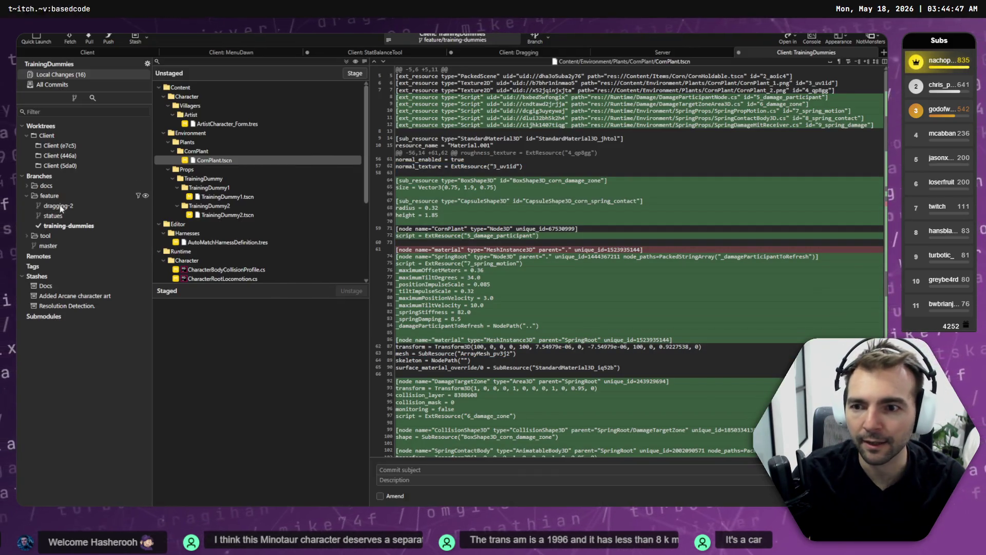
Step: Start a new branch named feature/granary-decorations from the Client repo's master merge commit
click(59, 229)
key(ctrl+Tab)
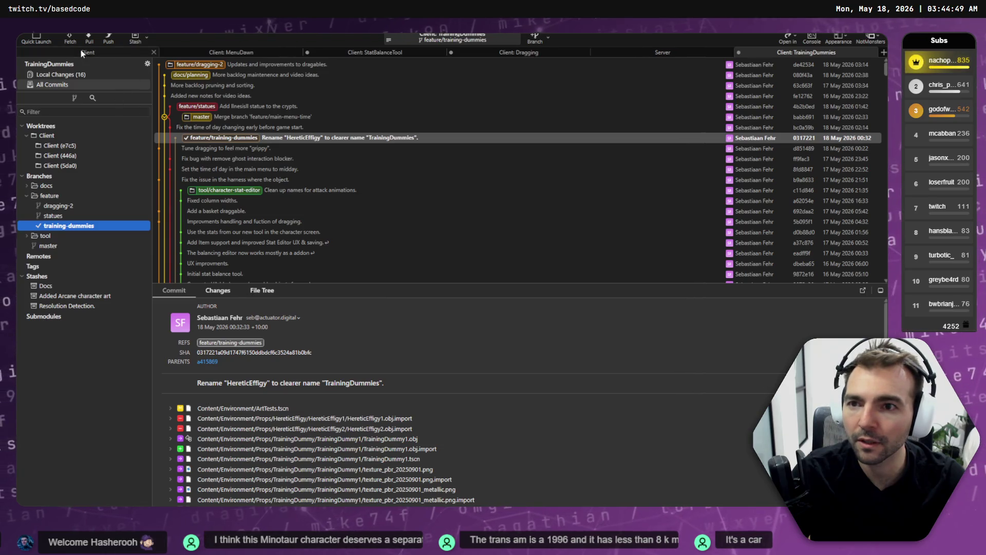
right_click(200, 118)
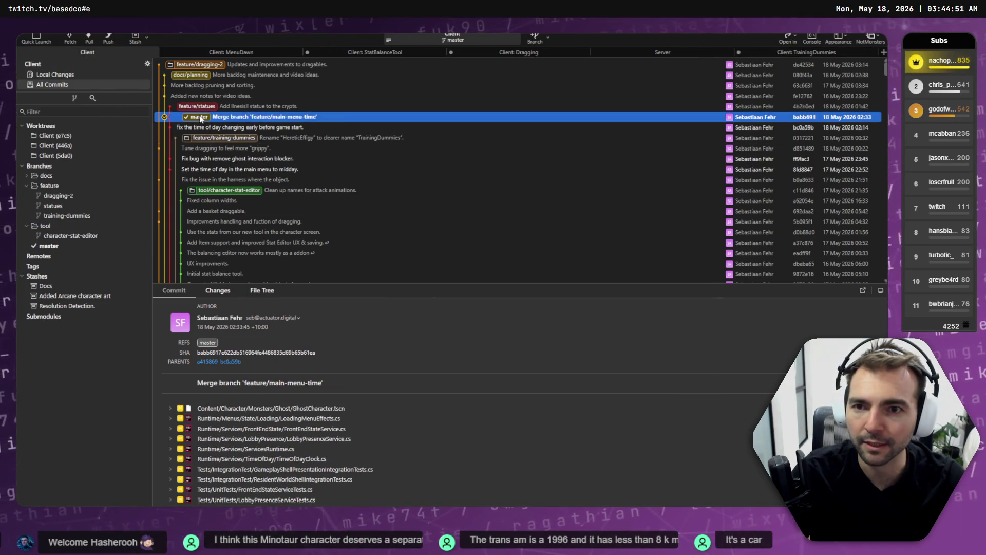
click(269, 131)
text(feature/granary-)
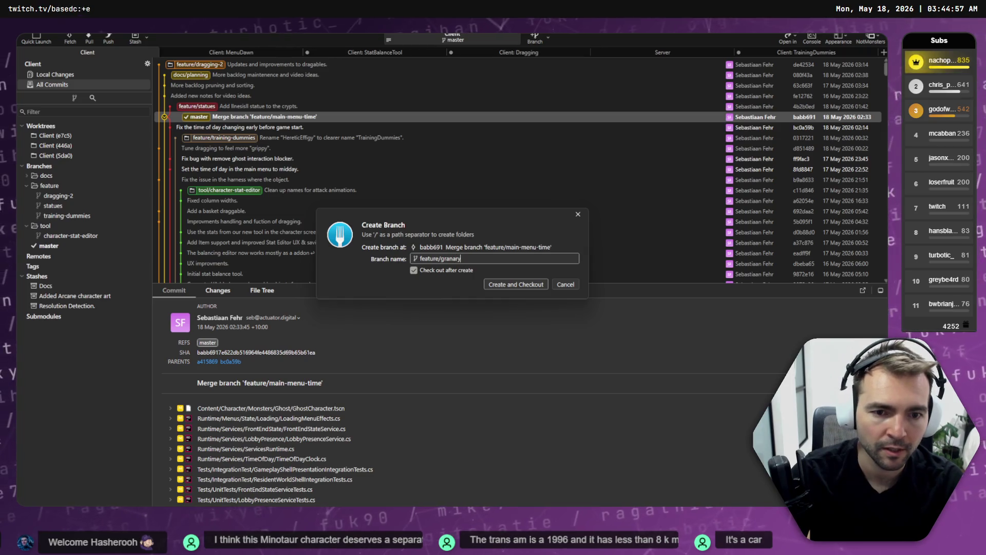
text(decorations)
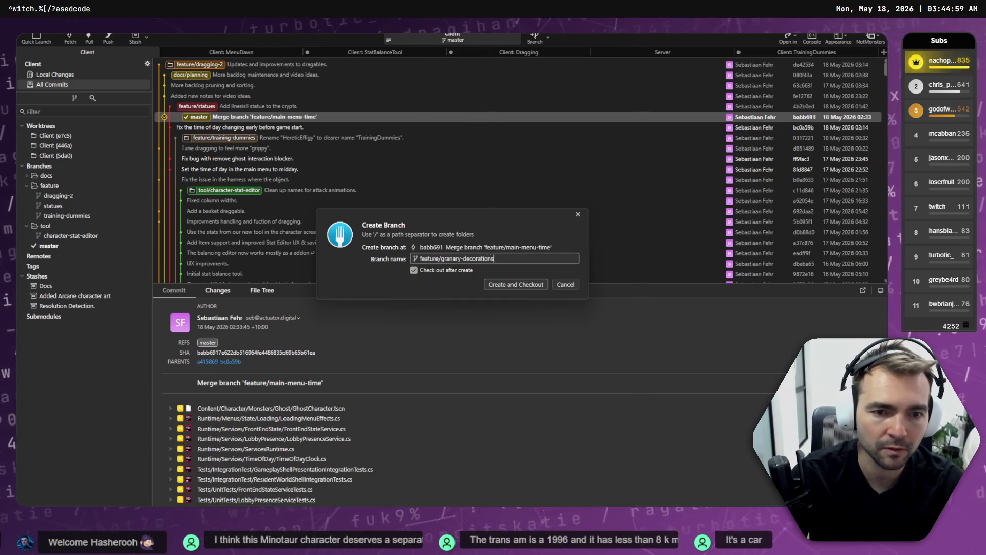
Step: Create and check out feature/granary-decorations, then switch over to Godot
key(Return)
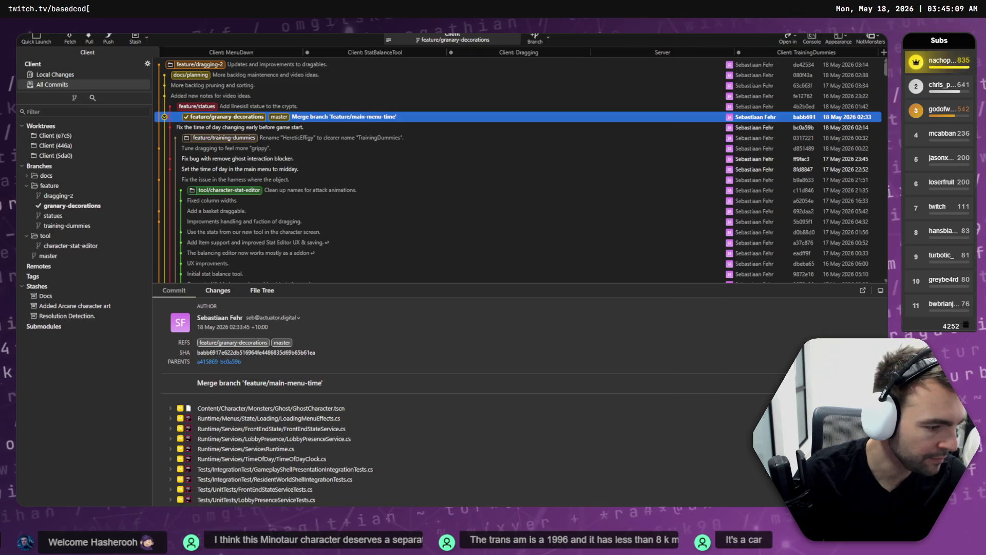
key(alt+Tab)
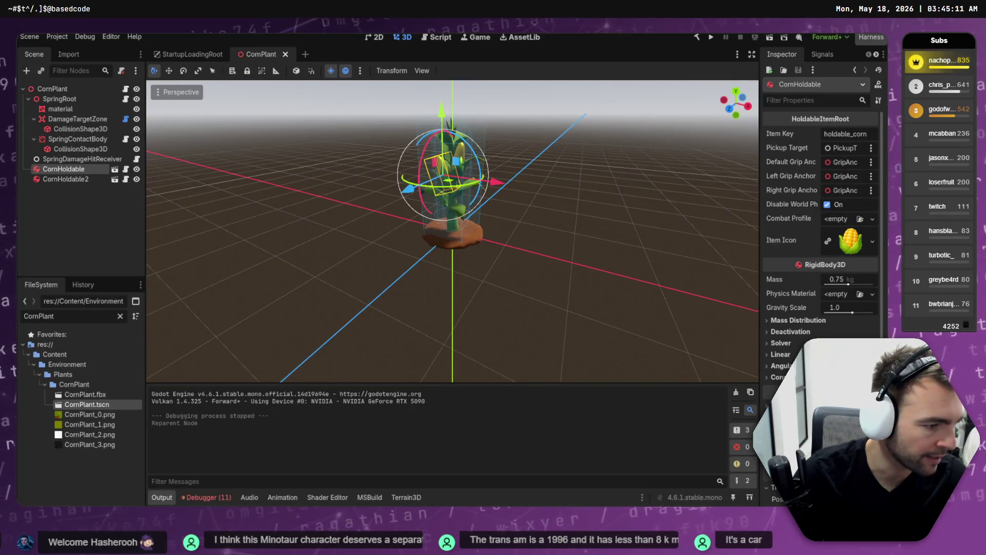
key(alt+Tab)
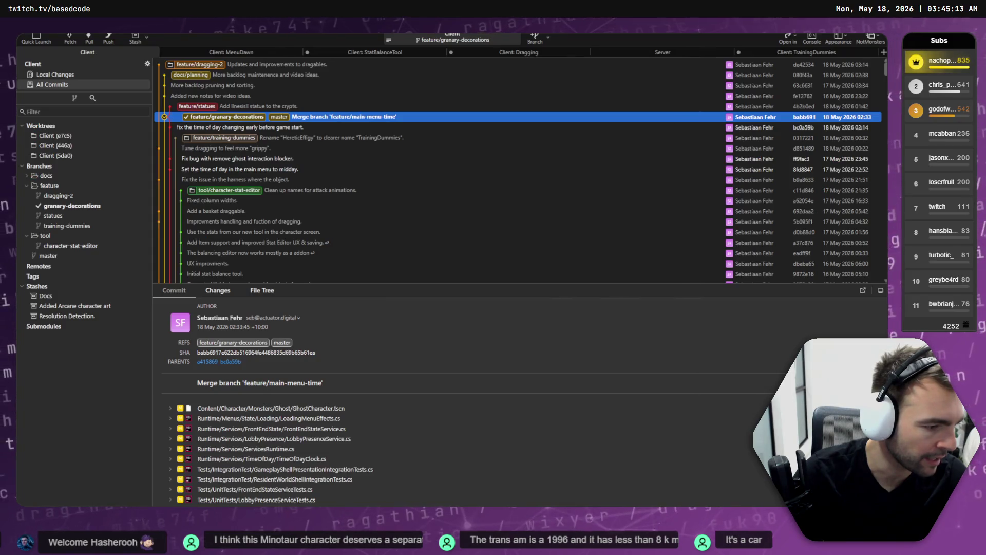
key(alt+Tab)
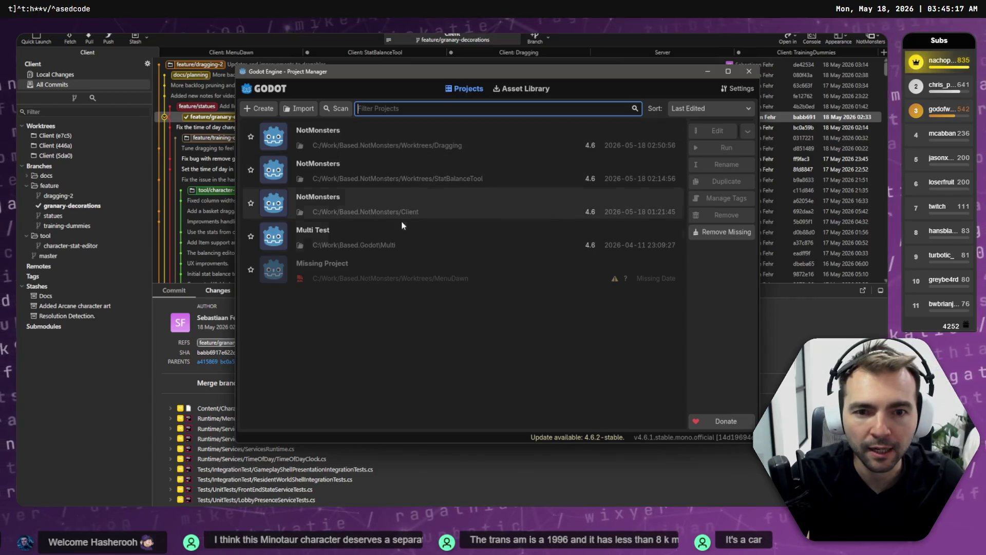
Step: Open the NotMonsters Client project in Godot and re-expand the Environment folder in FileSystem
double_click(398, 207)
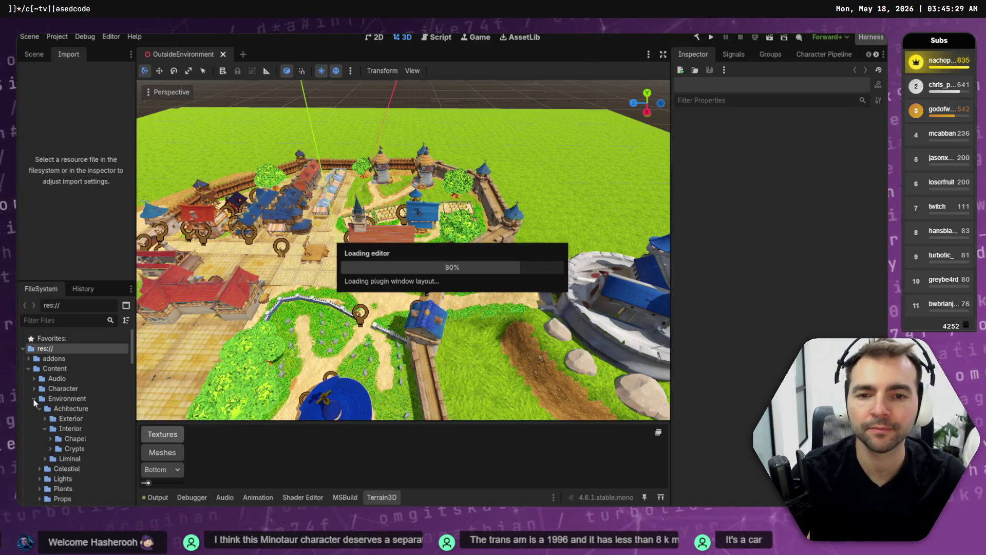
click(34, 398)
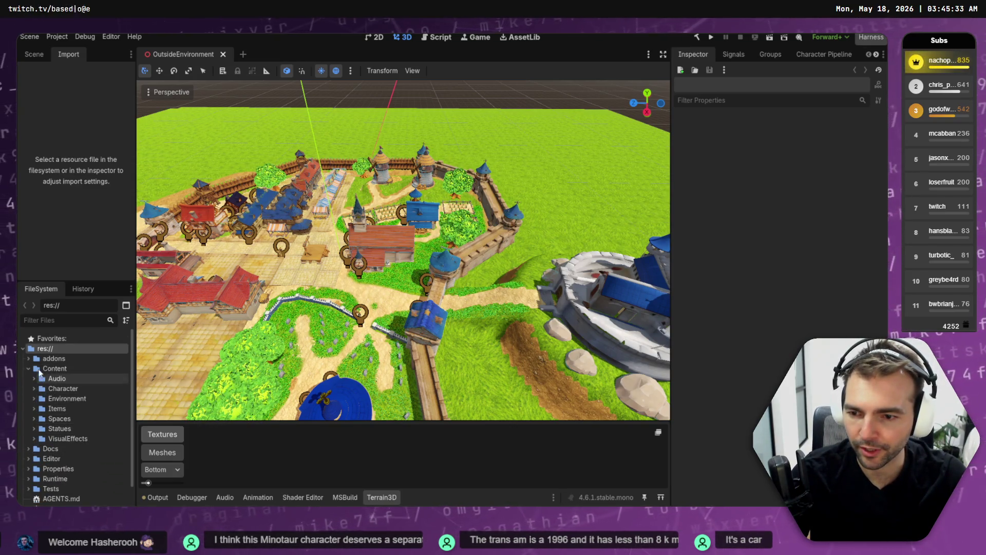
click(34, 399)
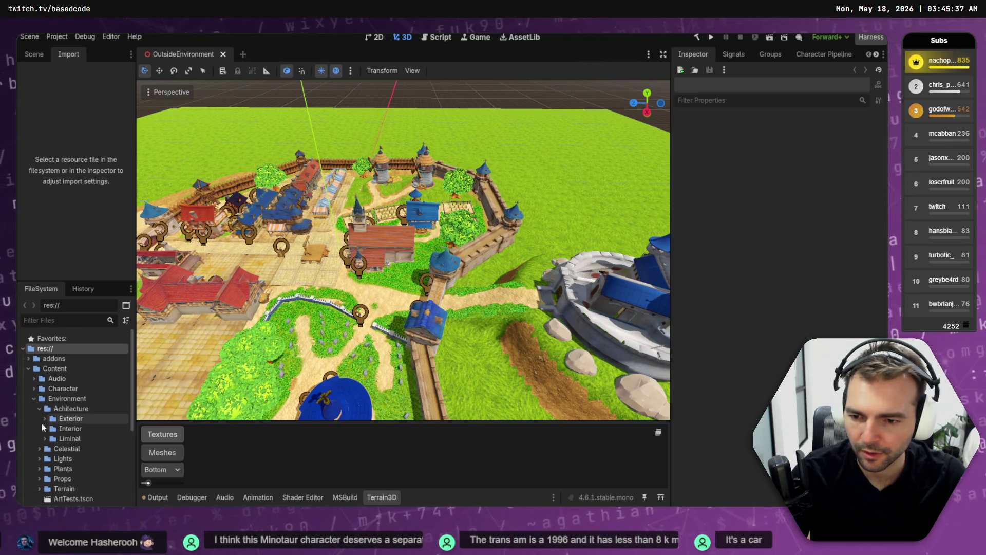
Step: Create a new Granary folder inside the Interior folder
right_click(73, 428)
mouse_move(143, 346)
click(239, 346)
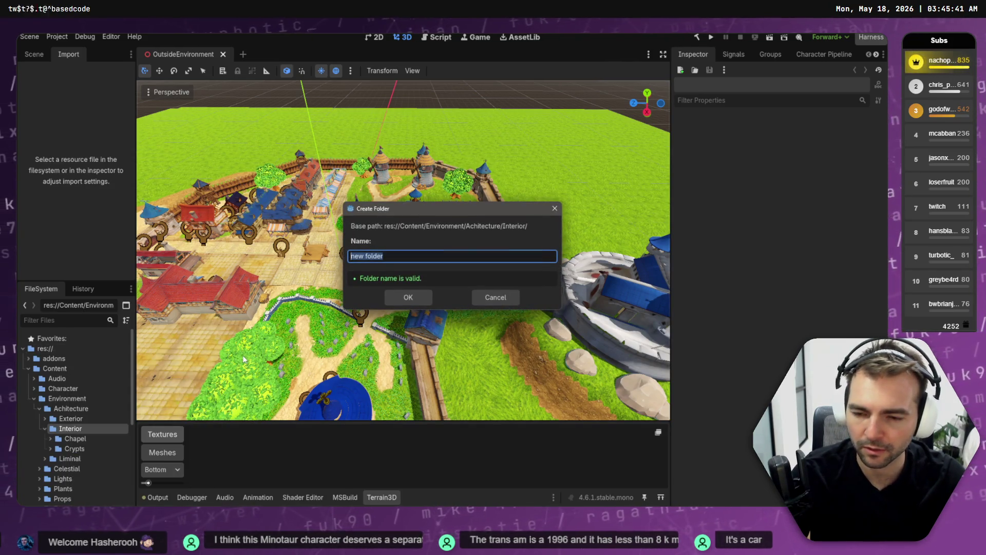
text(Grana)
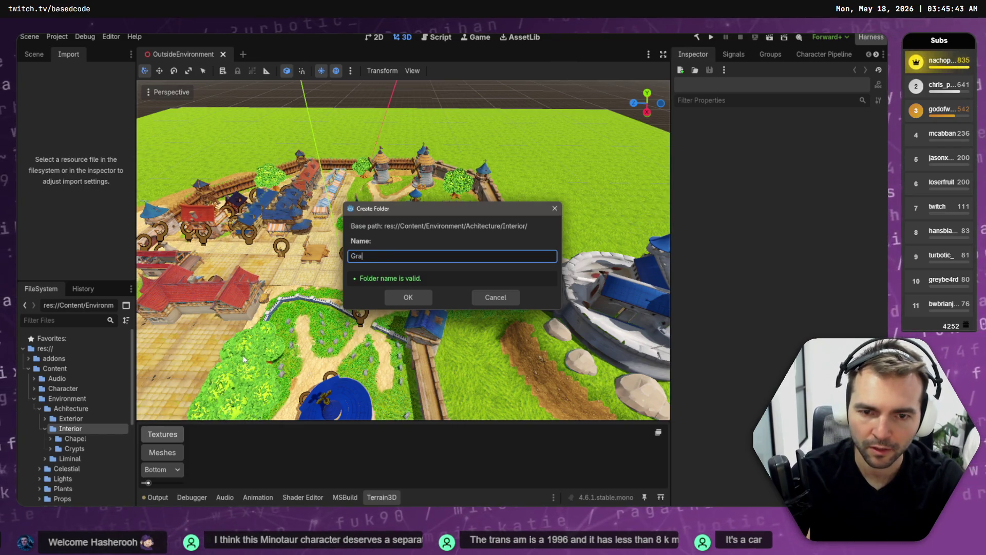
text(ry)
key(Return)
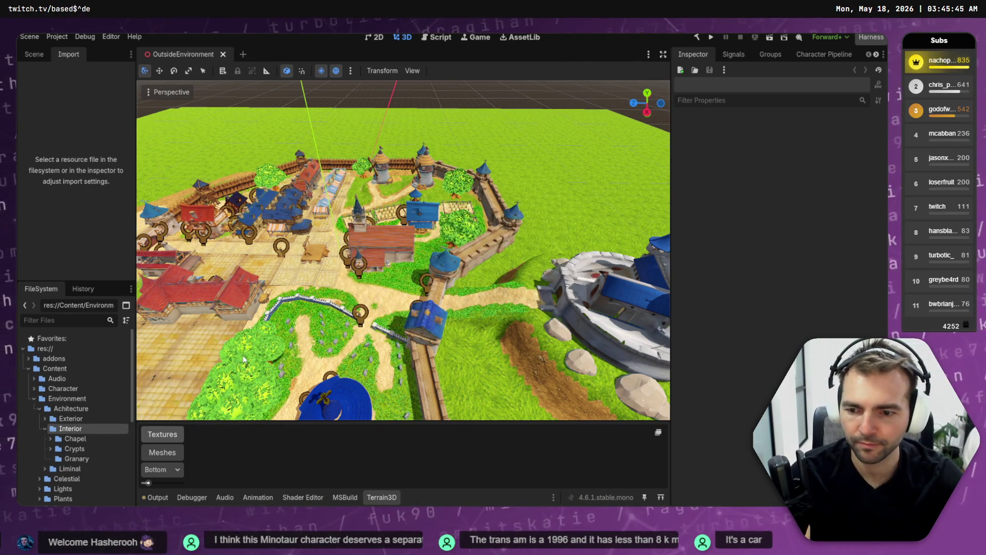
Step: Add a GrainSacks subfolder inside Granary and expand Granary to show it
scroll(50, 439, down, 5)
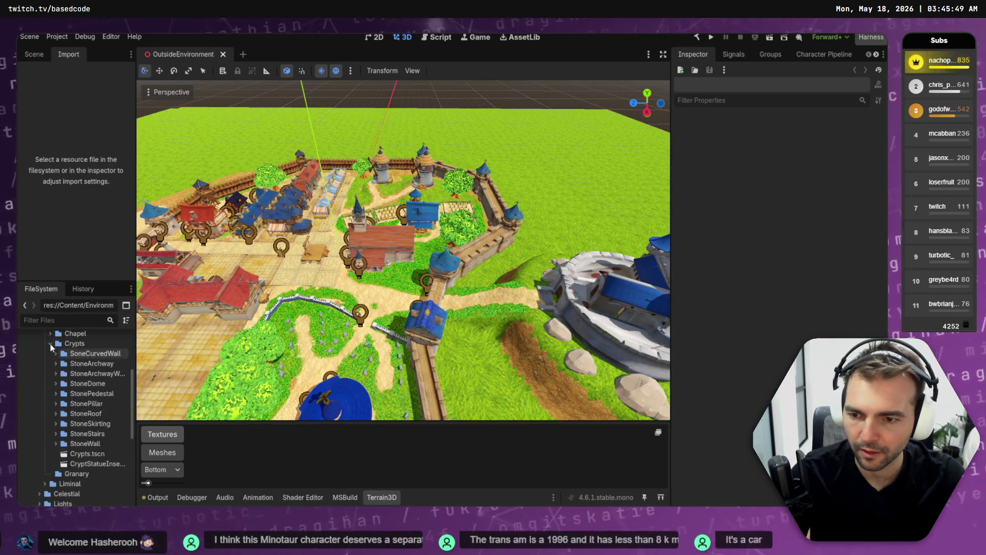
click(51, 343)
right_click(72, 354)
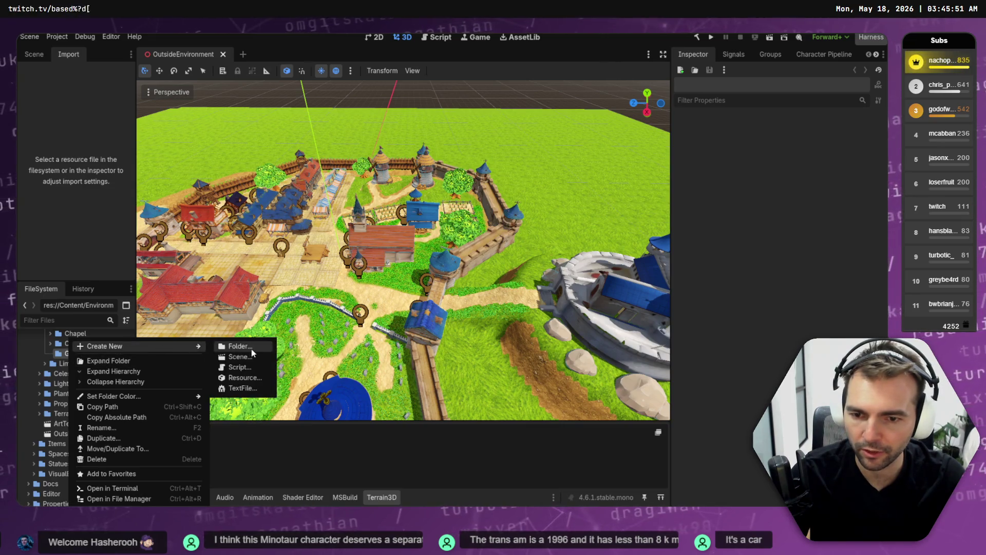
click(251, 349)
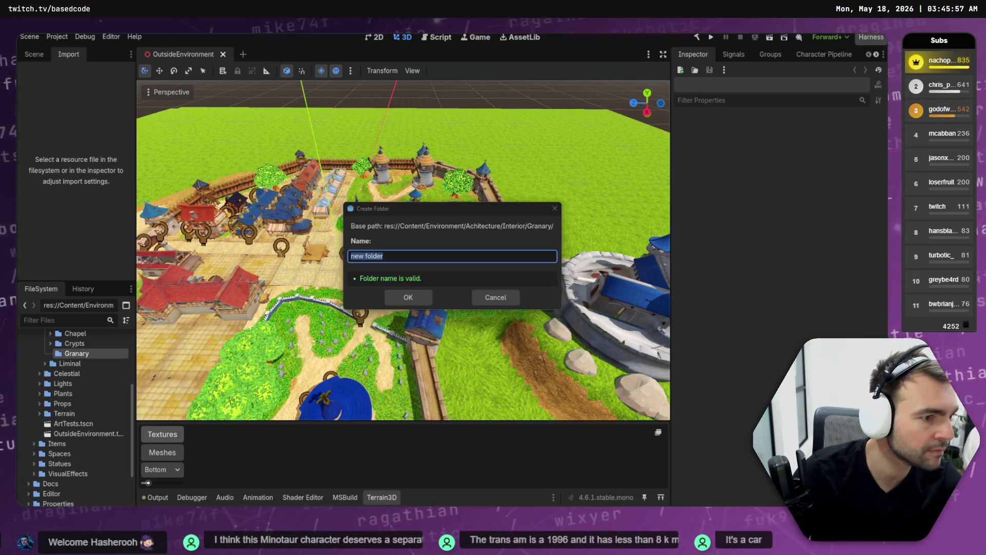
key(alt+Tab)
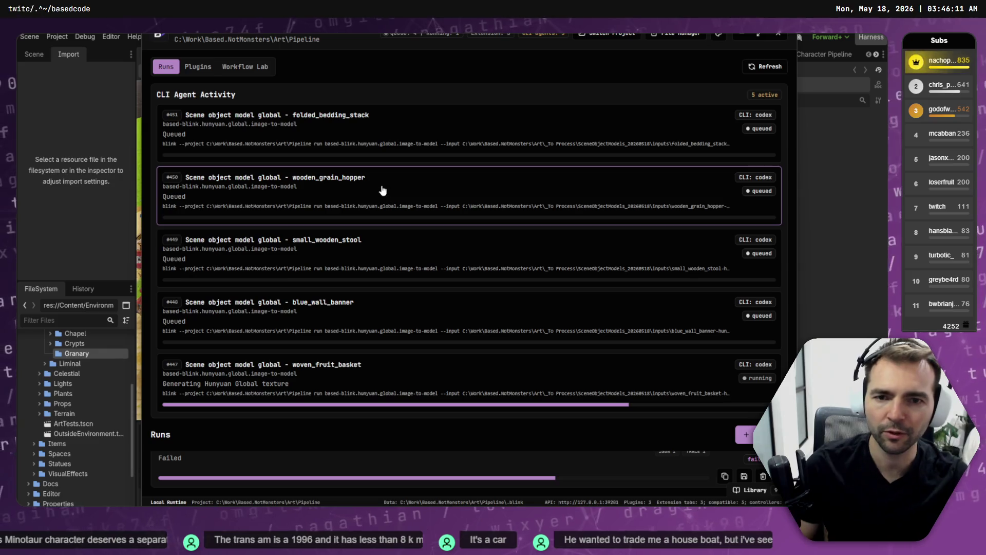
click(133, 45)
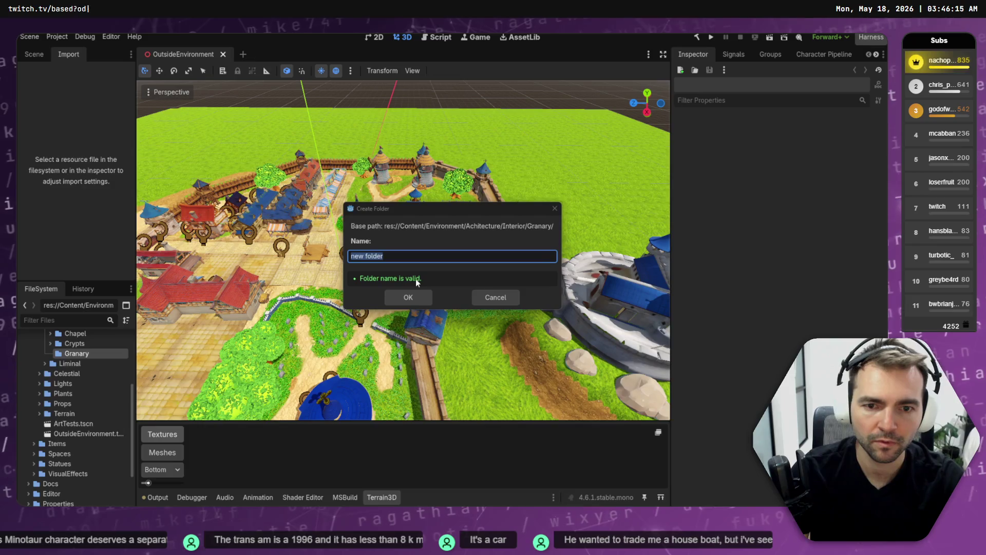
click(427, 253)
text(Grain)
text(Sacks)
key(Return)
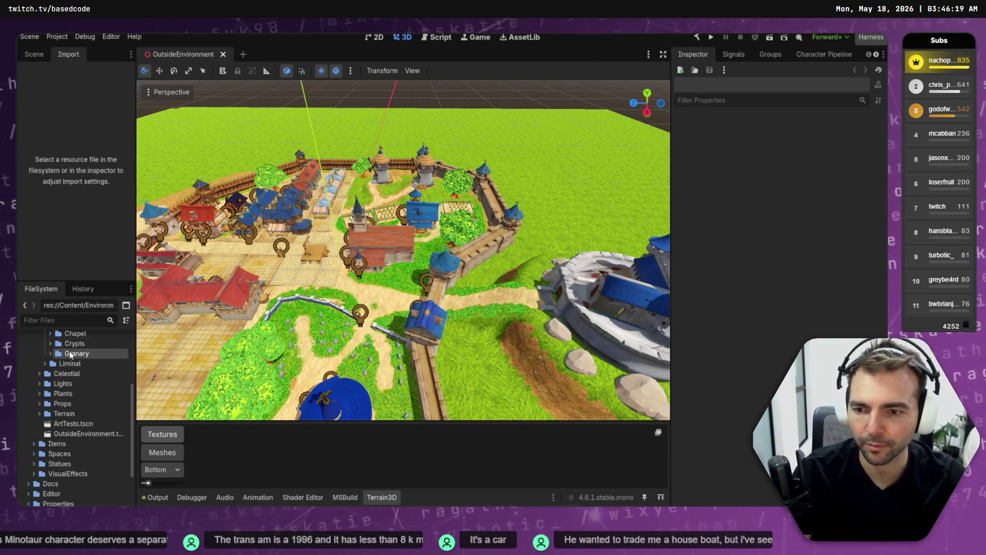
double_click(70, 353)
Step: Check the queued wooden_grain_hopper run in the Based BLINK pipeline app
key(alt+Tab)
click(283, 177)
click(359, 368)
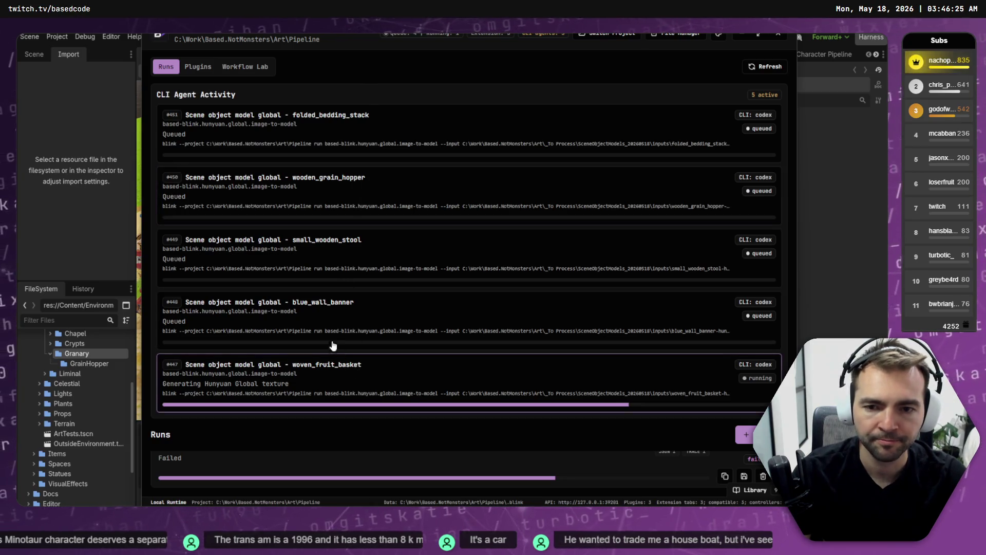
scroll(404, 481, down, 4)
scroll(368, 467, down, 3)
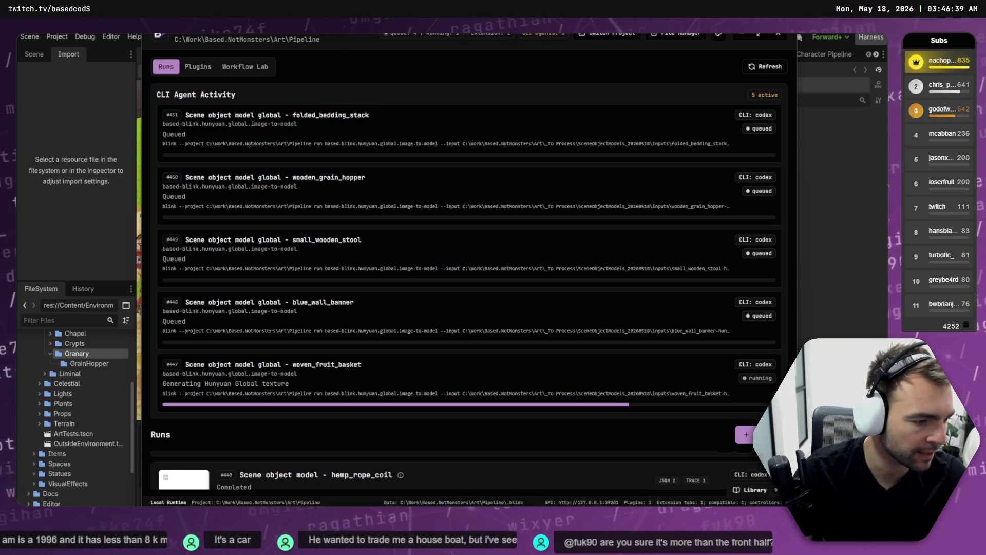
key(alt+Tab)
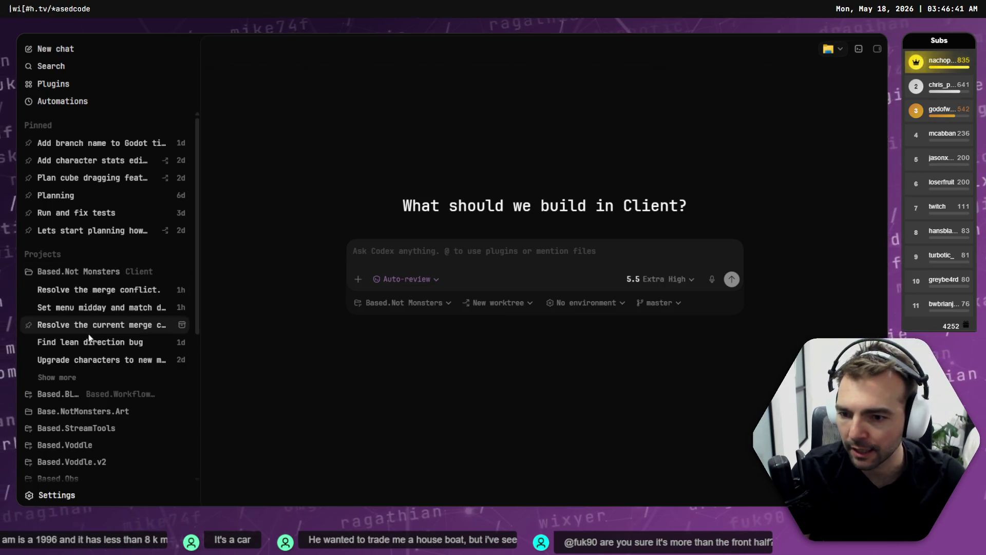
Step: Expand the Based.BLINK project in the Codex sidebar and start a new chat there
click(61, 394)
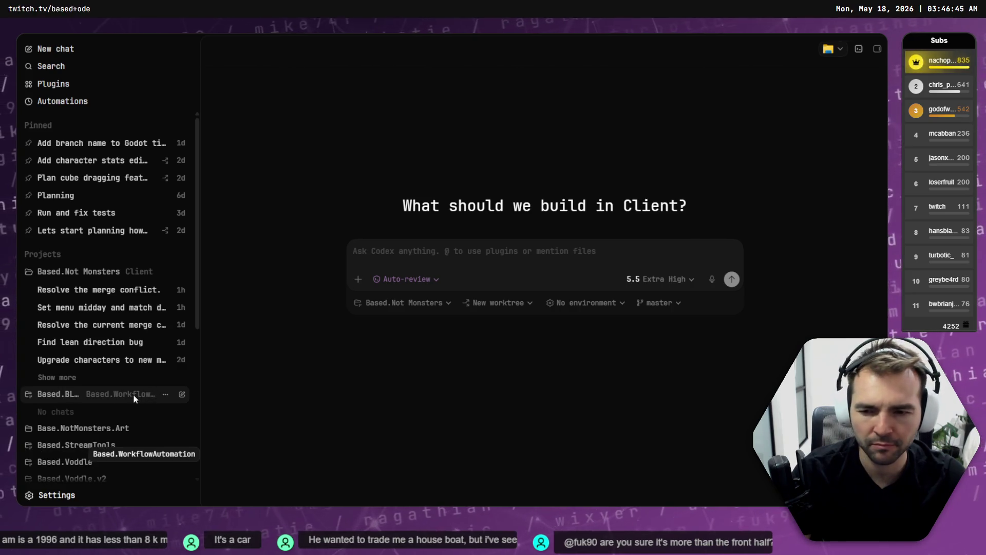
click(182, 395)
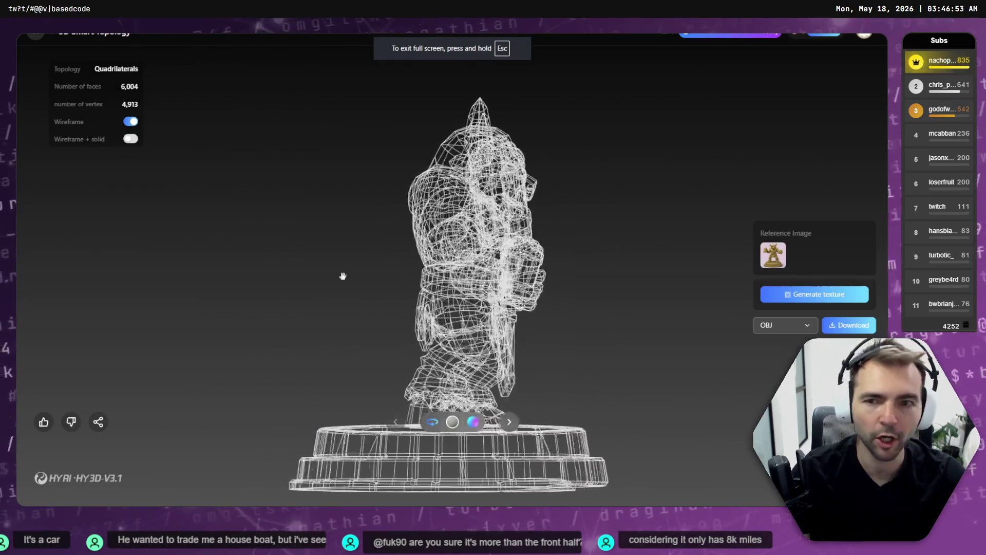
click(139, 124)
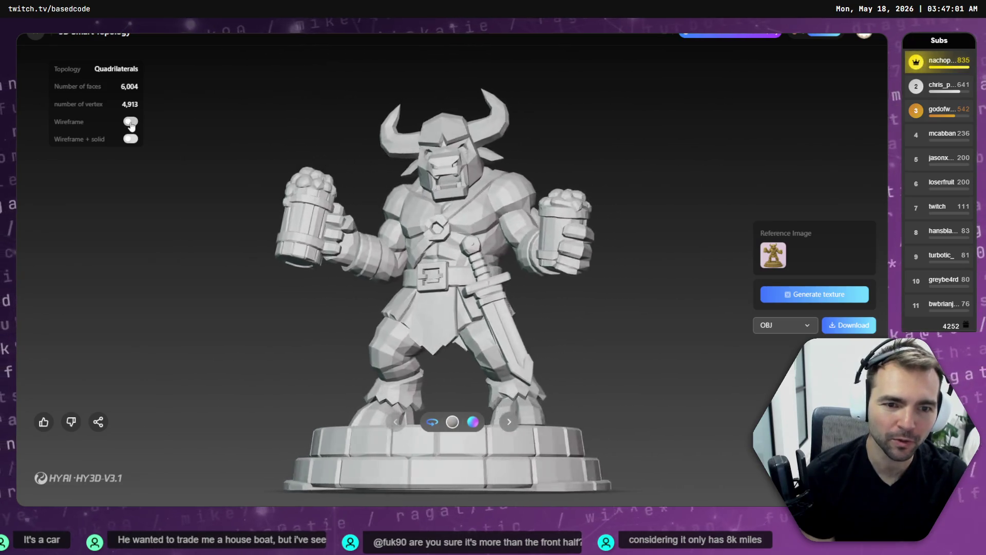
click(131, 123)
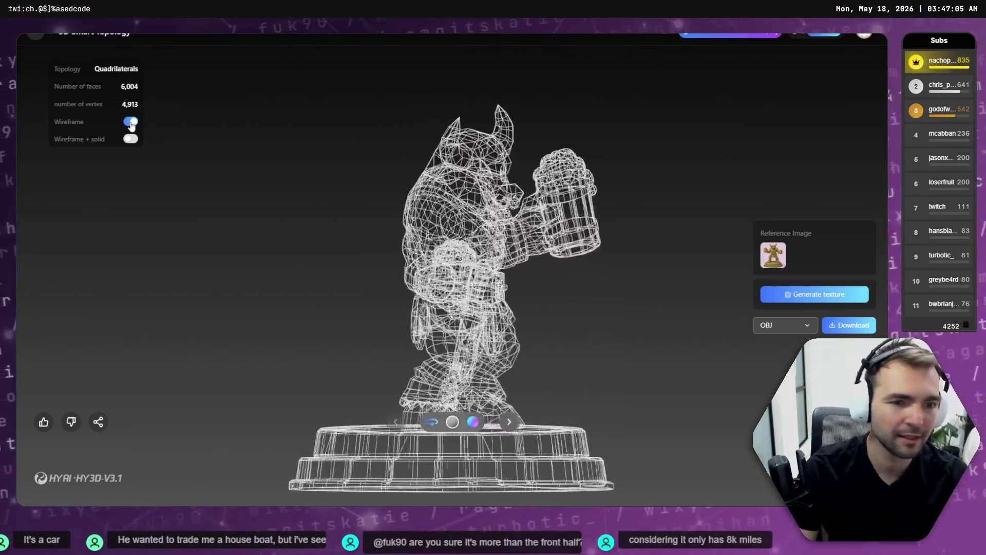
key(alt+Tab)
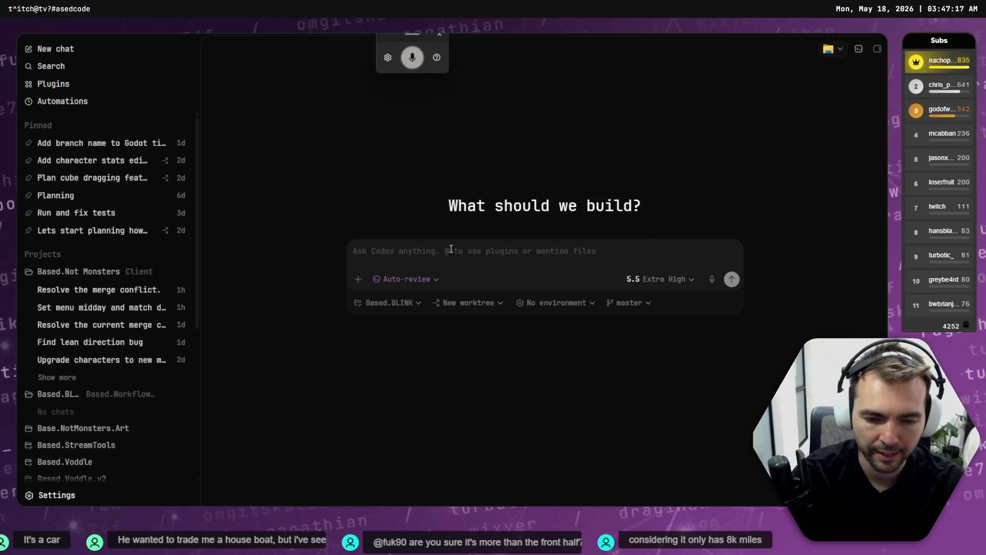
Step: Send Codex the prompt capping queued-task list height so runs stay scrollable, then hide Codex
text(when there are too many queued task)
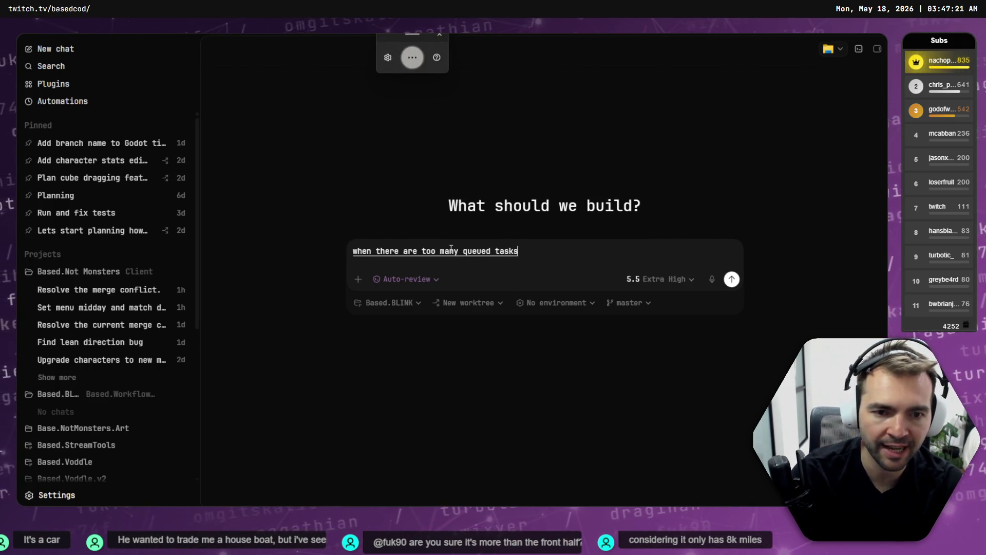
text( so that we can still scroll up and down and ensure that we can)
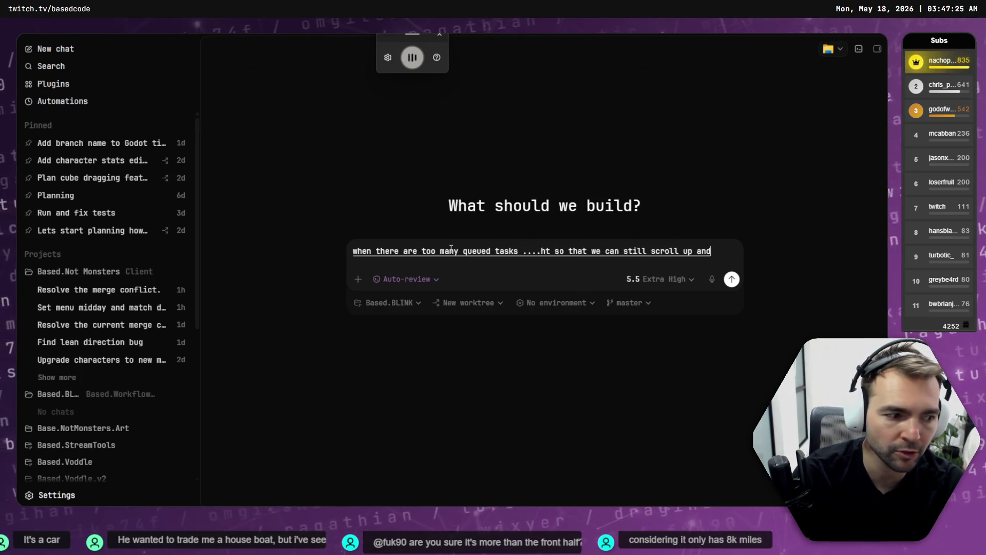
text( reach the)
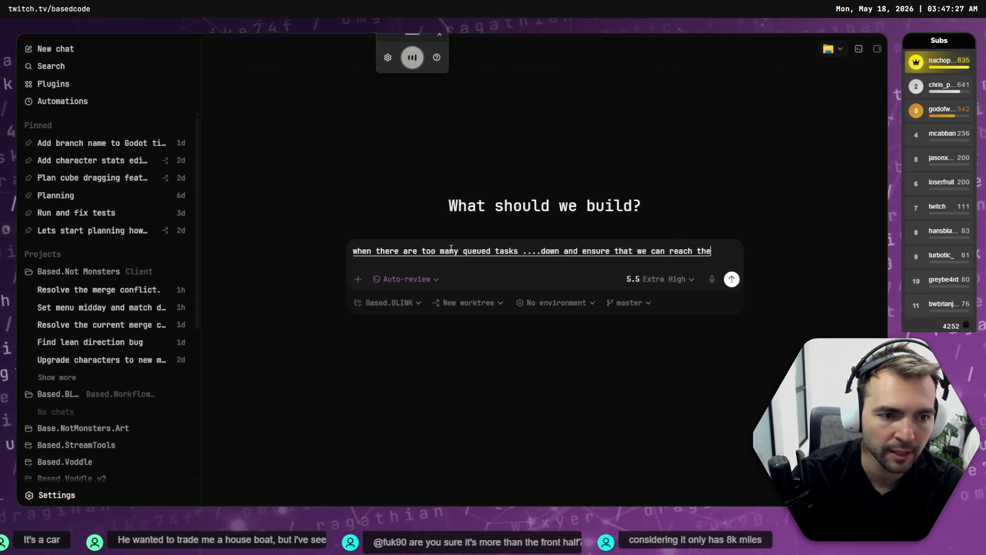
text( finished runs below.)
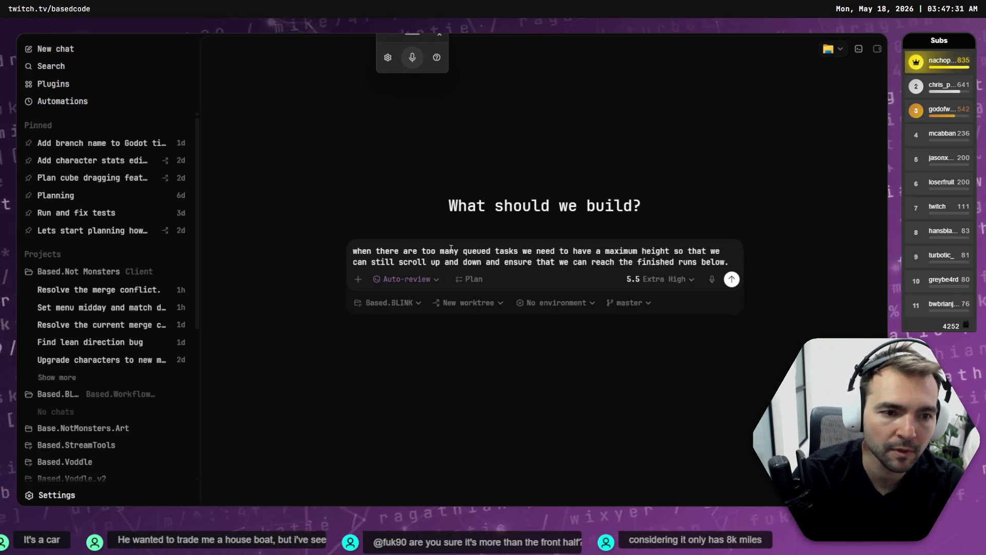
key(Return)
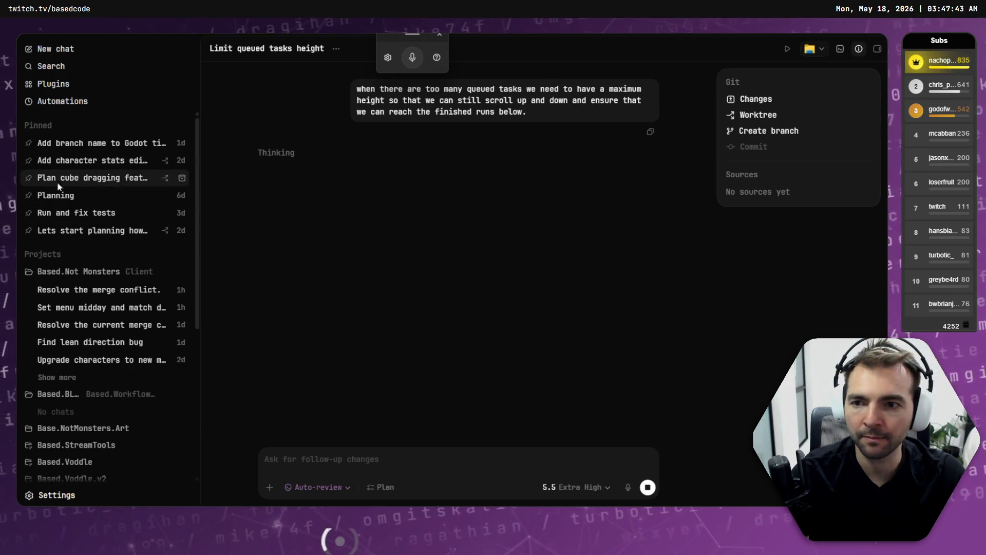
click(776, 26)
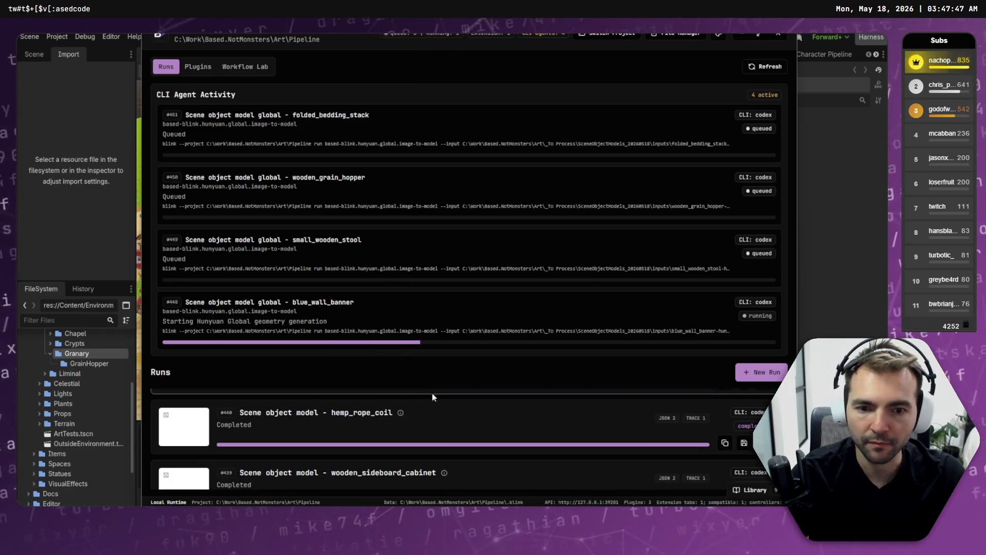
Step: Inspect the blue_wall_banner run details, then close the pipeline window to reveal Godot
click(383, 338)
scroll(499, 346, down, 5)
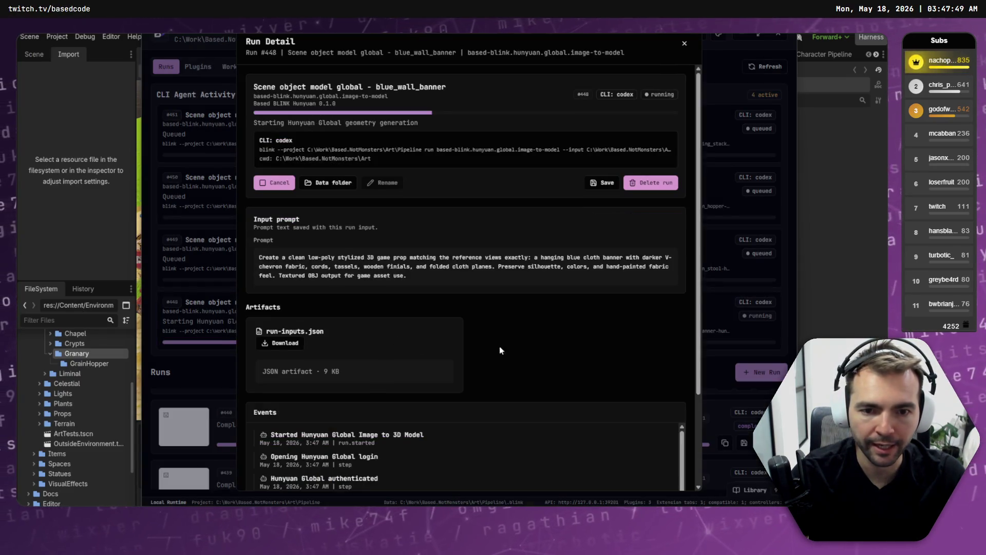
scroll(600, 333, up, 3)
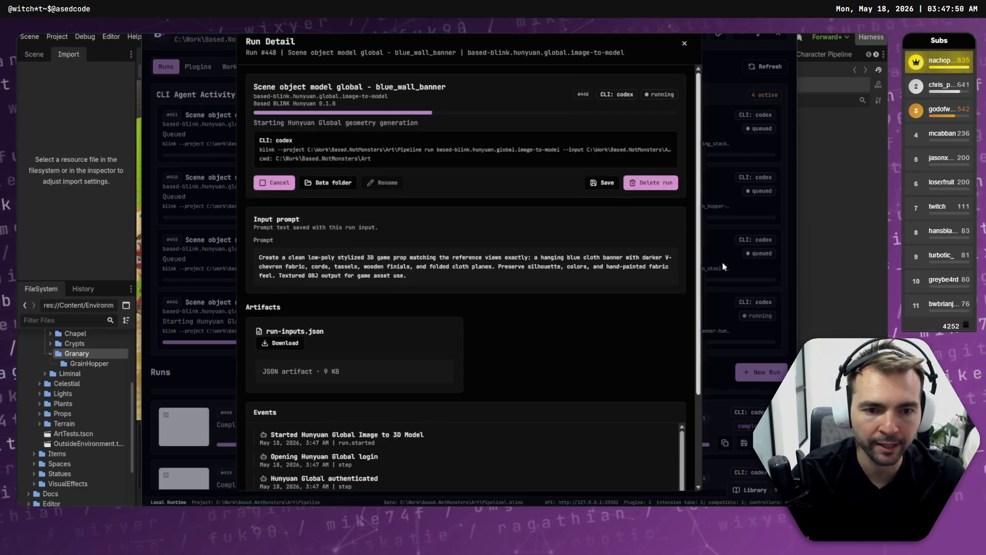
click(688, 43)
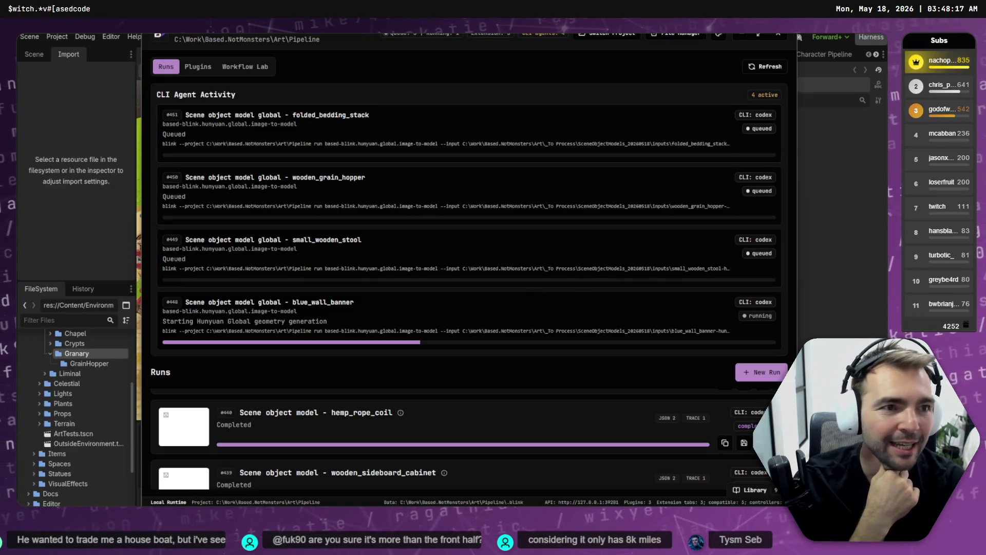
click(751, 40)
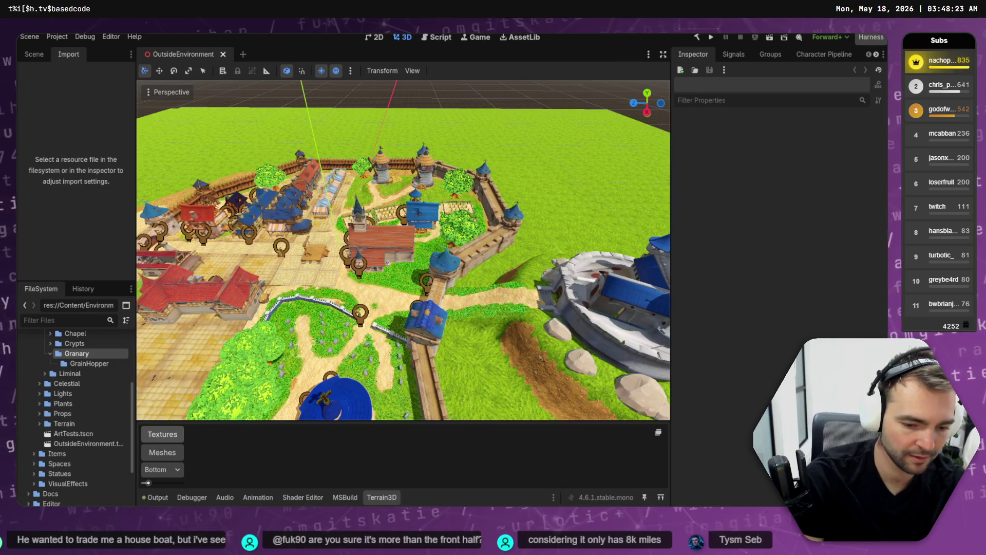
Step: Look over the textured minotaur in Hunyuan 3D, then move through Godot to Fork's commit history
key(alt+Tab)
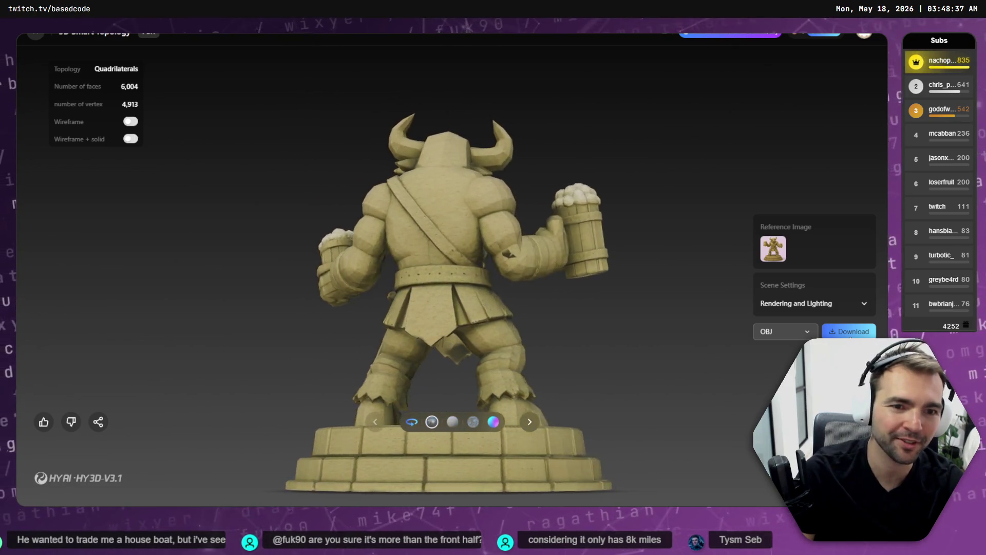
key(alt+Tab)
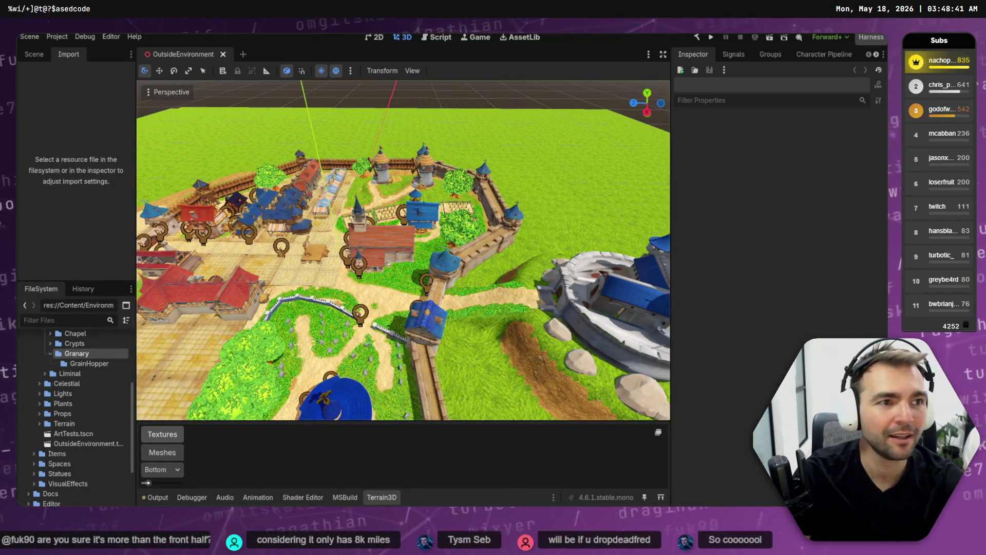
key(alt+Tab)
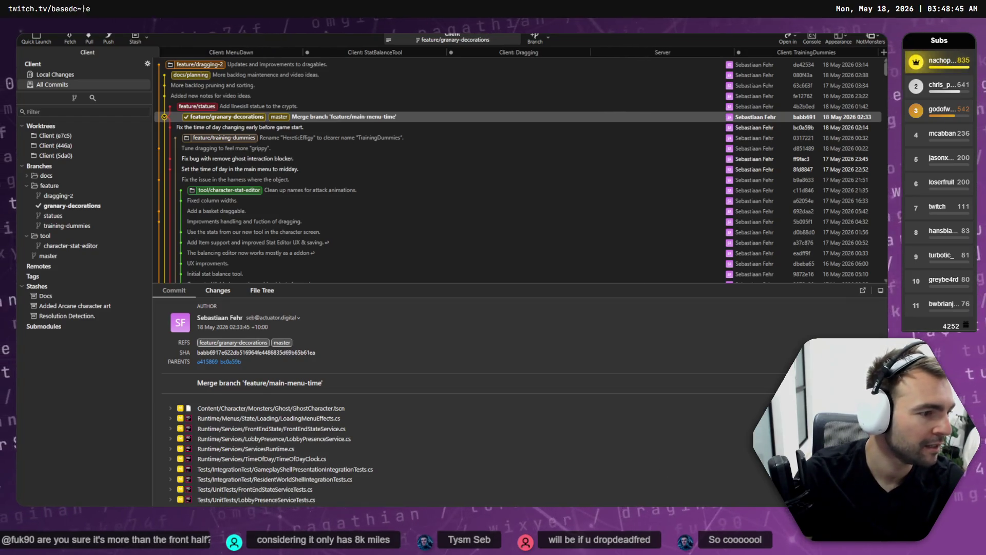
Step: Go to the worktree-manager terminal and open the project in the Godot editor
key(alt+Tab)
key(alt+Tab)
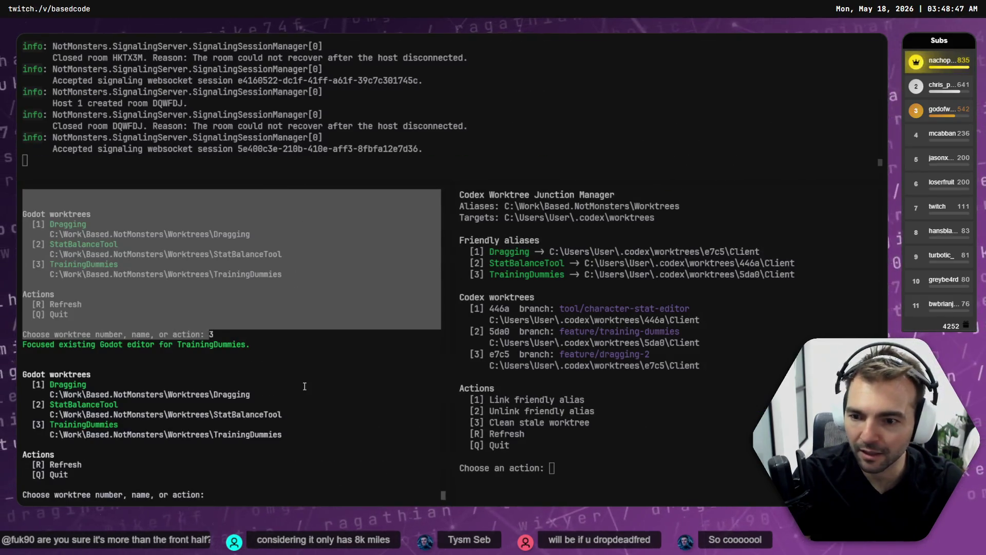
click(304, 386)
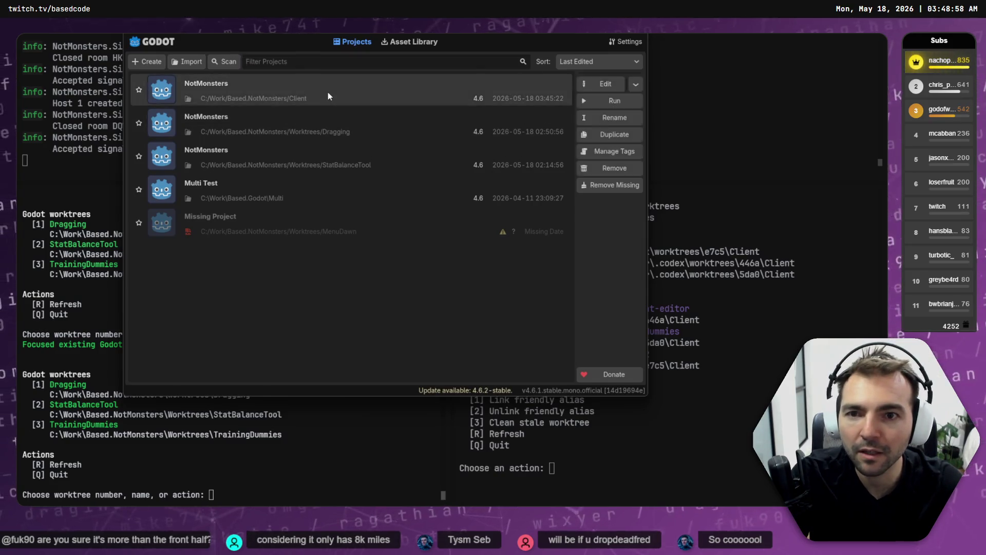
double_click(328, 91)
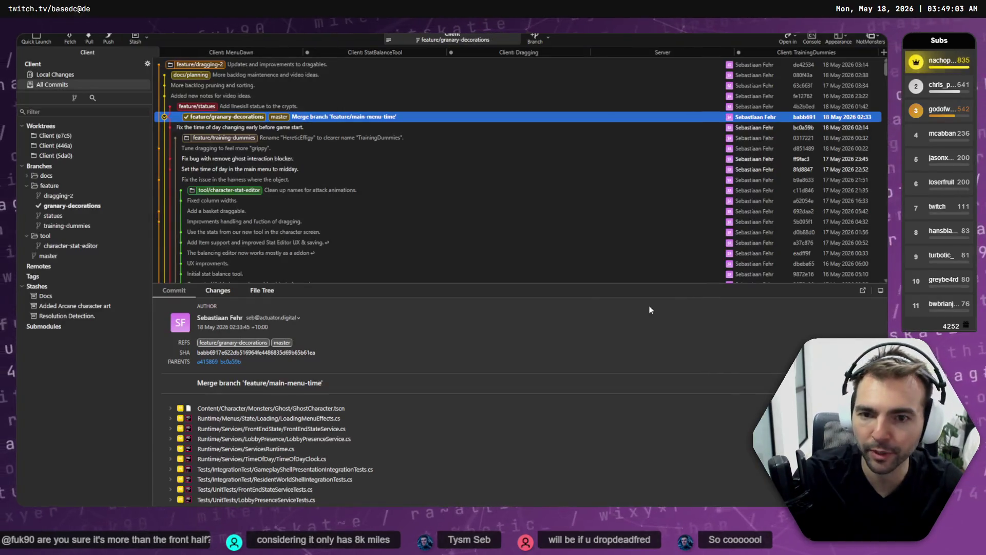
Step: Review recent commits in Fork and check out the feature/statues branch
click(207, 74)
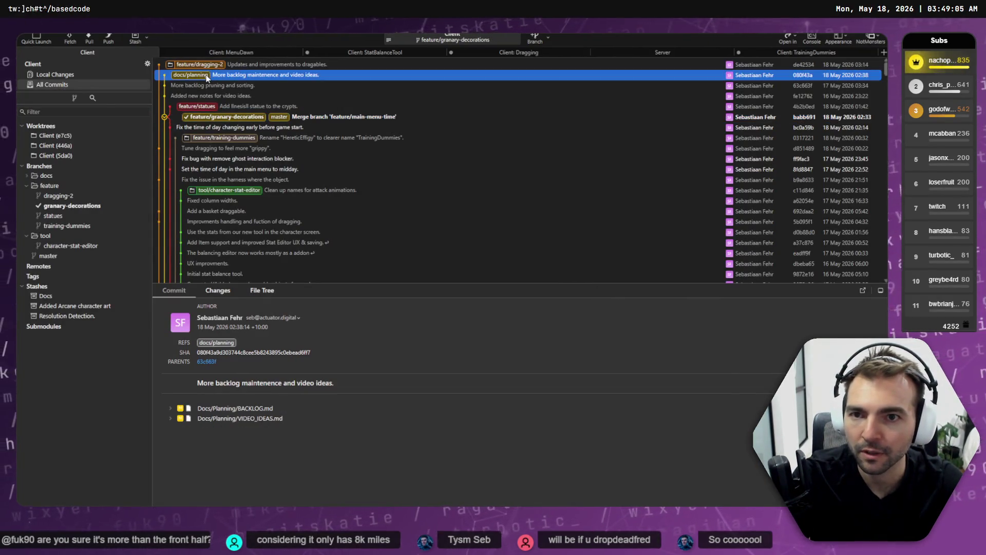
click(210, 65)
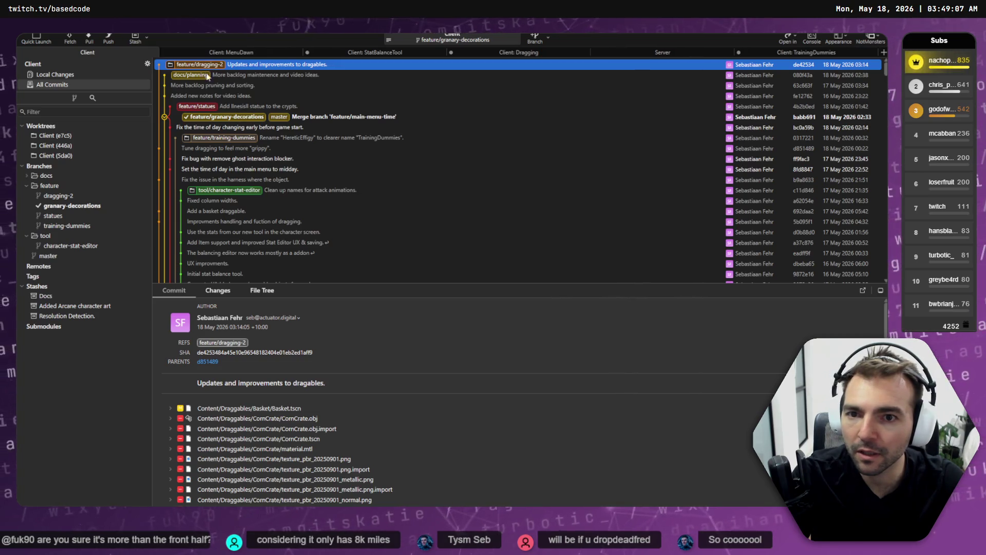
click(213, 117)
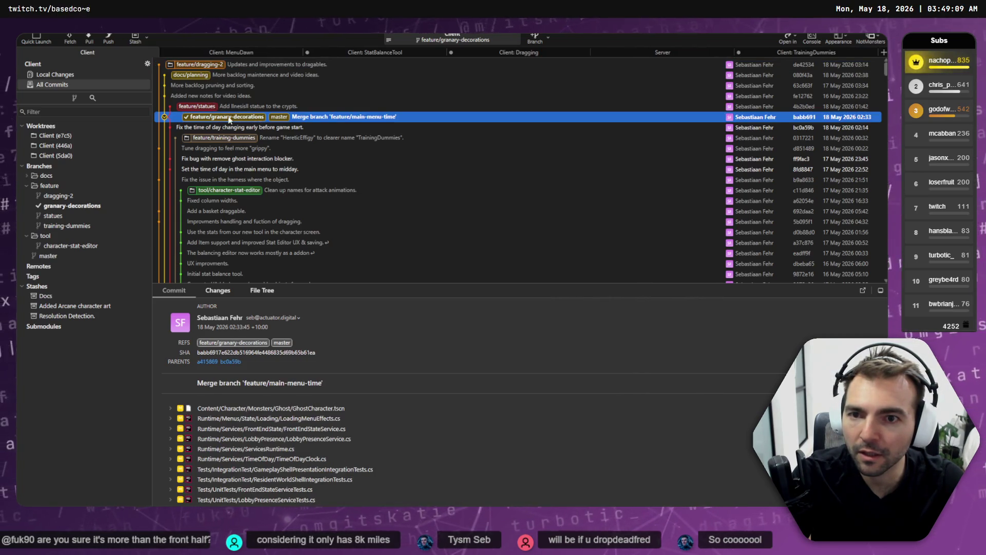
click(205, 106)
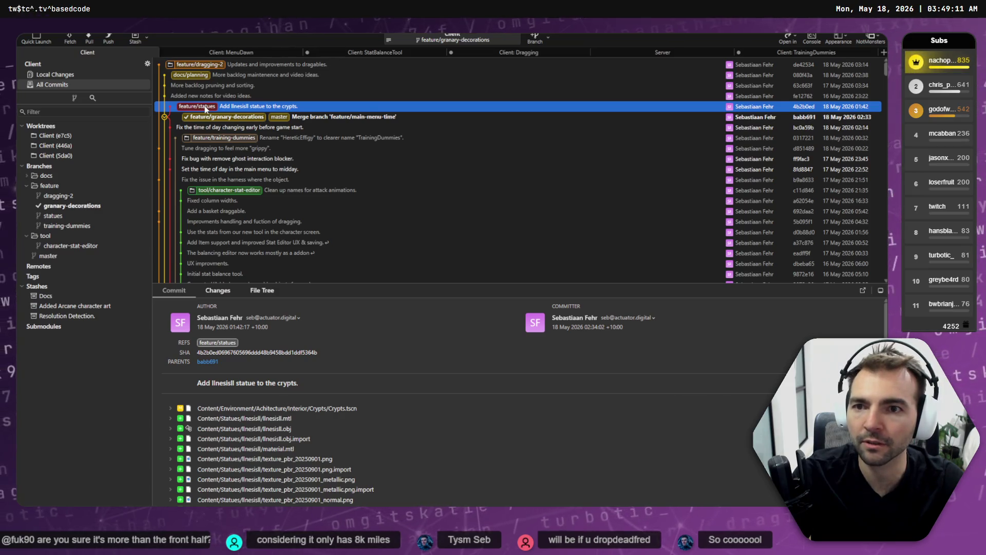
double_click(205, 107)
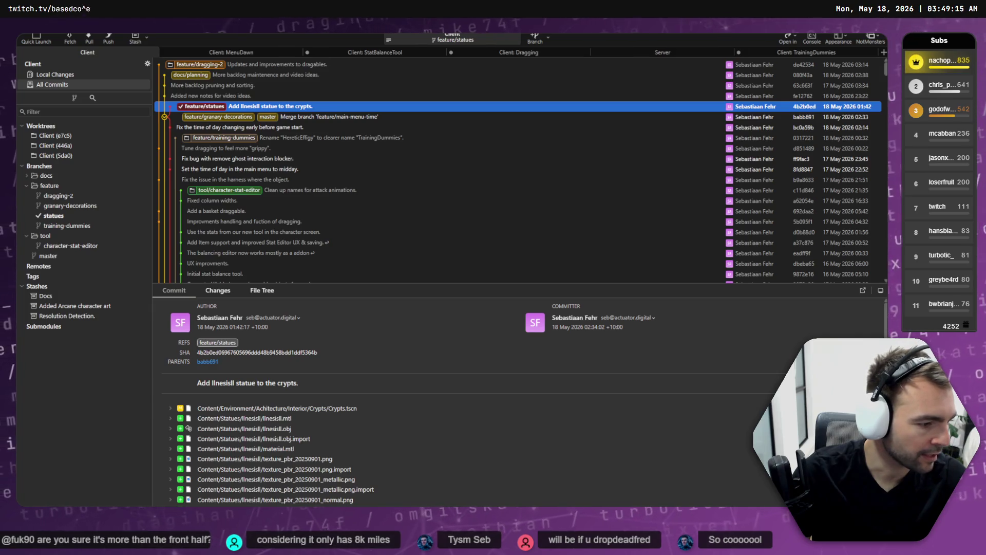
key(alt+Tab)
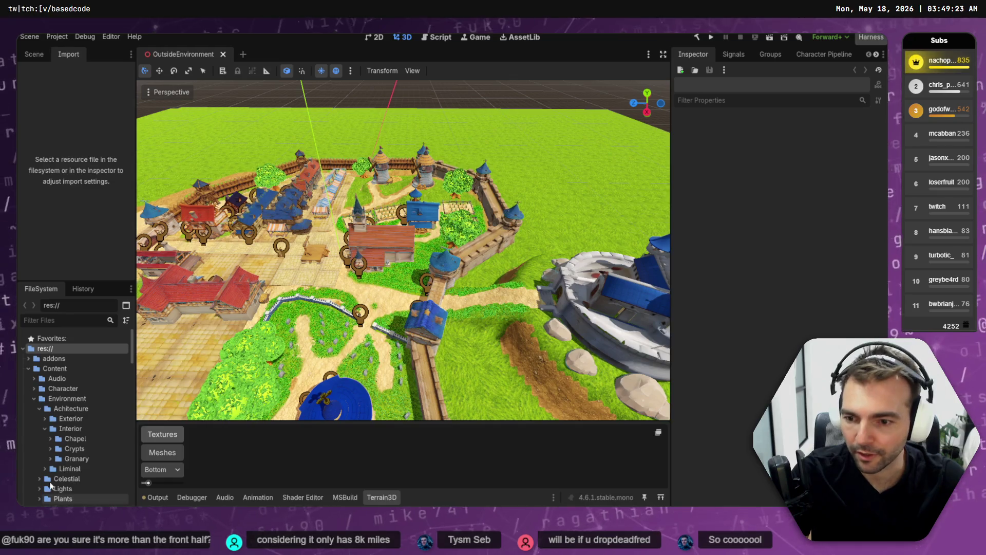
Step: Filter the FileSystem dock for 'Crypts' and open Crypts.tscn
click(56, 409)
click(38, 408)
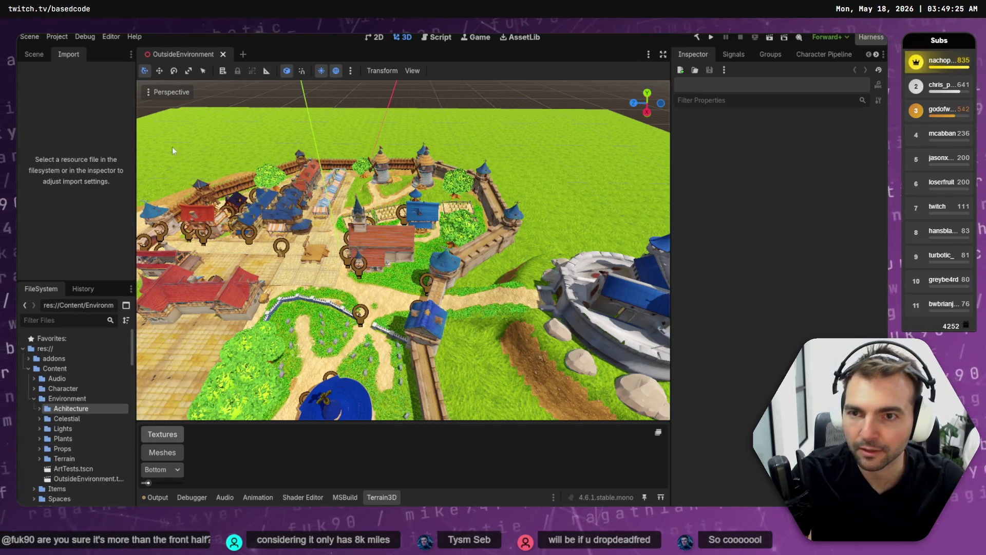
click(67, 322)
text(Crypts)
click(94, 411)
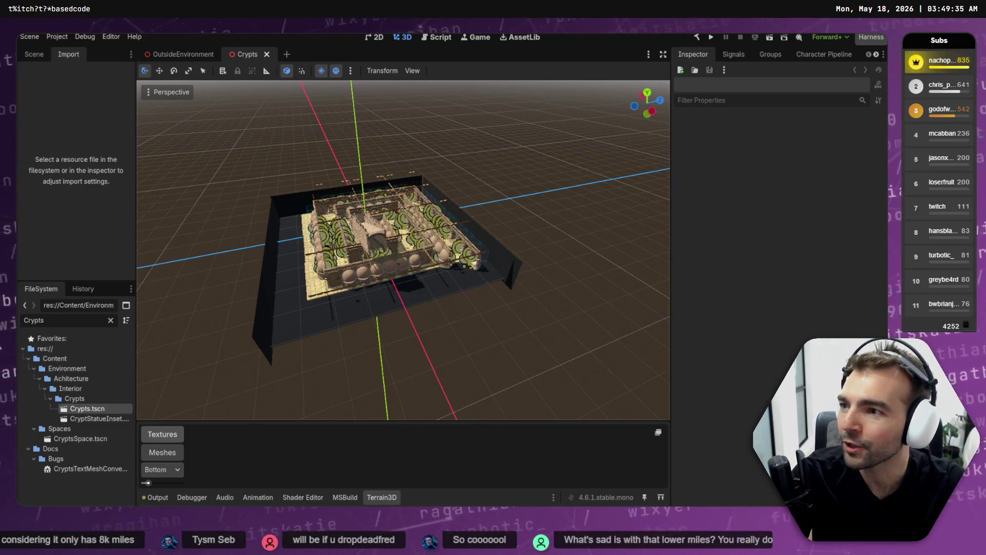
Step: Fly the viewport camera through the crypt's arched corridors to inspect the statue alcoves
scroll(290, 132, up, 5)
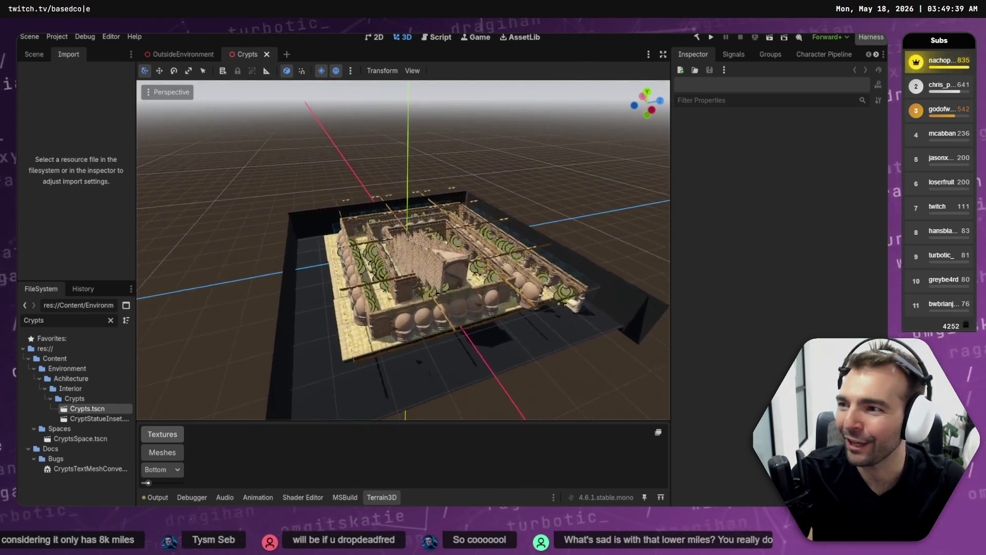
scroll(404, 250, up, 5)
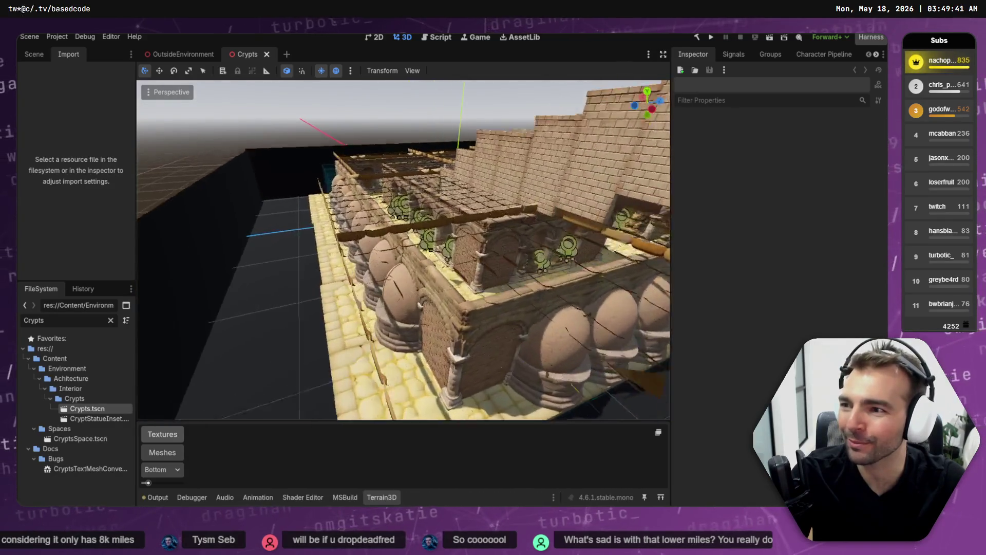
key(w)
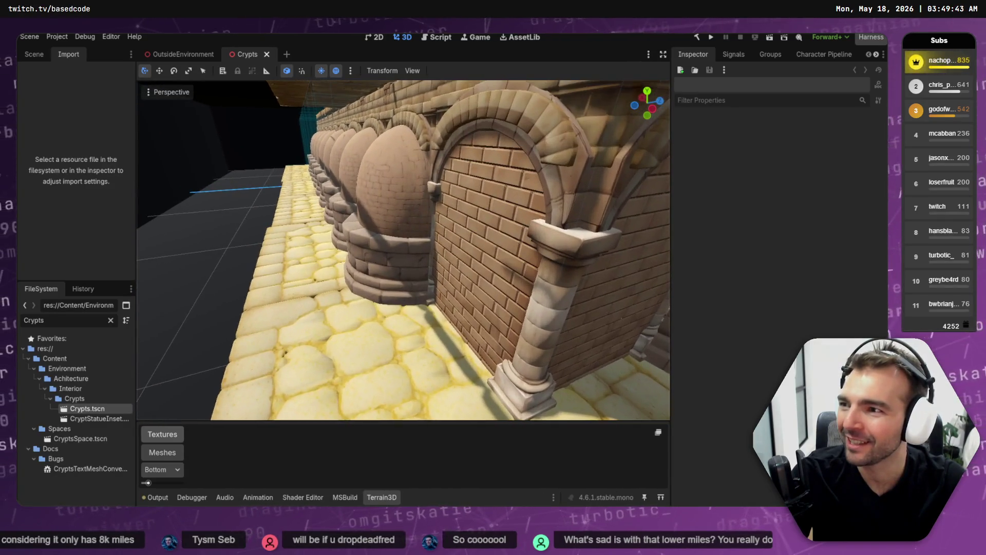
key(a)
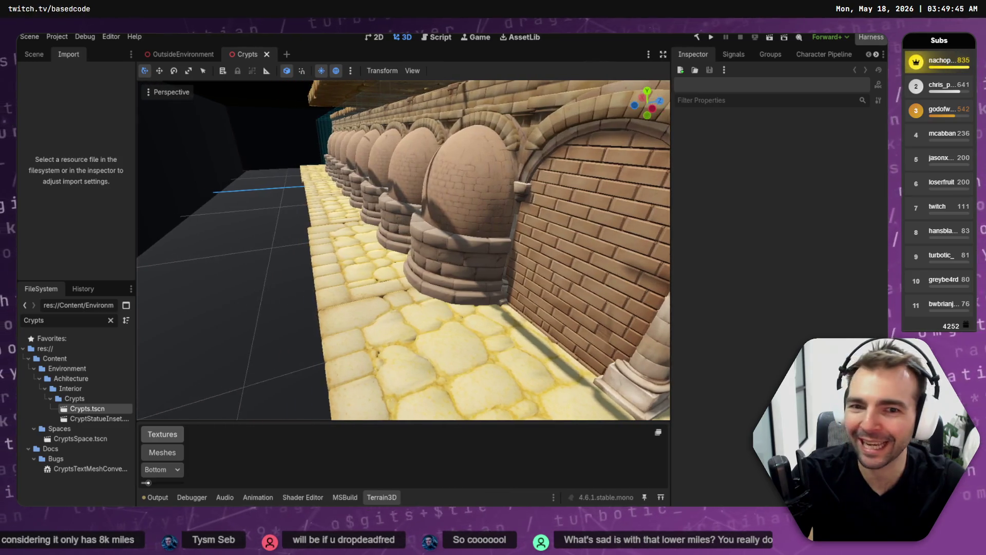
key(d)
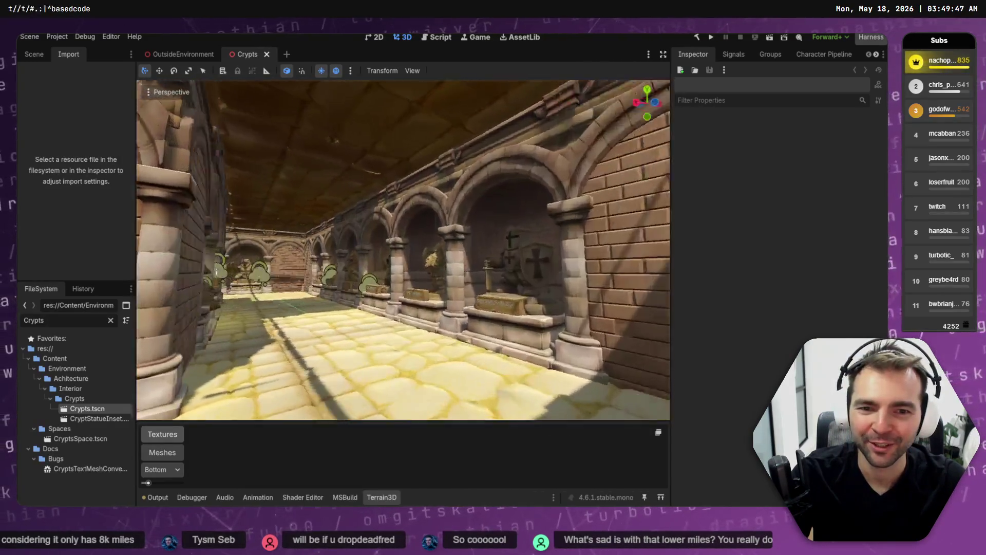
key(w)
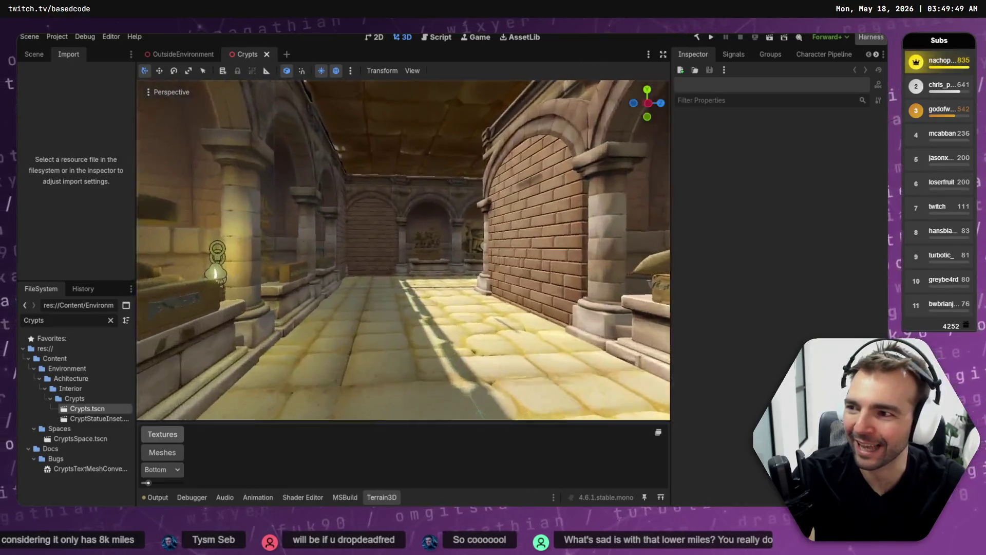
key(w)
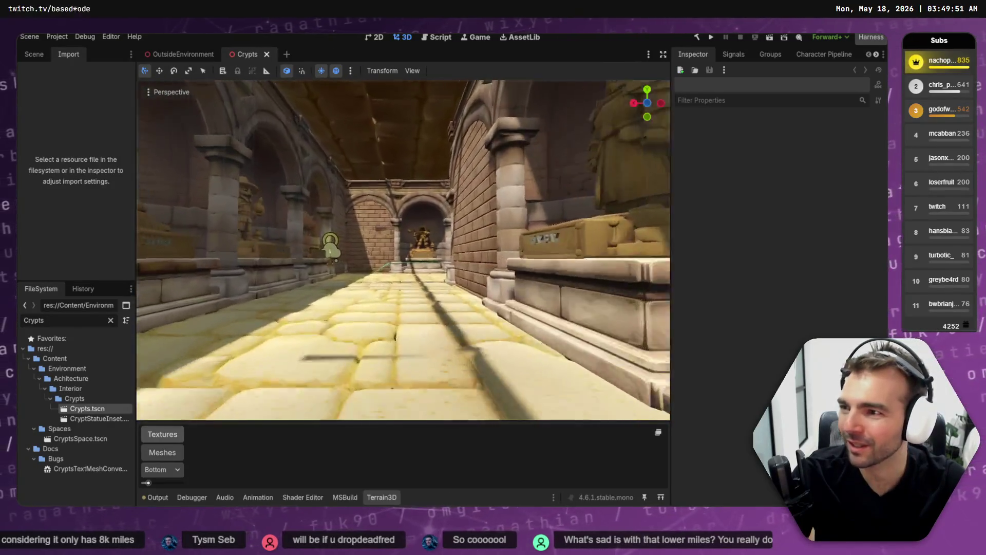
key(w)
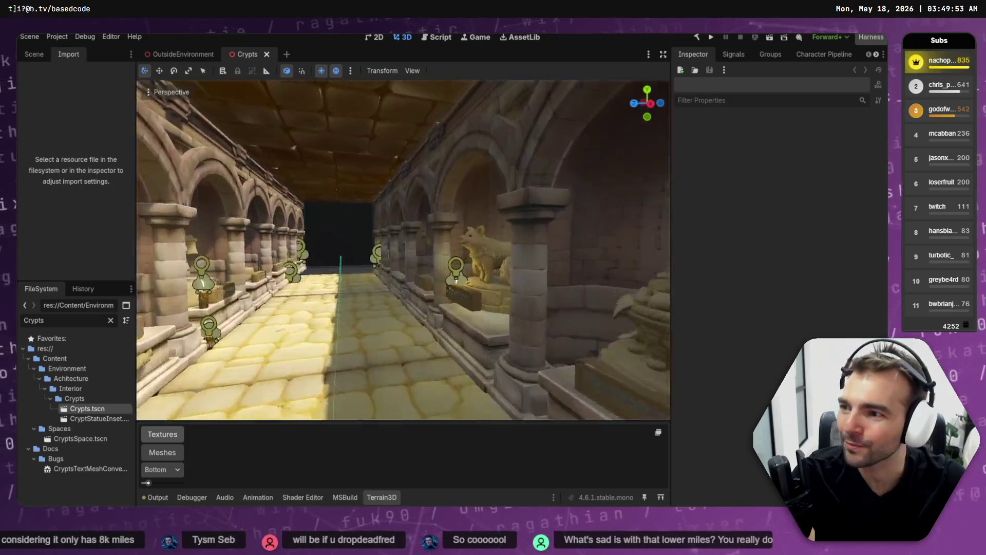
key(w)
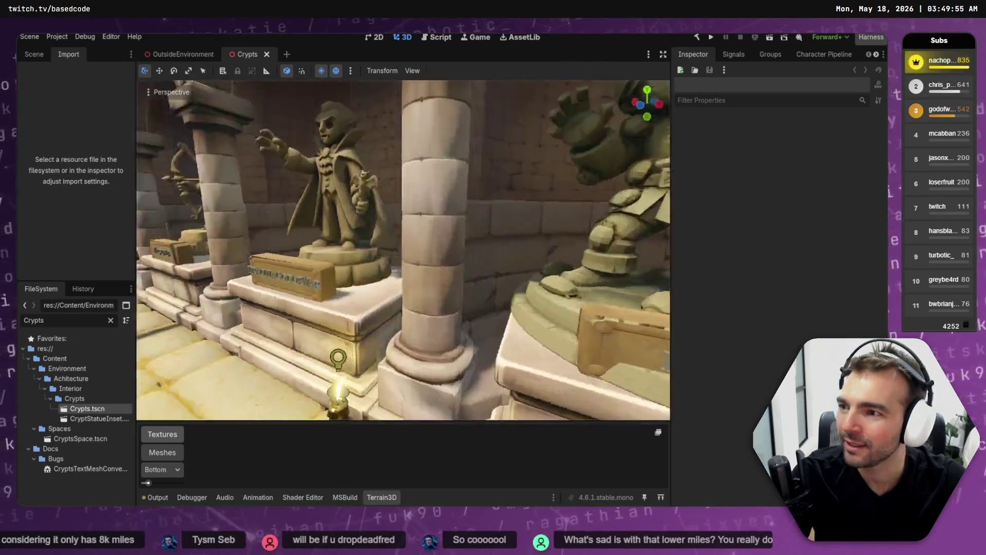
key(w)
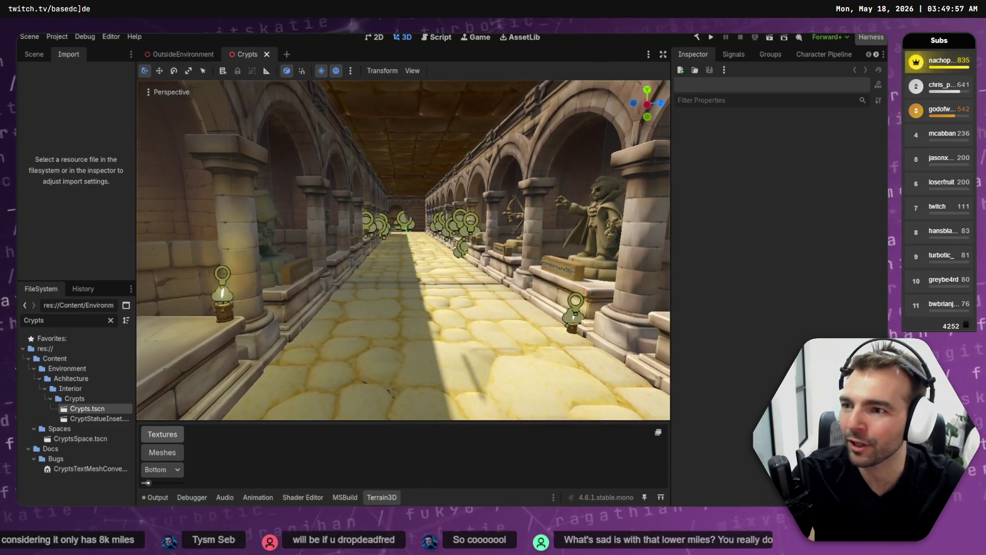
key(w)
key(w)
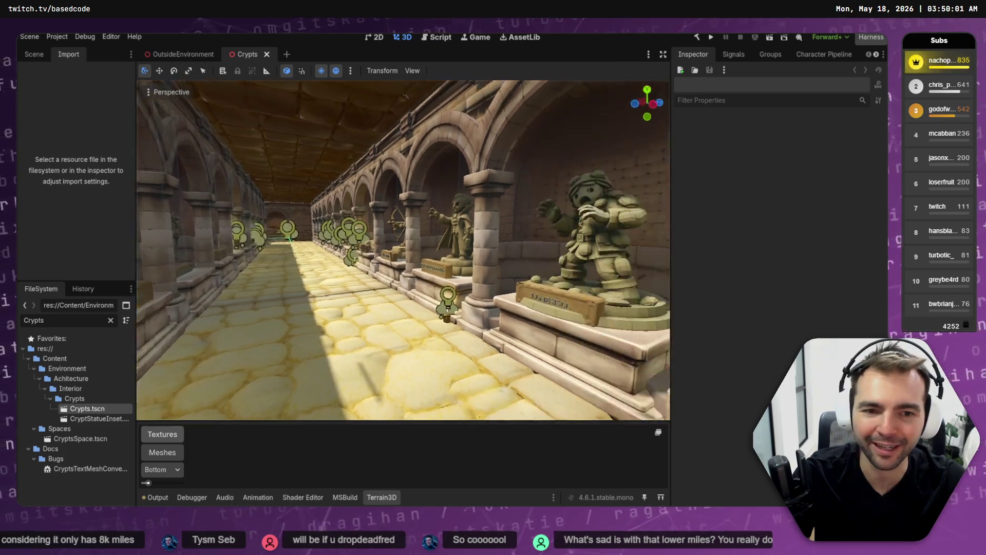
key(w)
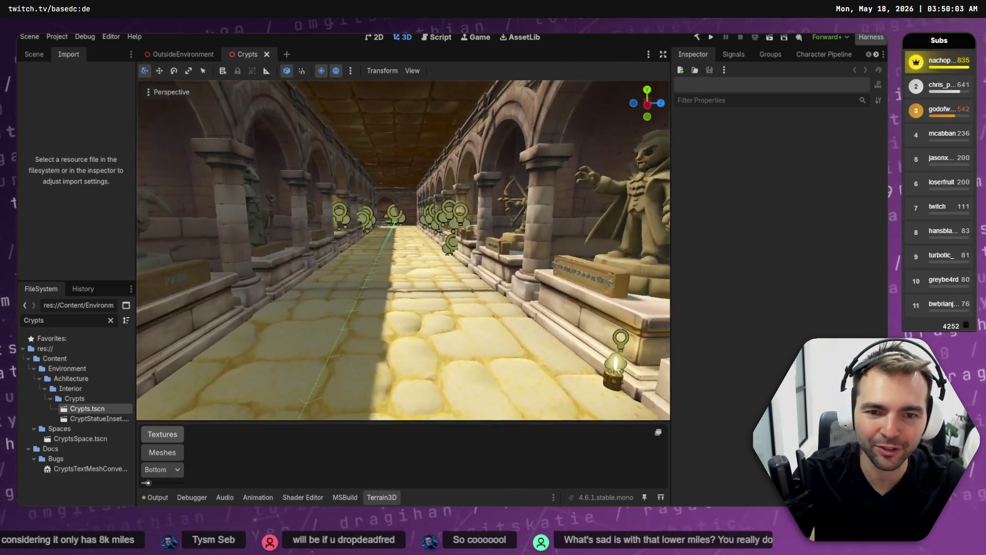
key(s)
Step: Clear the Crypts filter and open File Explorer at the Downloads folder
click(111, 320)
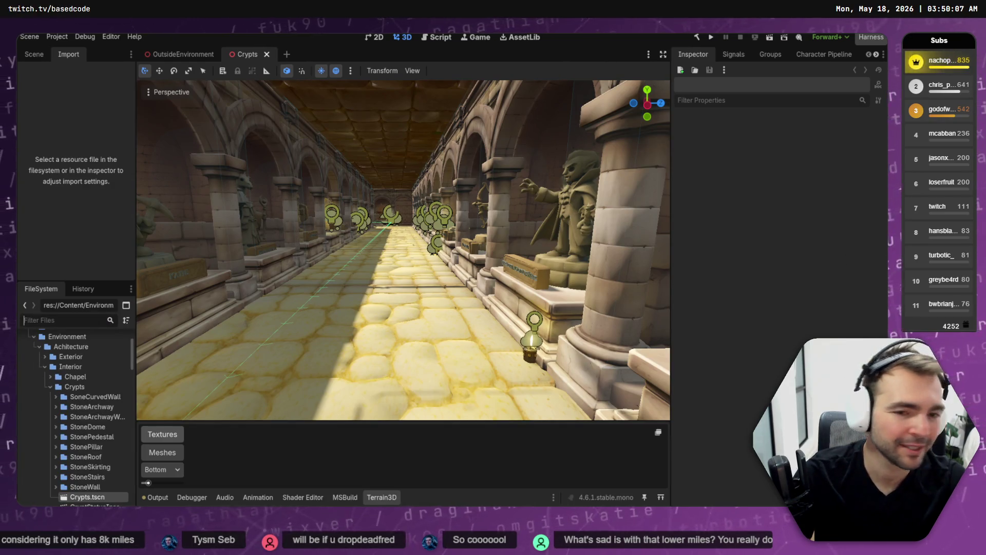
key(super+e)
click(241, 210)
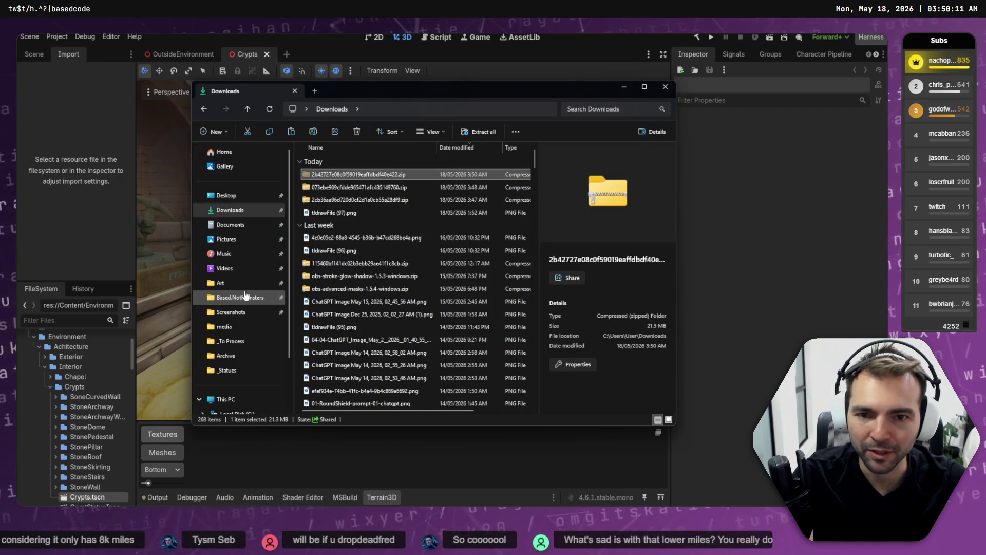
Step: Paste the downloaded zip into _To Process and move Ilnesisll.zip into its Ilnesisll folder
click(242, 341)
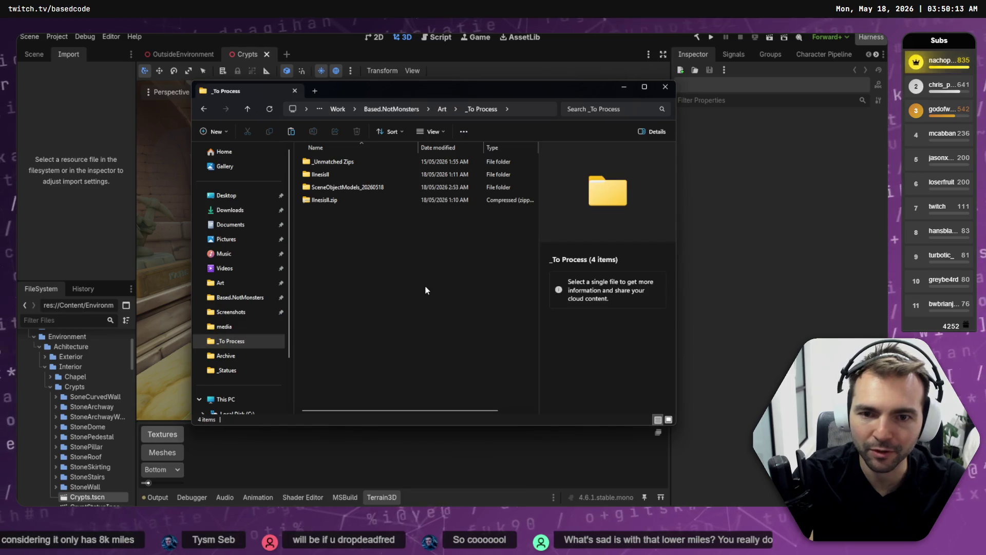
key(ctrl+v)
key(F2)
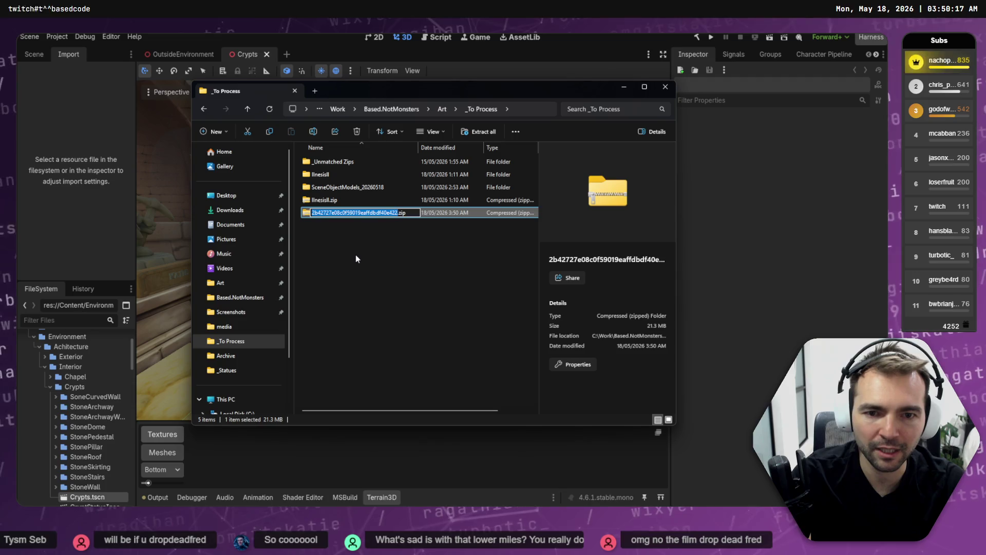
key(Return)
drag(324, 200, 330, 177)
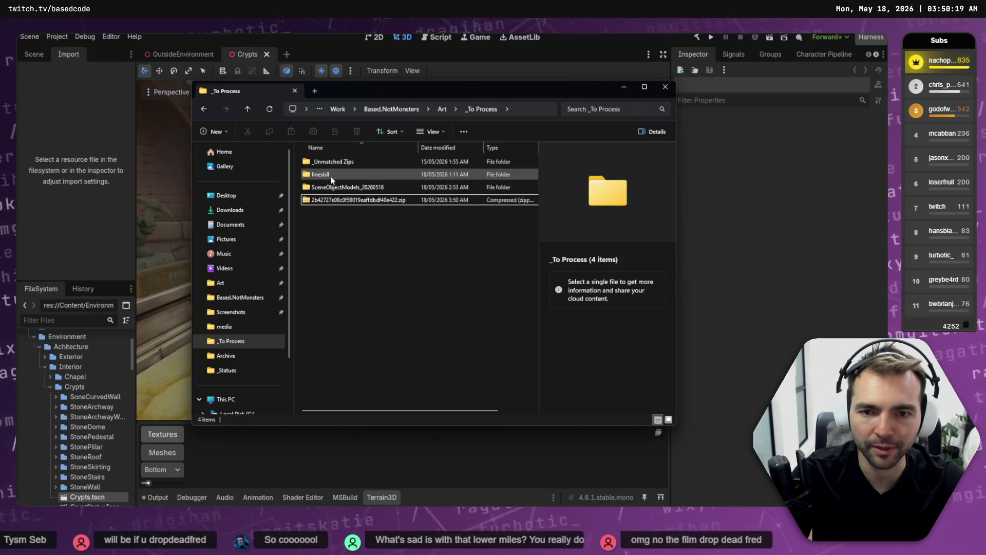
click(331, 176)
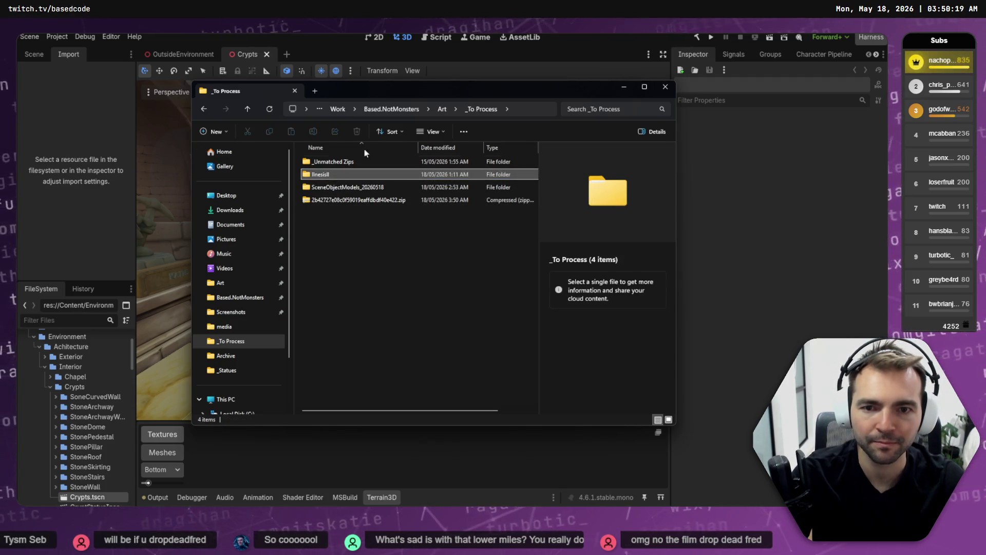
Step: Rename the hash-named zip to Turbo_2nd.zip and go up to the Art folder
click(394, 200)
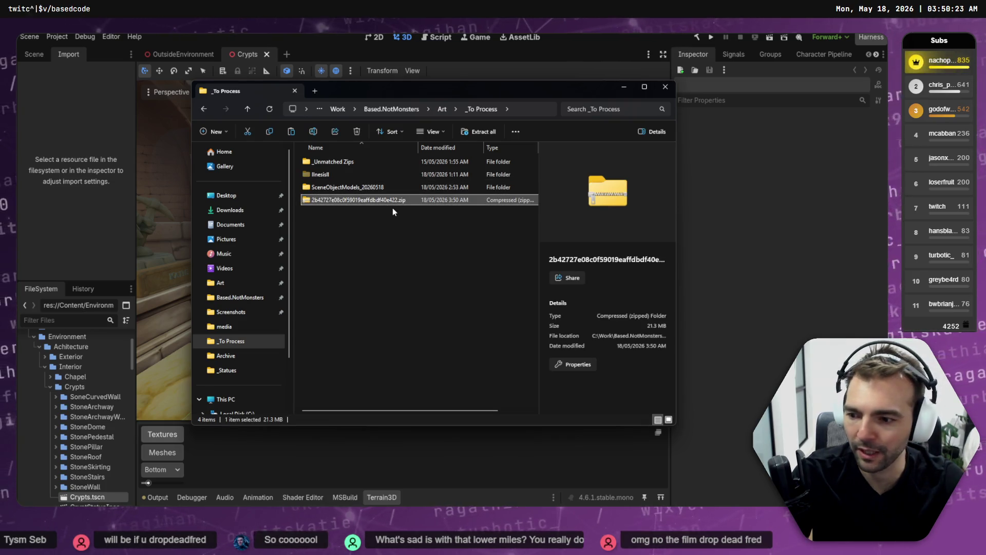
key(F2)
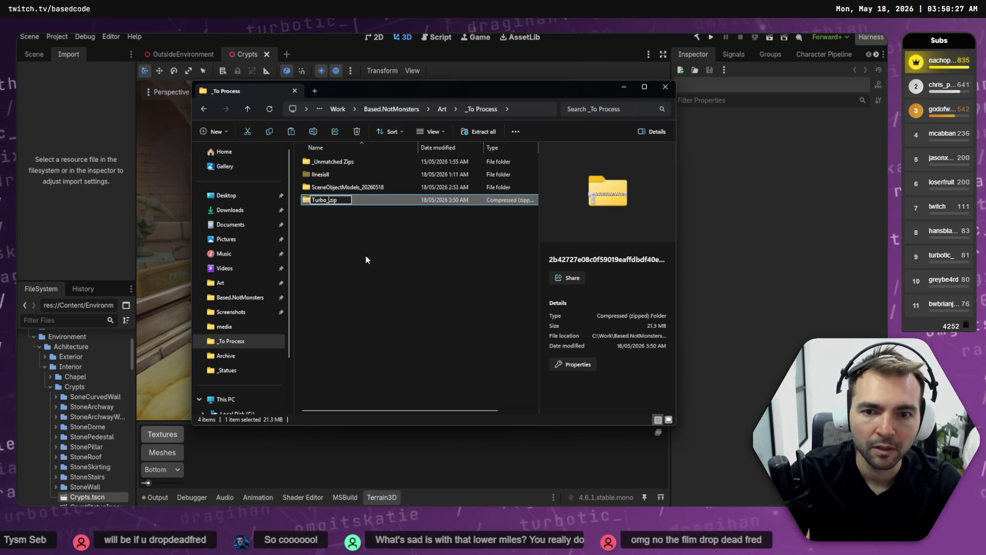
text(d)
key(Return)
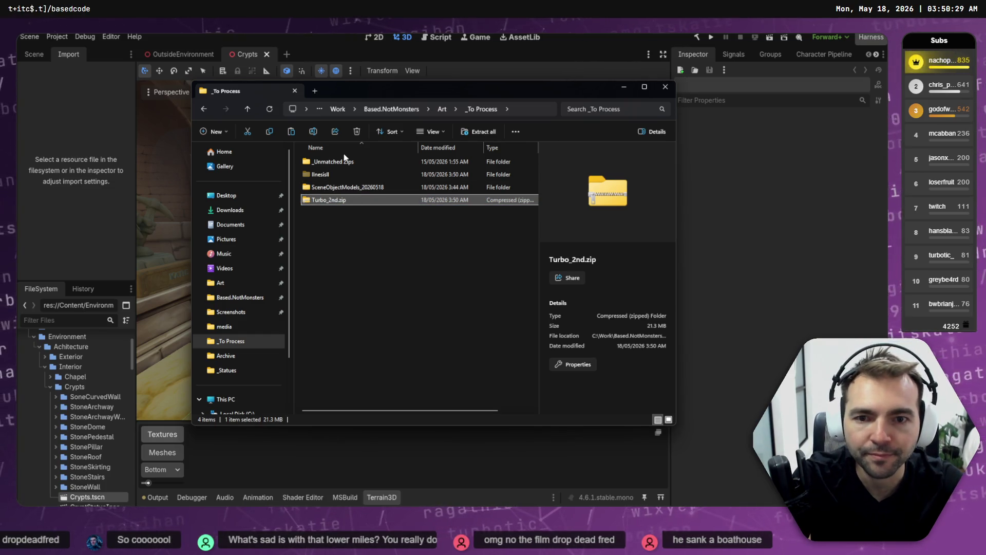
click(374, 173)
key(alt+Up)
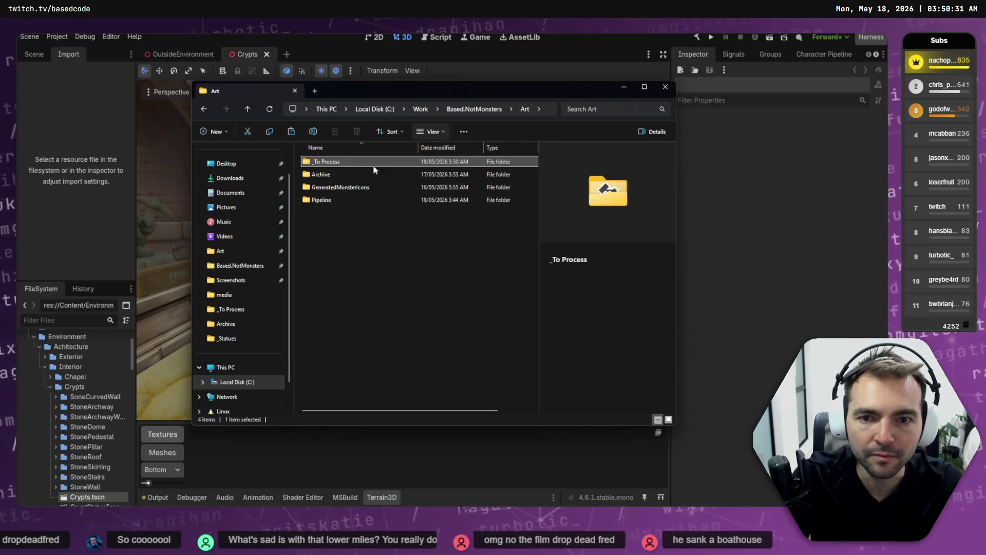
Step: Paste the cut statue folder into Archive\_Statues and return to Art
double_click(325, 175)
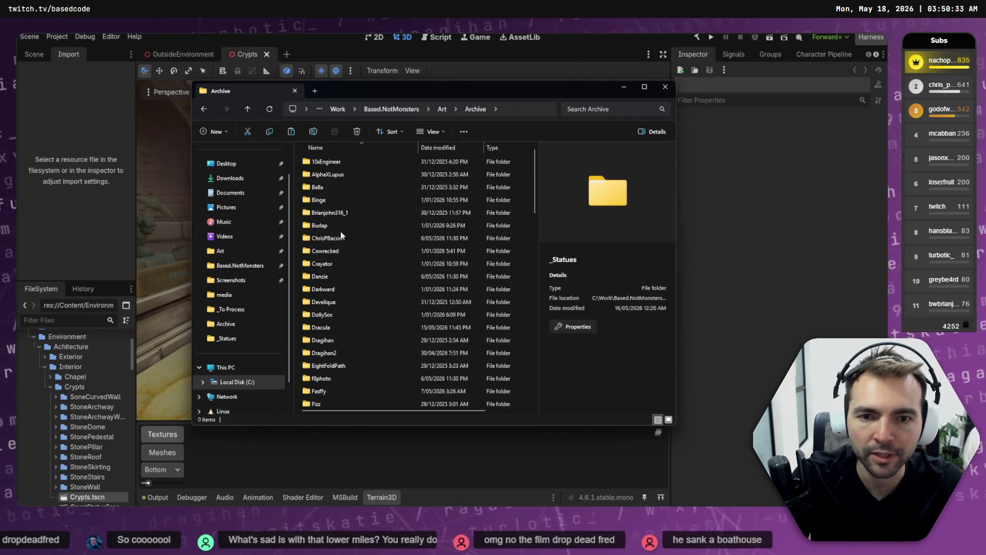
key(Return)
key(ctrl+v)
click(200, 111)
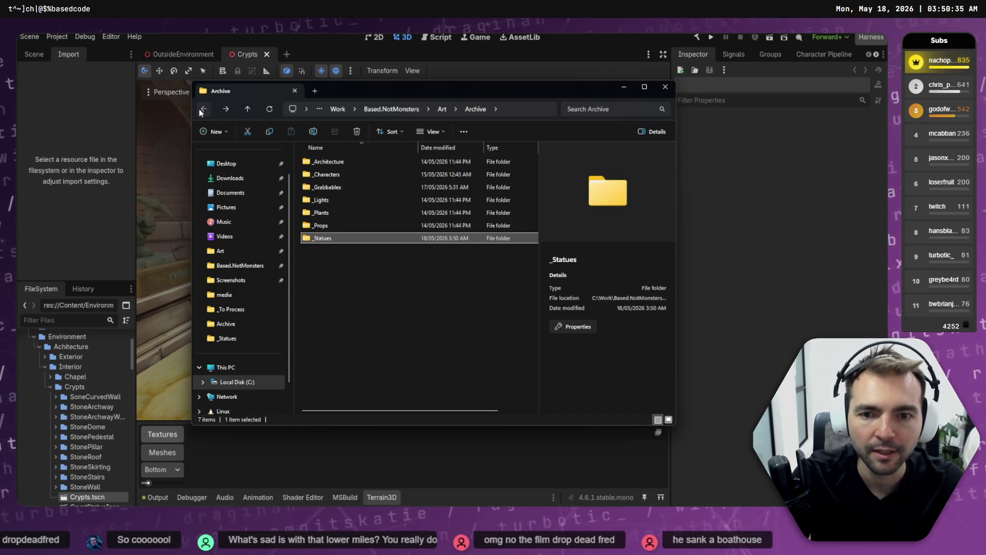
click(200, 111)
Step: Browse GeneratedMonsterIcons and its final icons, previewing the Cyclops, Mummy and Ghost icons
click(352, 229)
click(344, 188)
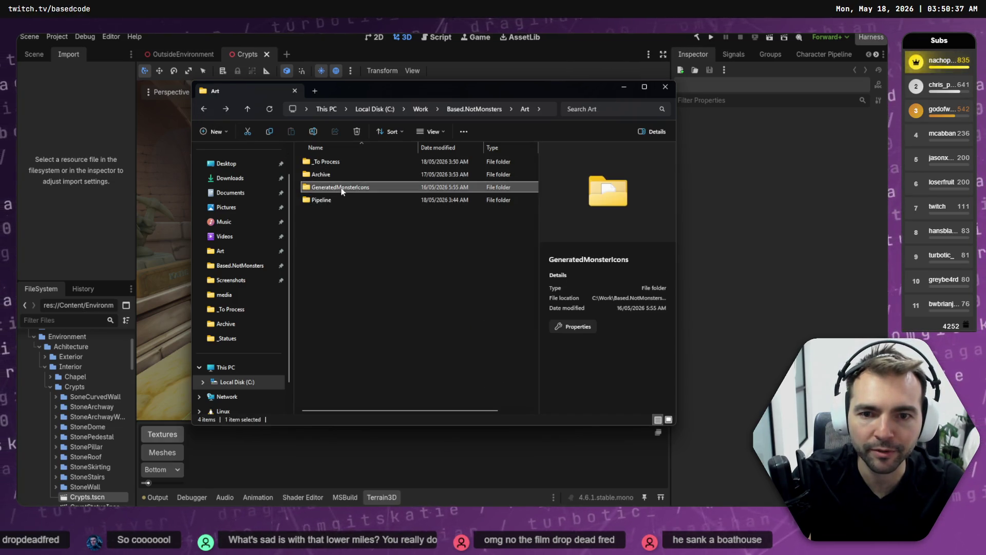
double_click(352, 188)
click(347, 175)
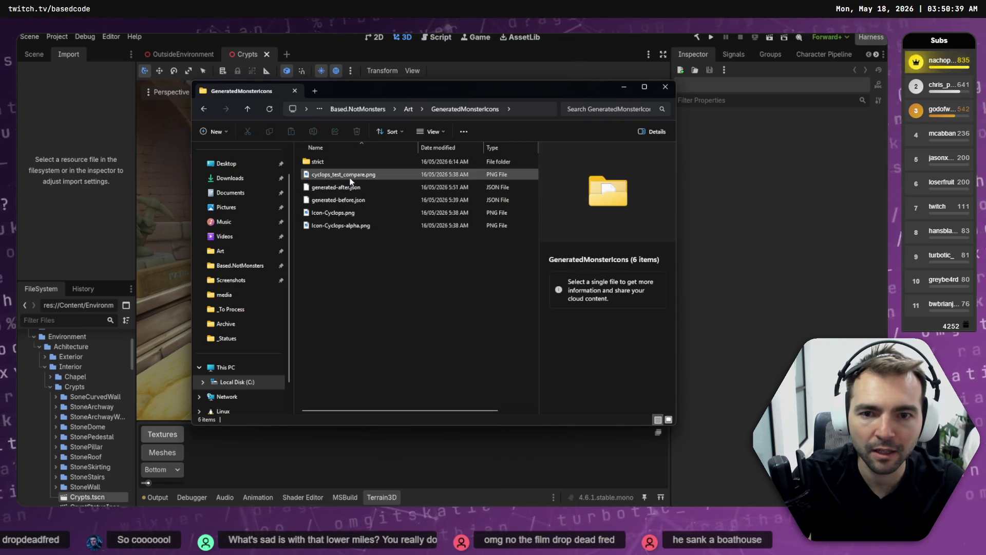
double_click(347, 162)
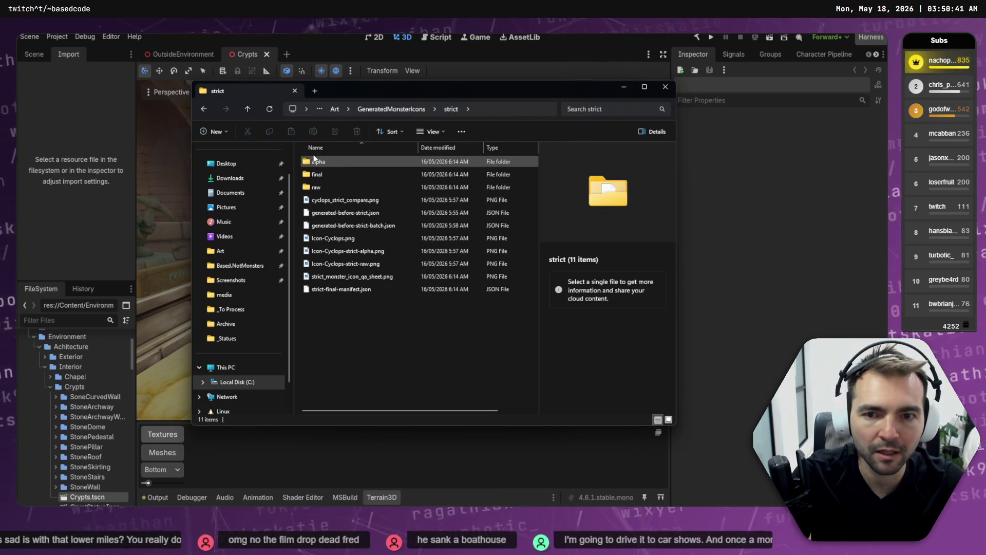
double_click(327, 175)
click(327, 175)
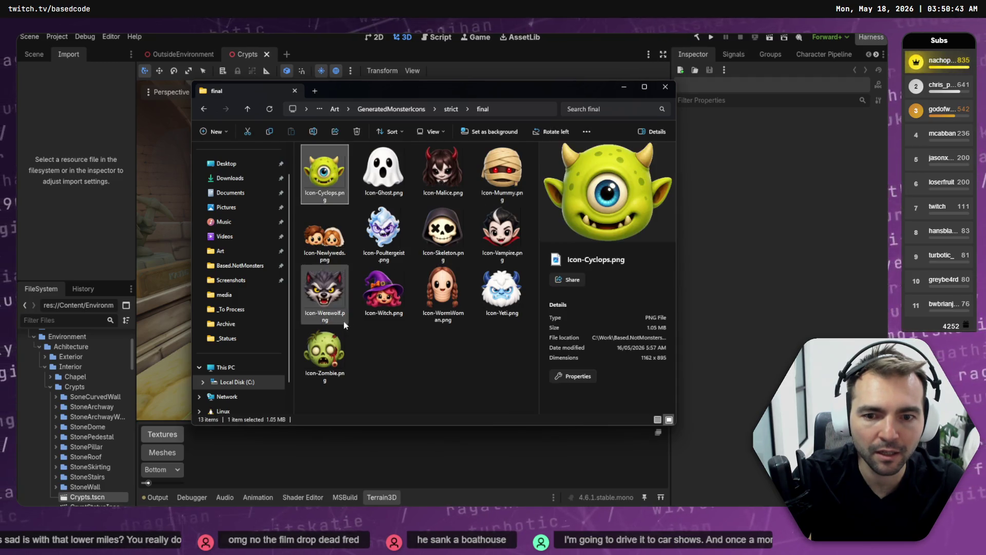
click(326, 354)
click(417, 294)
click(502, 170)
click(383, 170)
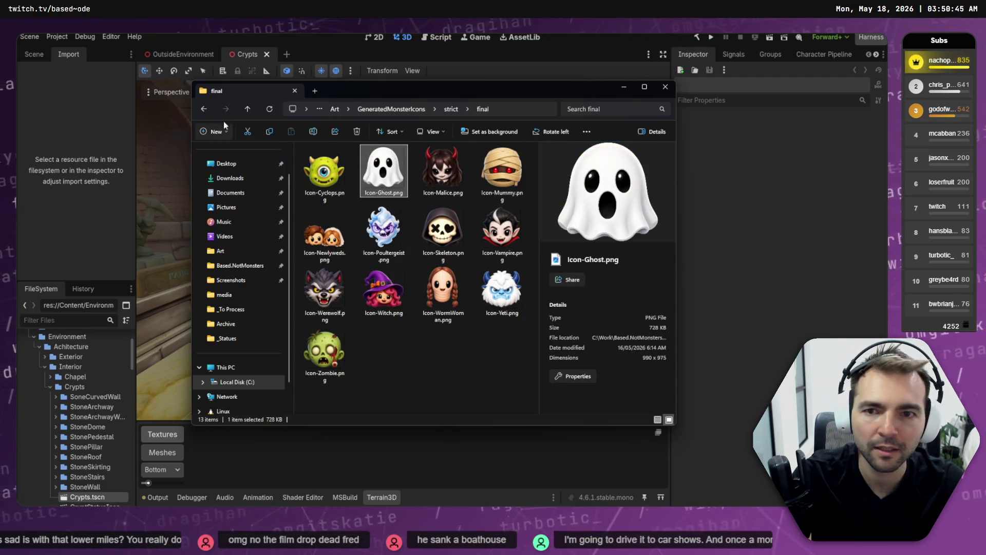
click(208, 109)
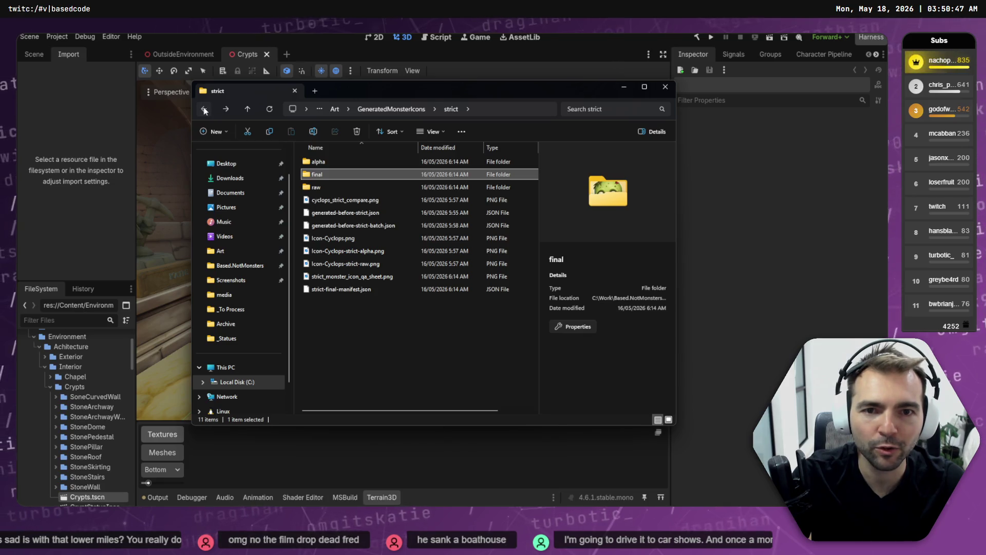
click(204, 110)
click(204, 110)
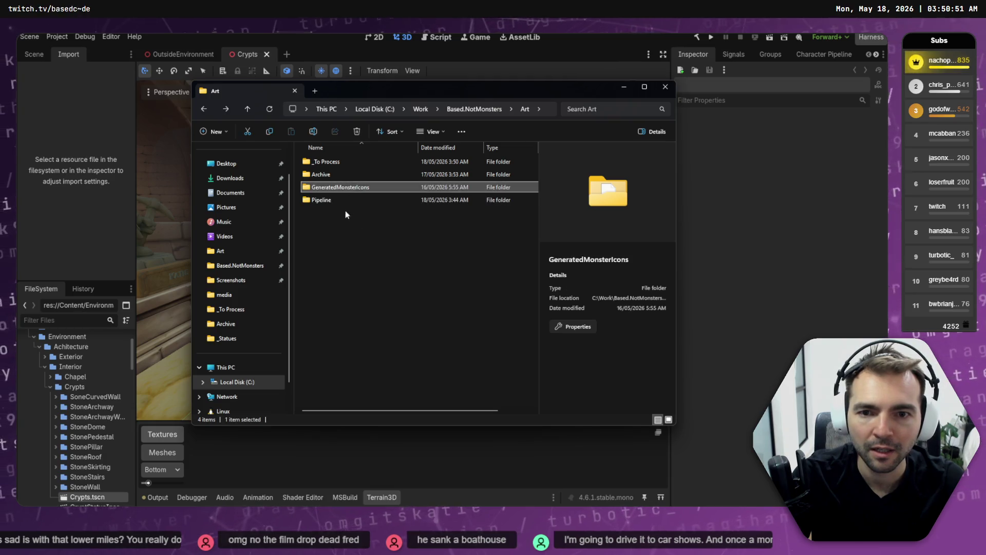
Step: Create an _Icons folder in Archive and paste GeneratedMonsterIcons into it
double_click(324, 173)
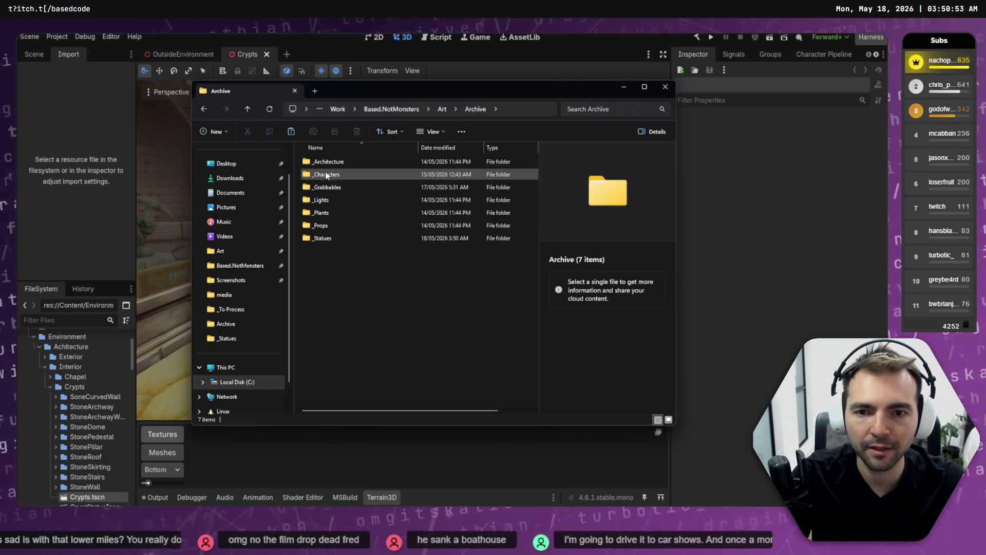
double_click(324, 174)
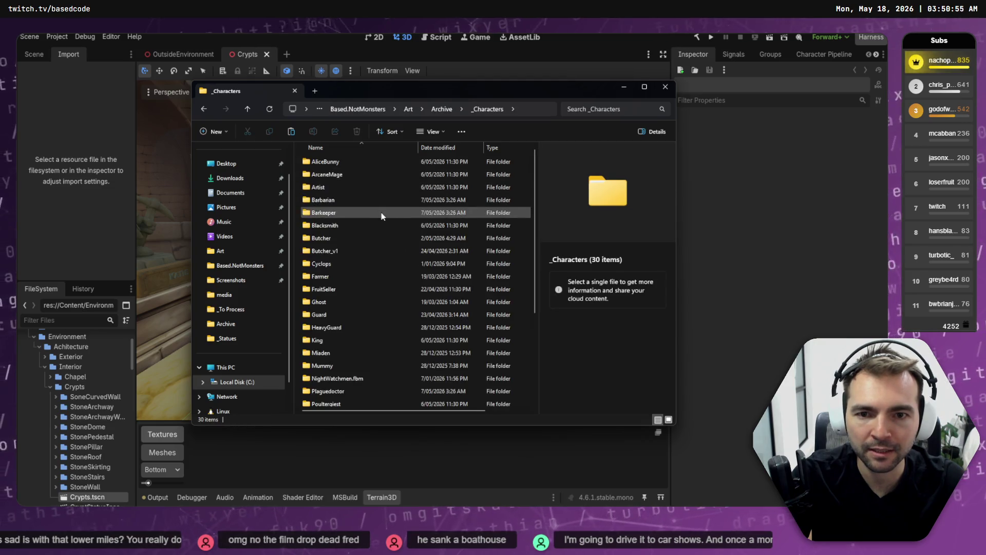
click(204, 110)
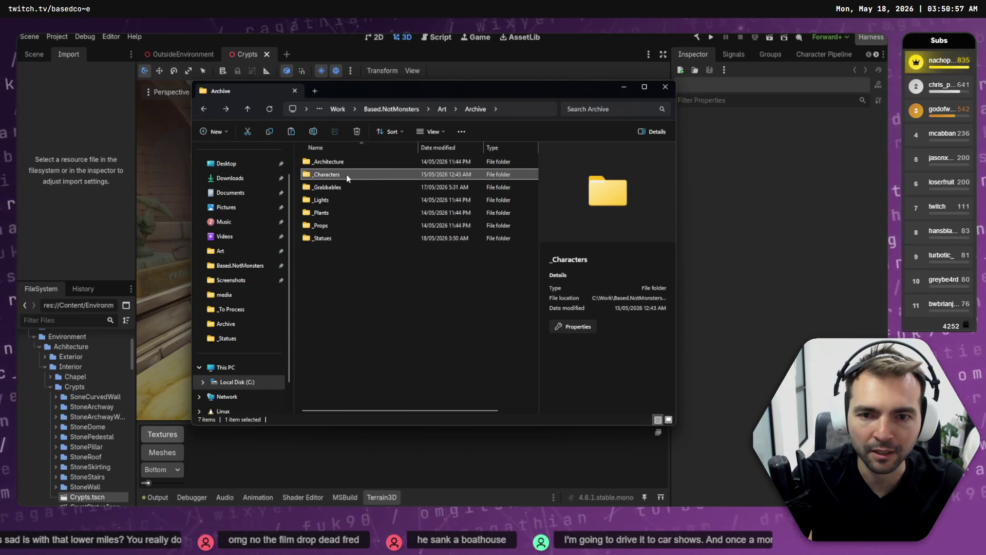
click(356, 295)
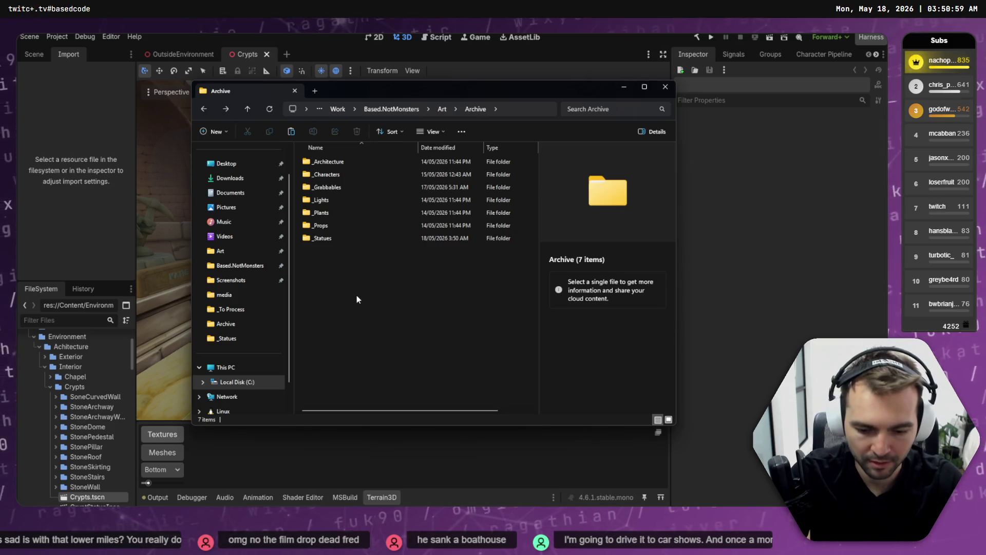
key(ctrl+shift+n)
text(_ic)
key(BackSpace)
key(BackSpace)
key(BackSpace)
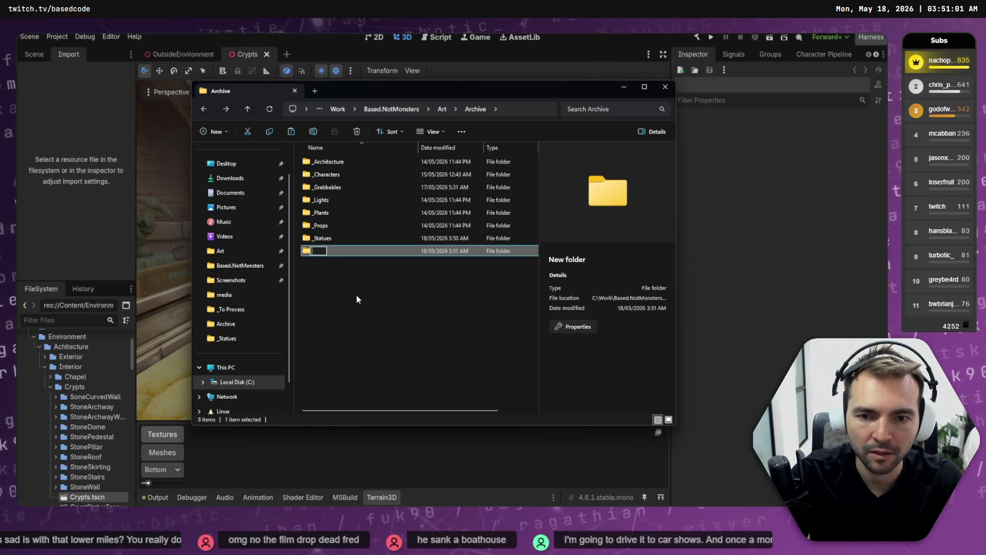
text(_Icons)
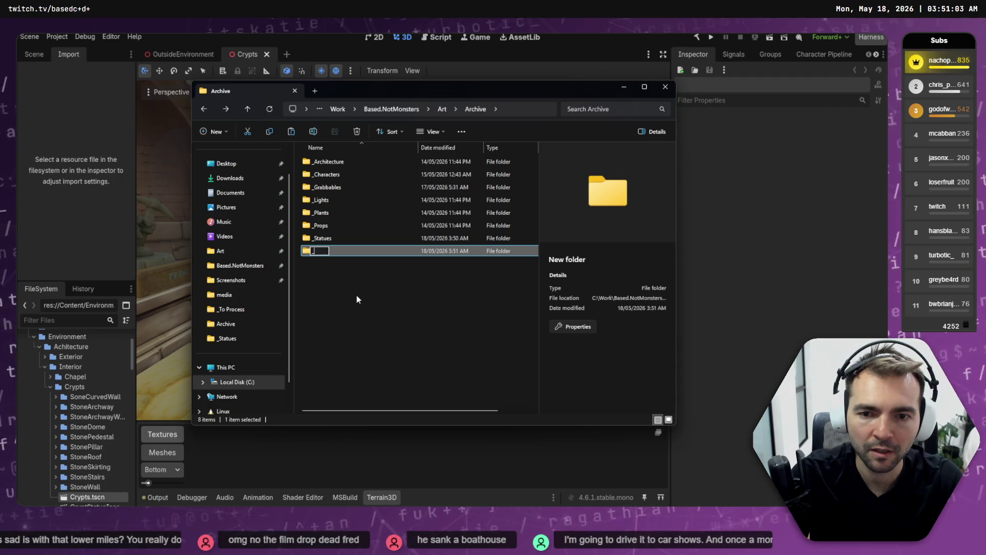
key(Return)
key(Return)
key(ctrl+v)
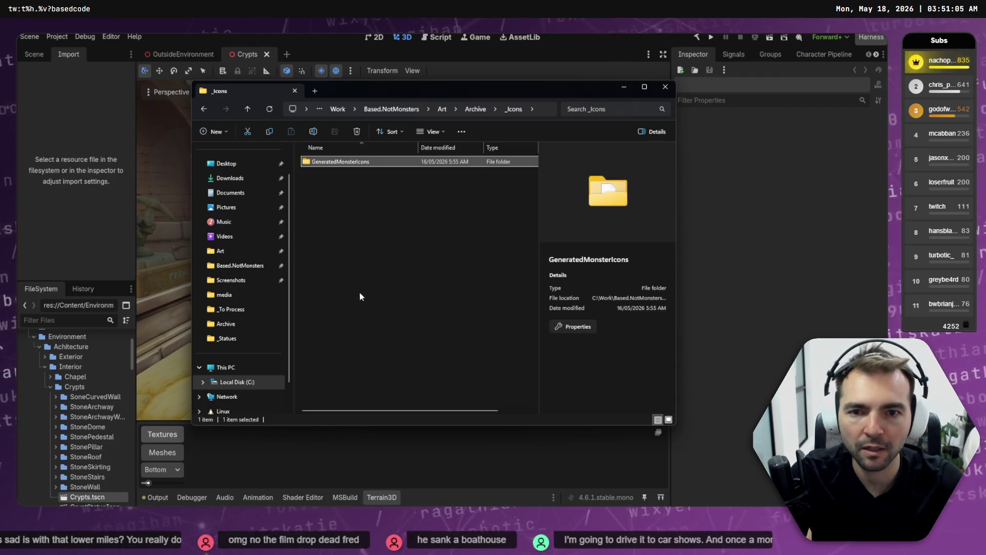
Step: Check the moved icons' contents, then open _To Process and select Turbo_2nd.zip
double_click(369, 166)
key(ctrl+a)
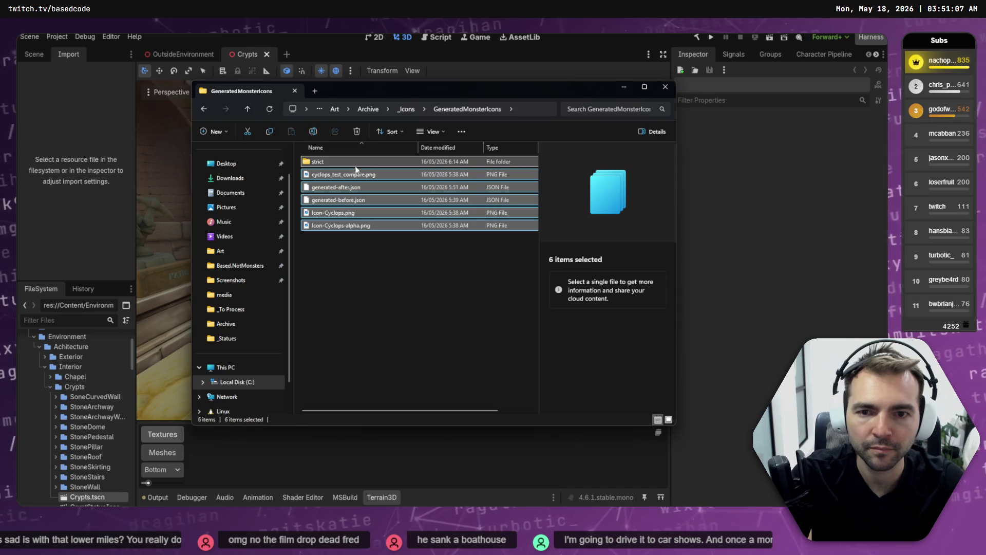
click(398, 109)
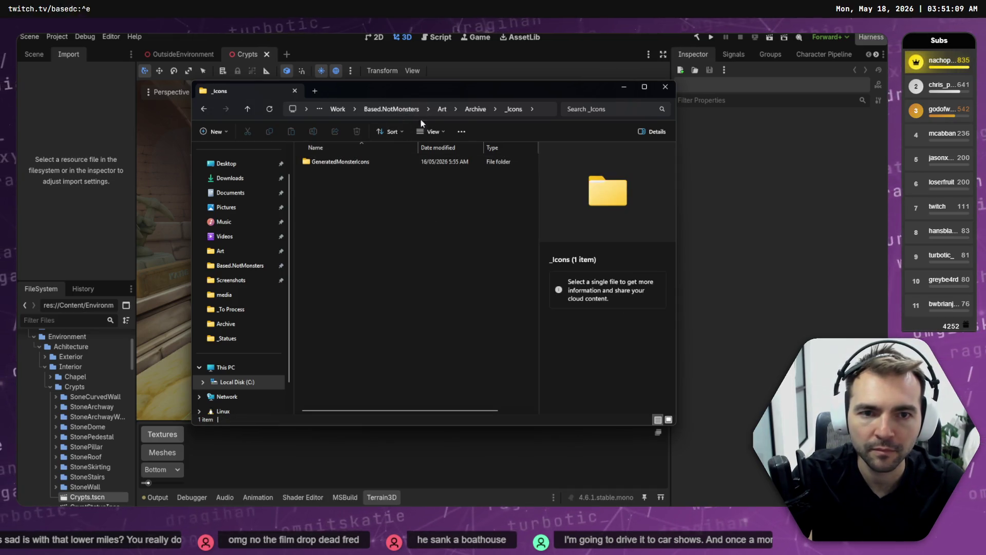
key(alt+Up)
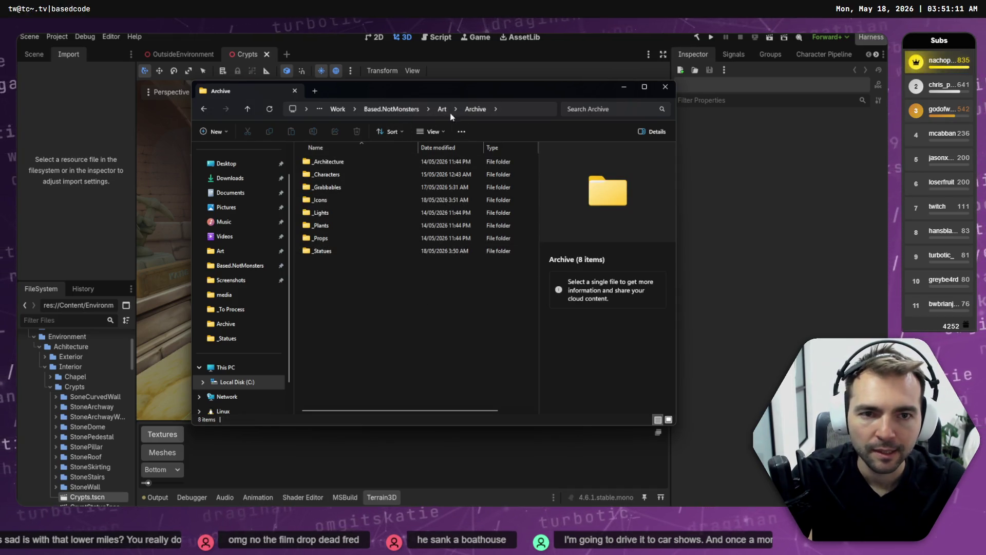
click(446, 110)
click(372, 278)
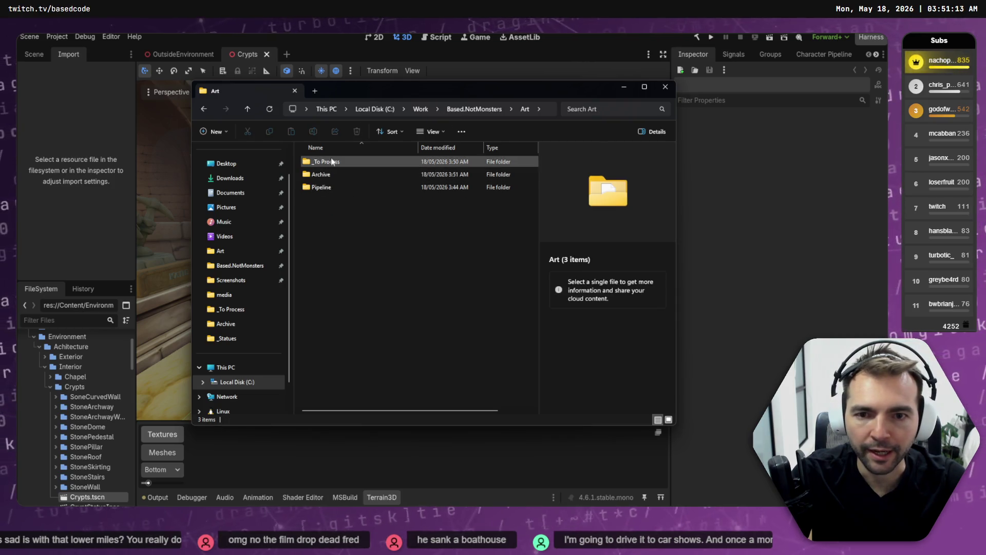
double_click(333, 162)
click(343, 189)
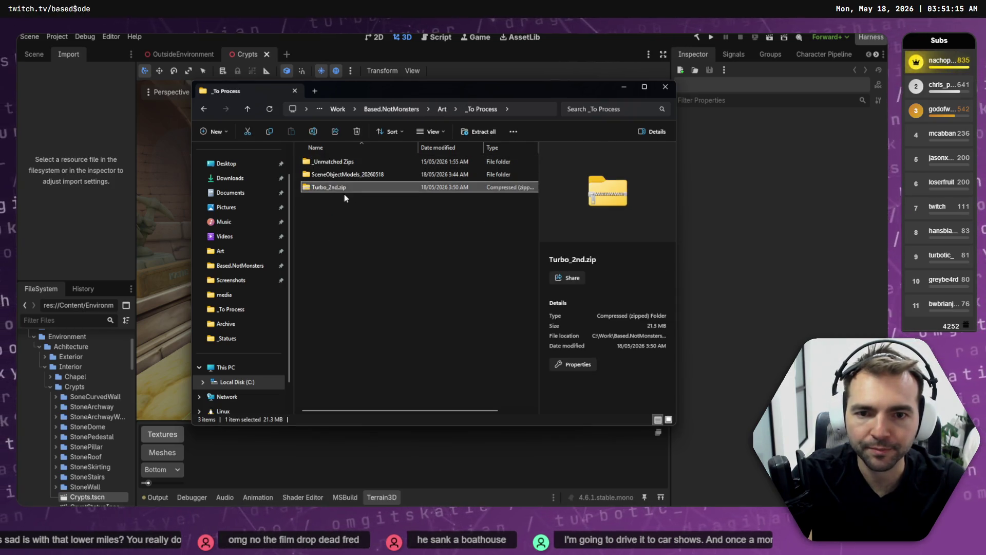
Step: Extract Turbo_2nd.zip into a Turbo_2nd folder and rename its model to Turbo_2nd.obj
right_click(345, 251)
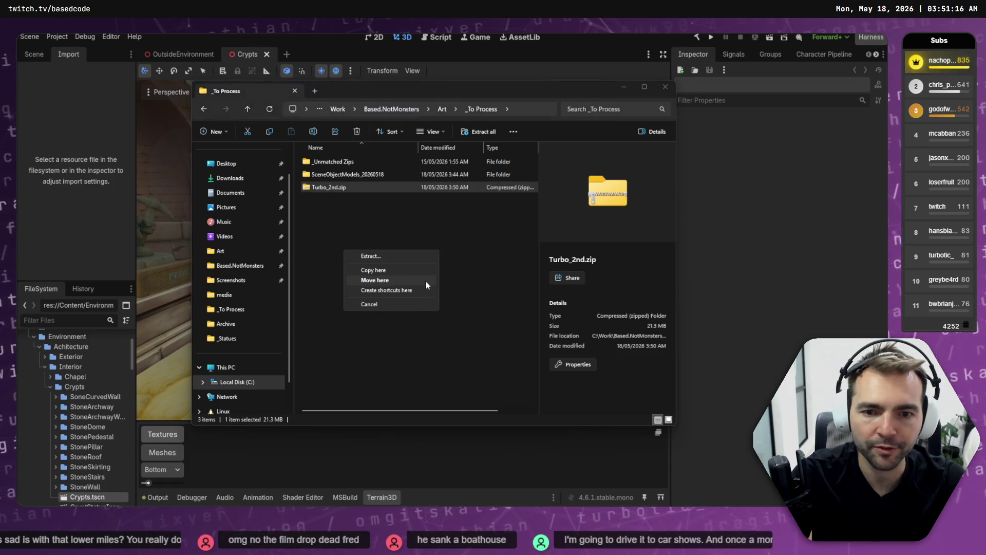
click(408, 255)
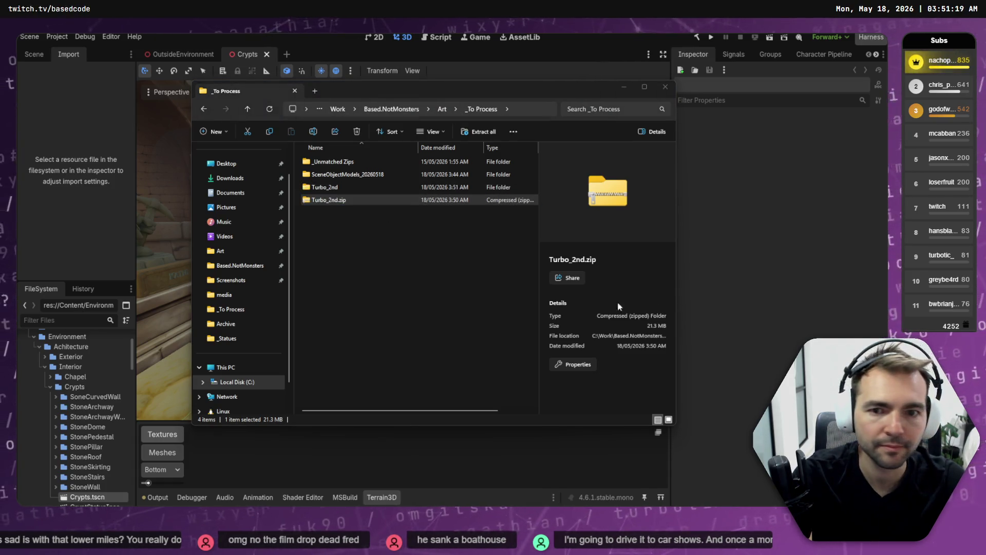
click(352, 191)
key(F2)
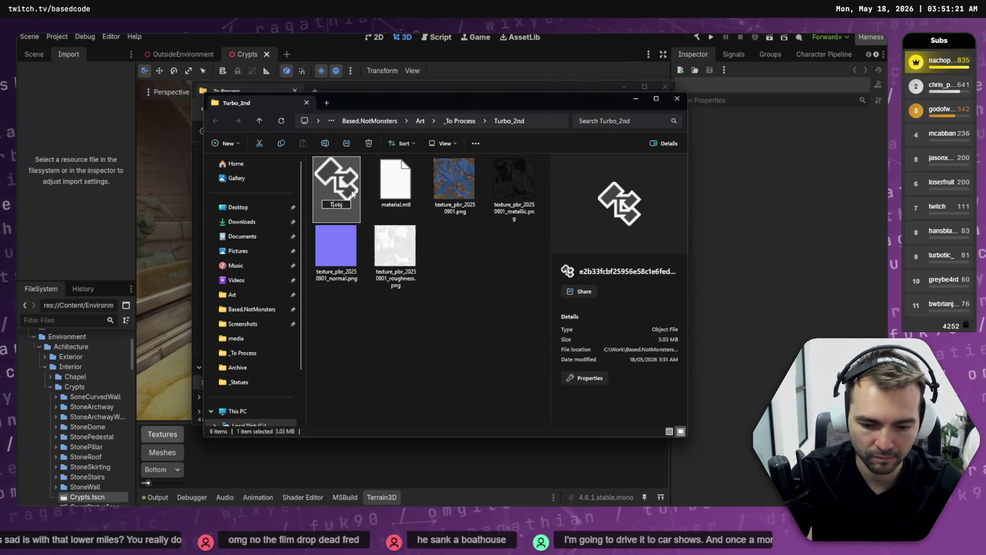
text(Turbo_2nd)
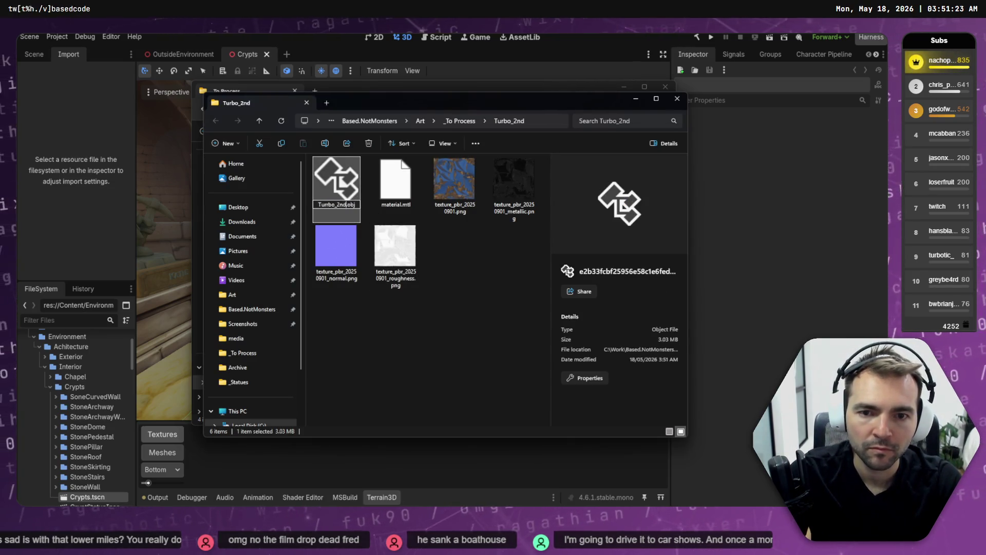
key(Return)
click(430, 301)
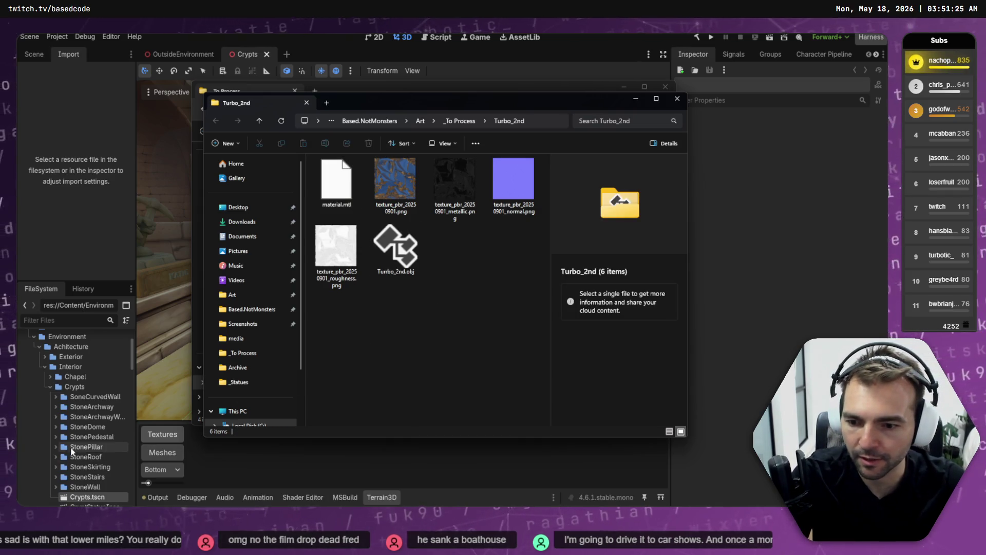
click(48, 386)
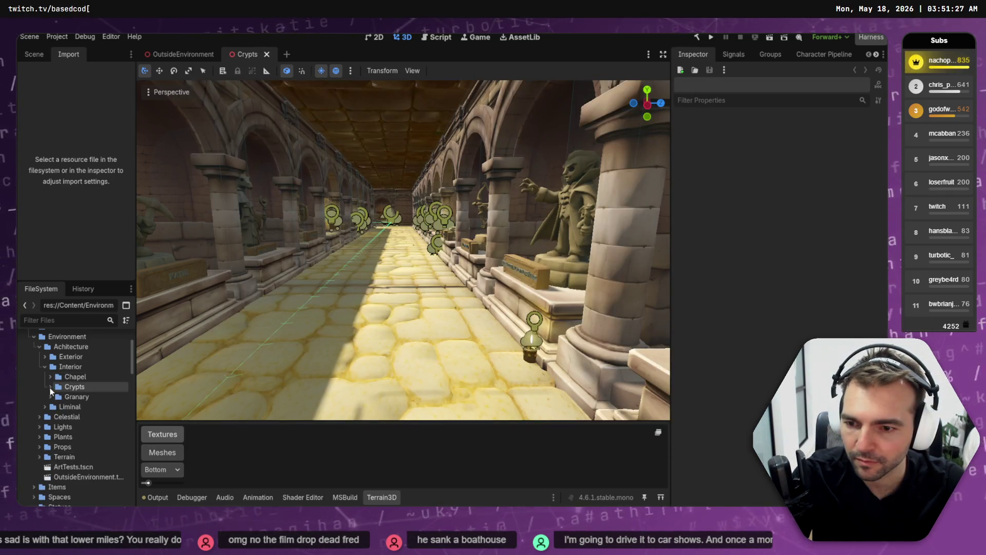
Step: Collapse the Interior and Architecture folders and expand Statues in Godot's FileSystem
scroll(35, 381, up, 2)
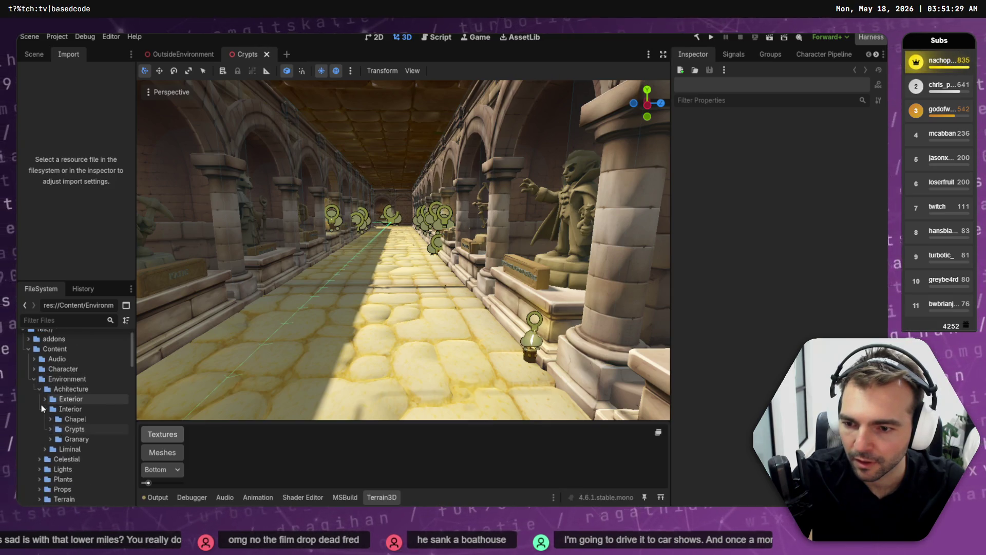
click(43, 408)
click(39, 388)
scroll(33, 431, down, 2)
click(34, 447)
scroll(57, 436, down, 3)
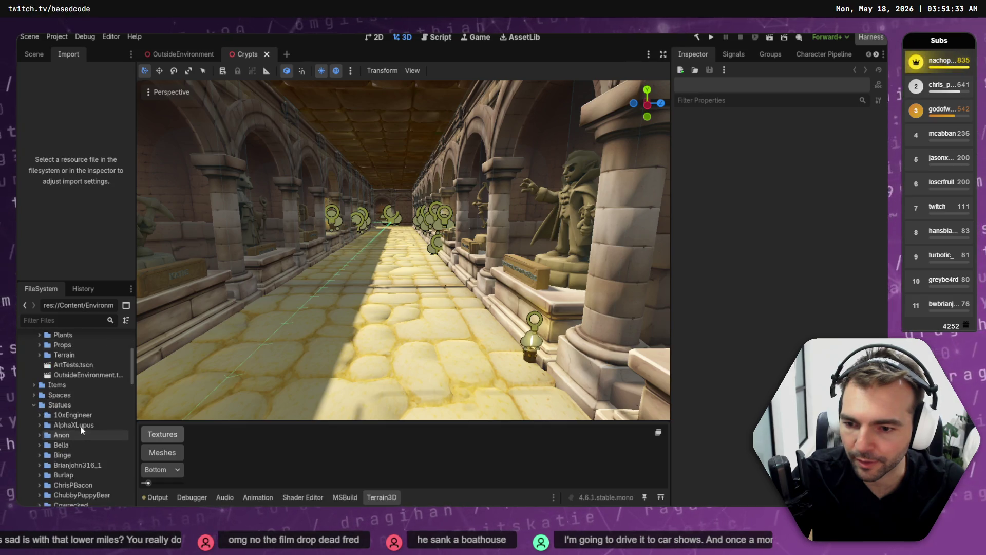
Step: Create a new folder named Turbo_2nd inside the Statues folder
right_click(79, 383)
mouse_move(195, 352)
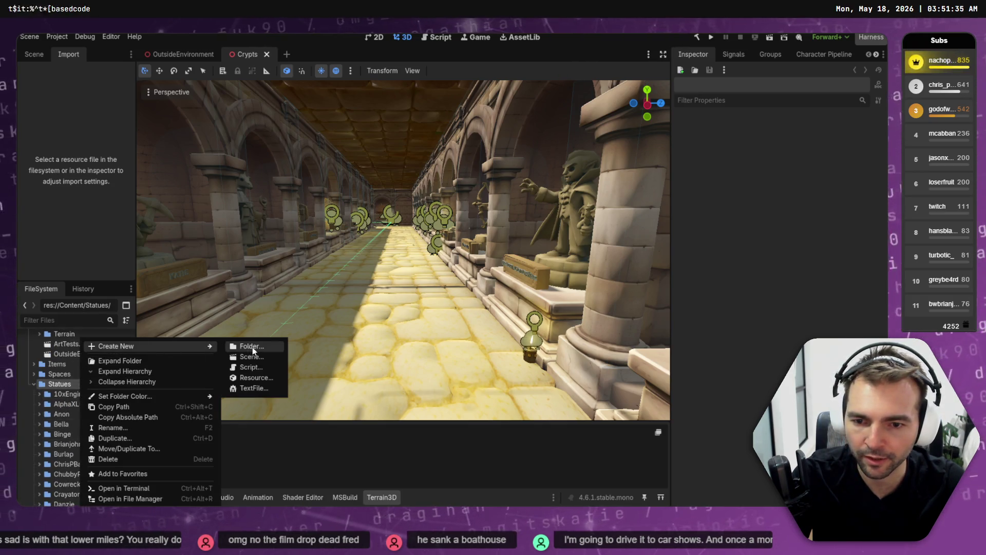
click(252, 347)
text(Tr)
key(BackSpace)
text(urbotic_)
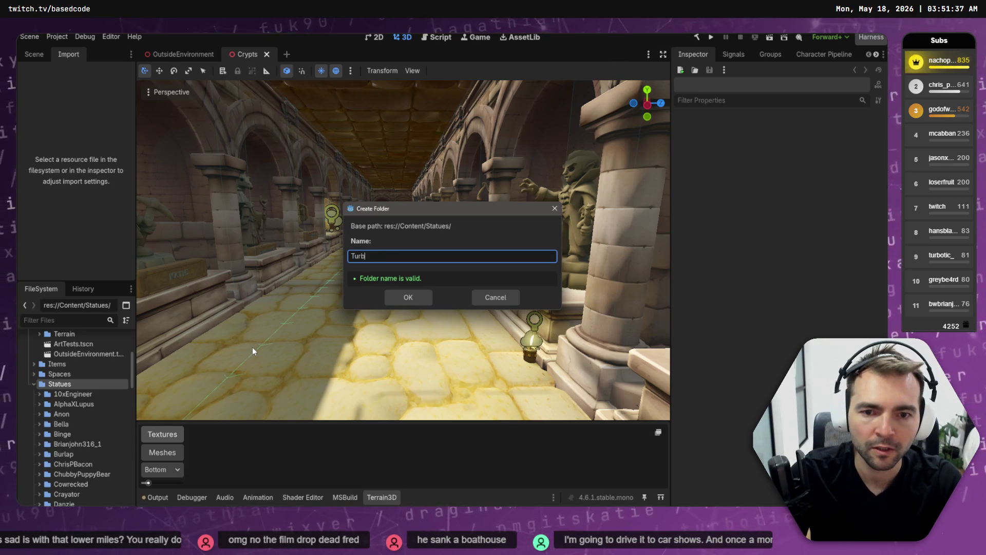
key(Return)
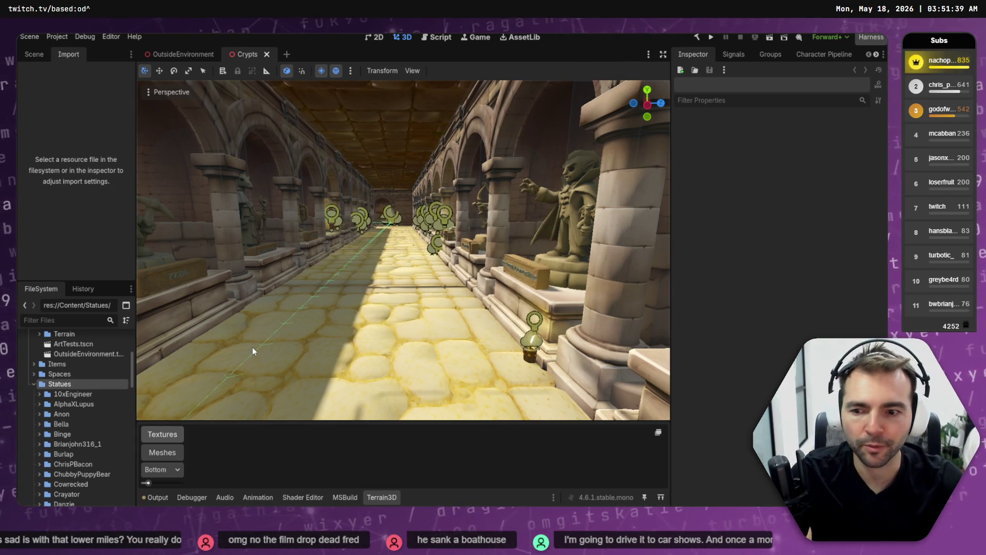
Step: Copy the six extracted Turbo_2nd files from Explorer into Godot's new Turbo_2nd folder
scroll(78, 406, down, 10)
scroll(79, 416, down, 5)
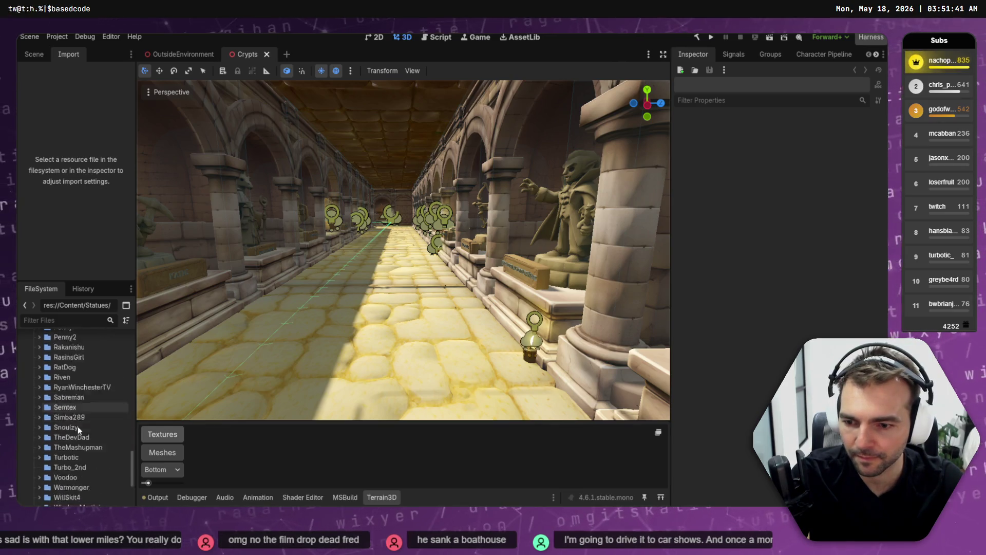
click(86, 426)
key(alt+Tab)
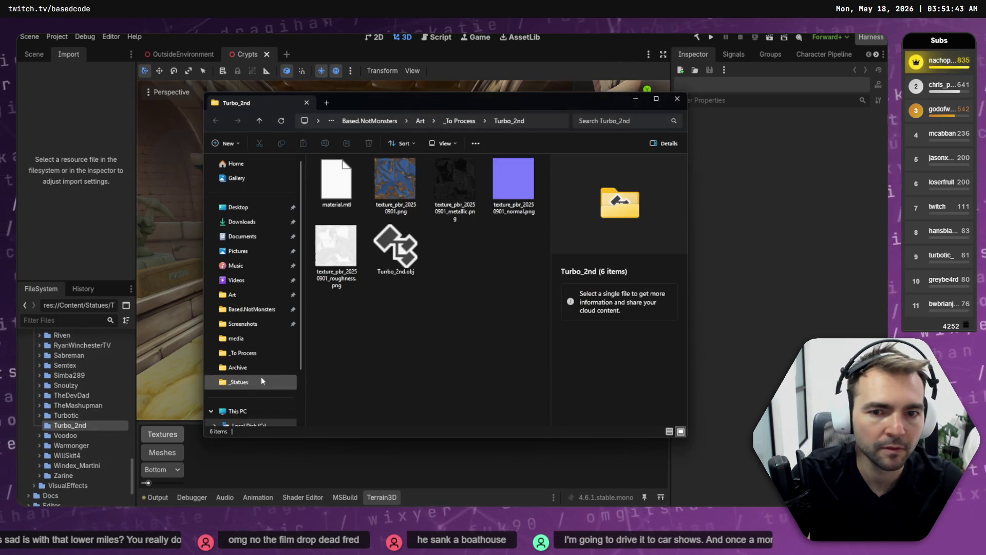
click(395, 250)
shift+click(354, 195)
mouse_move(355, 197)
mouse_down()
mouse_move(288, 288)
mouse_move(87, 430)
mouse_up()
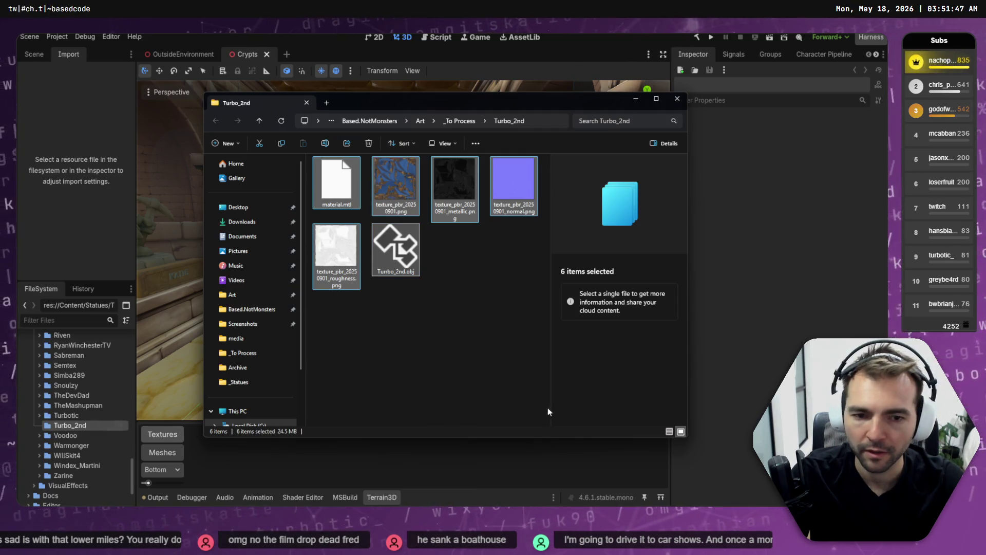
click(471, 337)
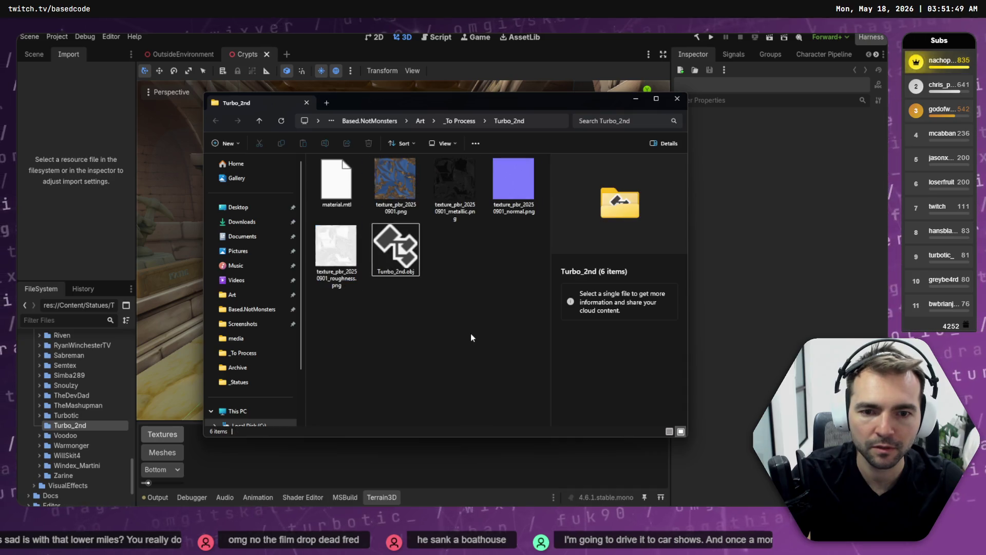
click(466, 125)
key(ctrl+w)
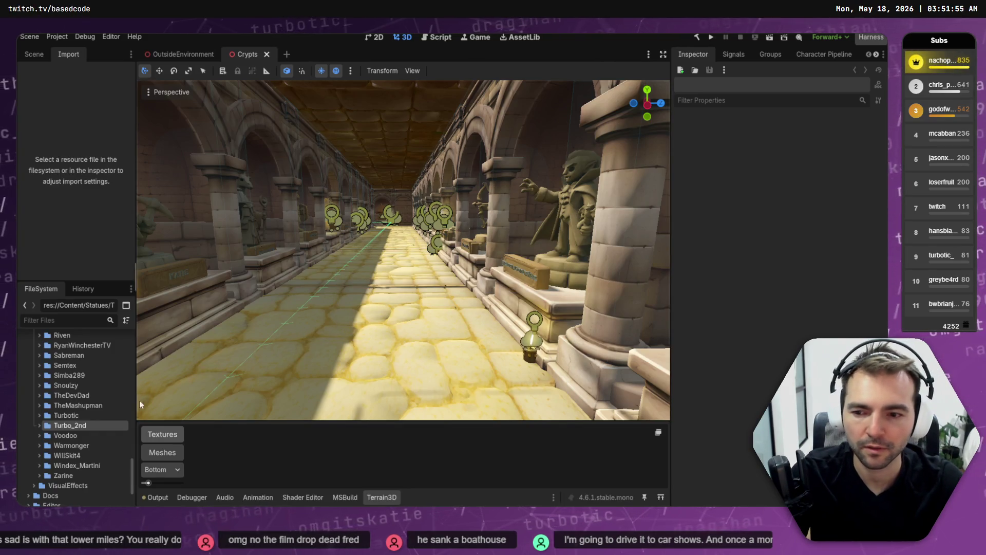
Step: Paste the extracted Turbo_2nd source folder into Art > Archive > _Statues
key(alt+Tab)
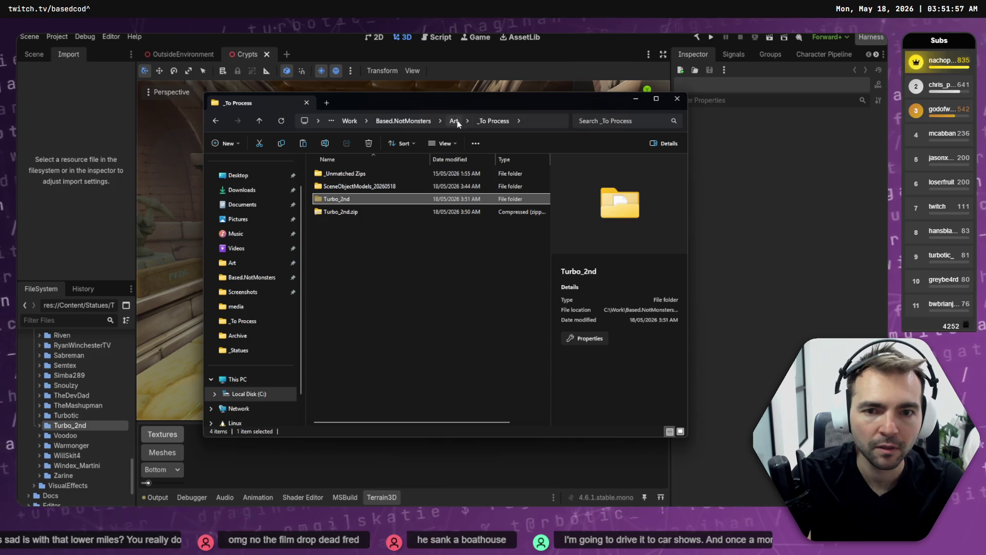
click(454, 121)
double_click(349, 186)
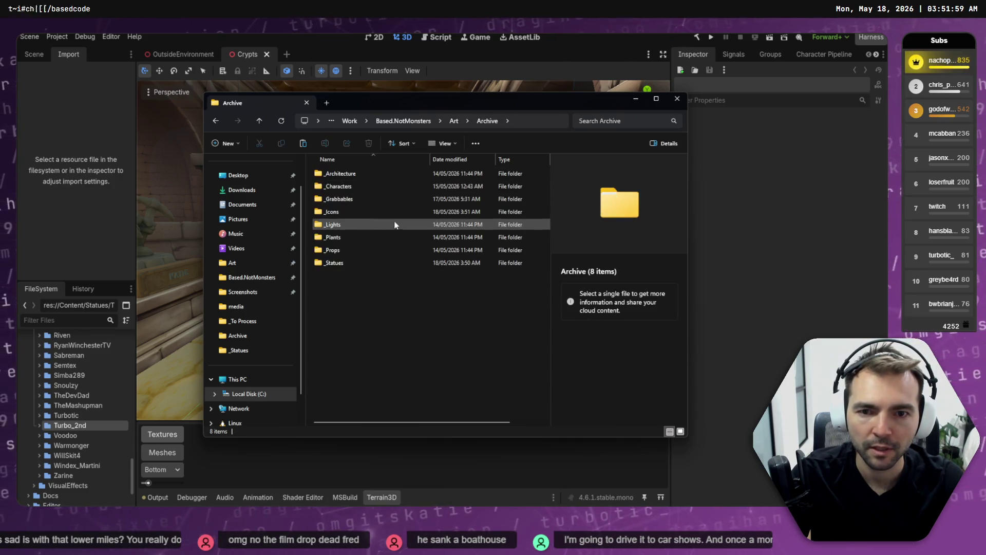
double_click(341, 264)
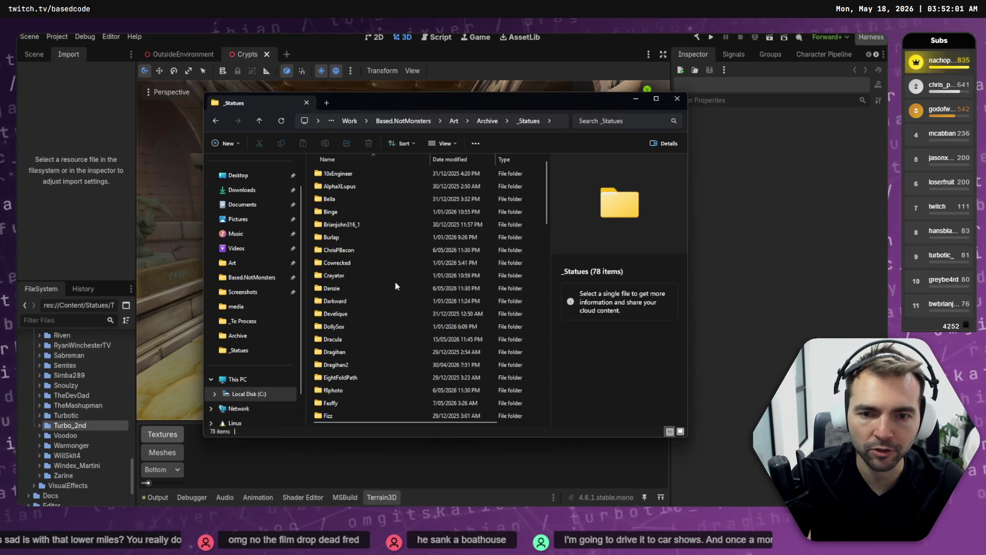
key(ctrl+v)
click(216, 121)
click(216, 120)
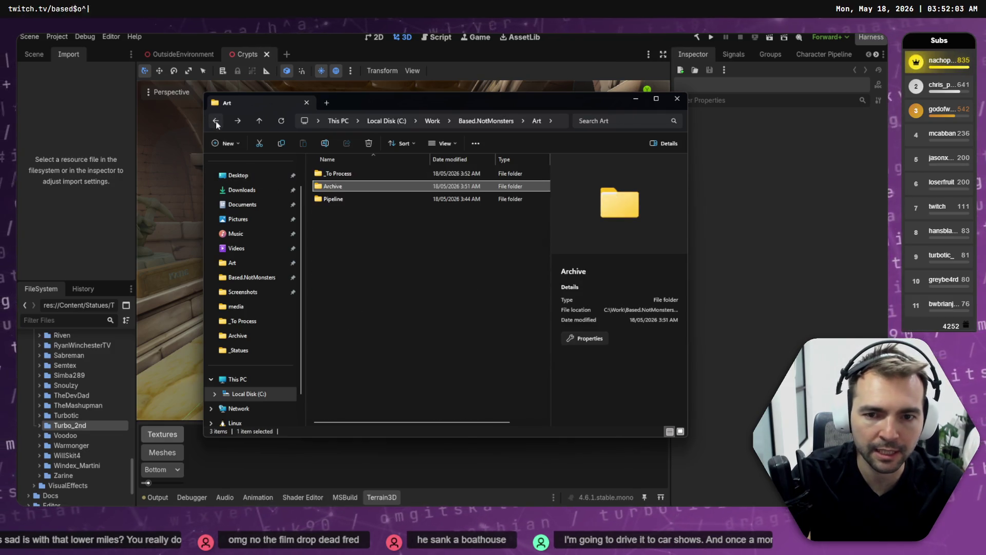
Step: Expand Godot's Turbo_2nd folder, test-place the model in the Crypts corridor, then undo it
key(alt+Tab)
click(39, 425)
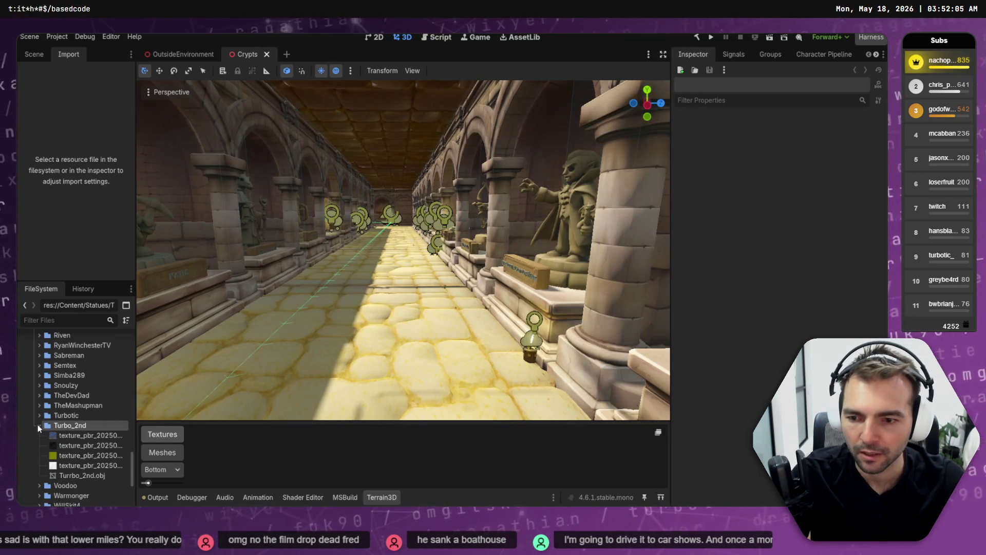
click(69, 436)
mouse_move(82, 475)
mouse_down()
mouse_move(301, 375)
mouse_move(331, 267)
mouse_move(330, 329)
mouse_up()
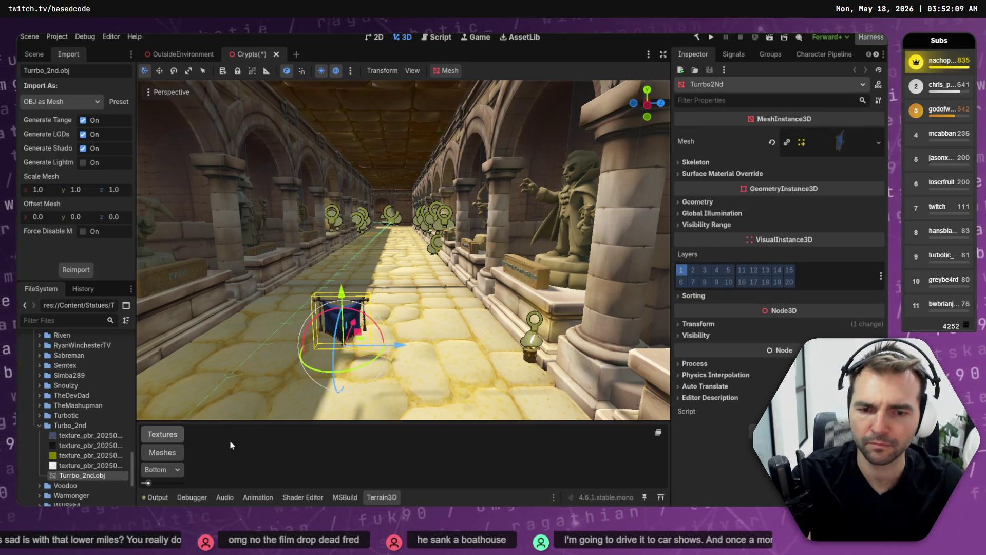
key(ctrl+z)
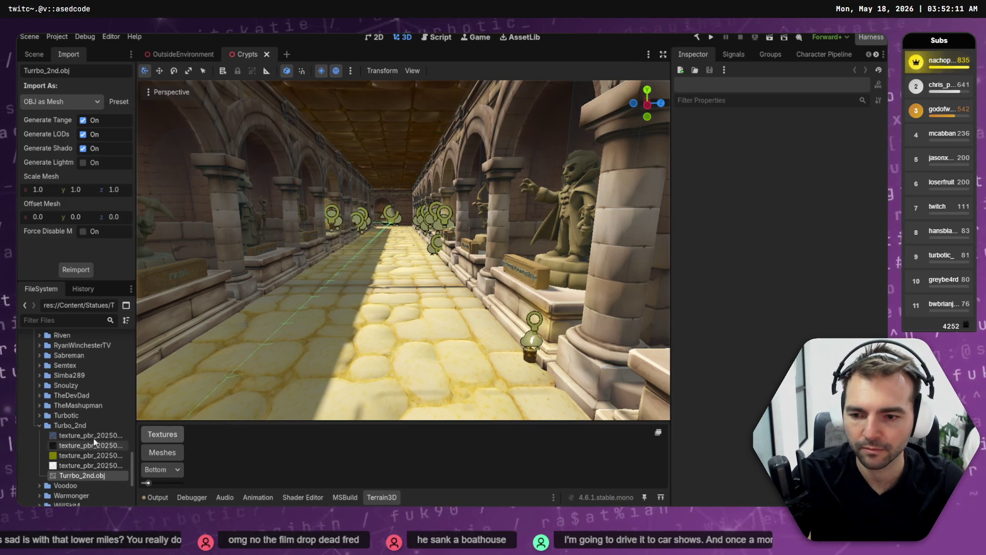
shift+click(95, 437)
mouse_move(95, 438)
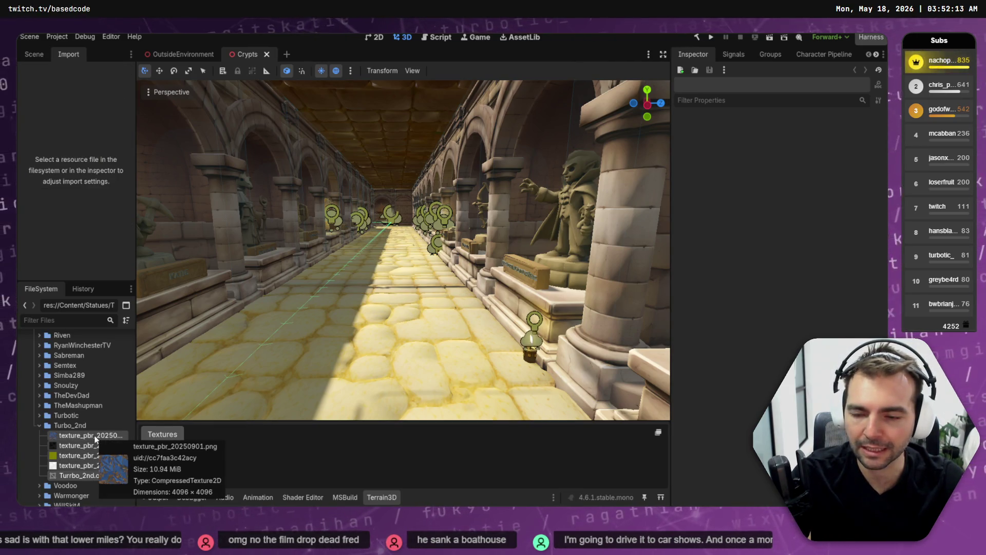
key(alt+Tab)
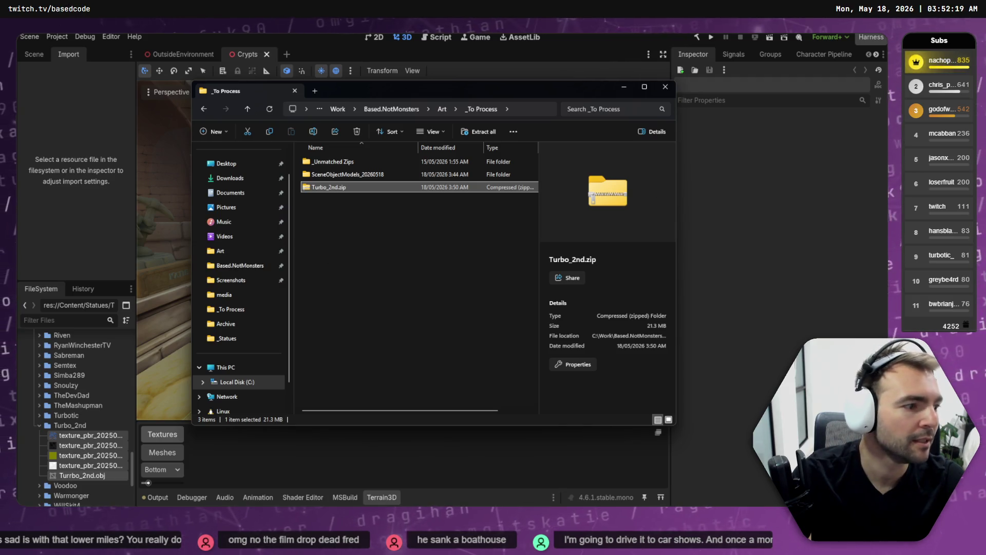
Step: Move the newest downloaded zip from Downloads into _To Process, renamed Turbo_2nd.zip
key(alt+Tab)
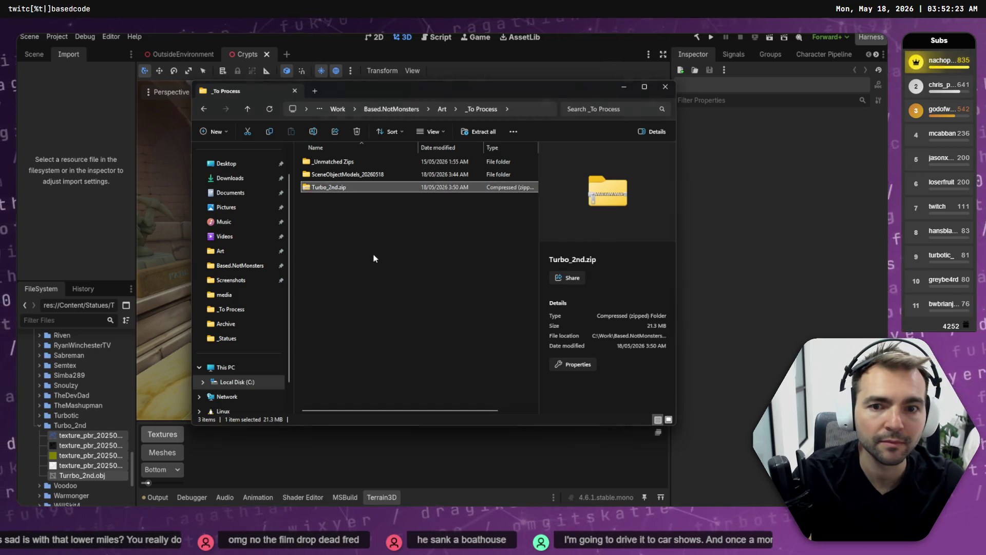
ctrl+click(363, 186)
click(340, 187)
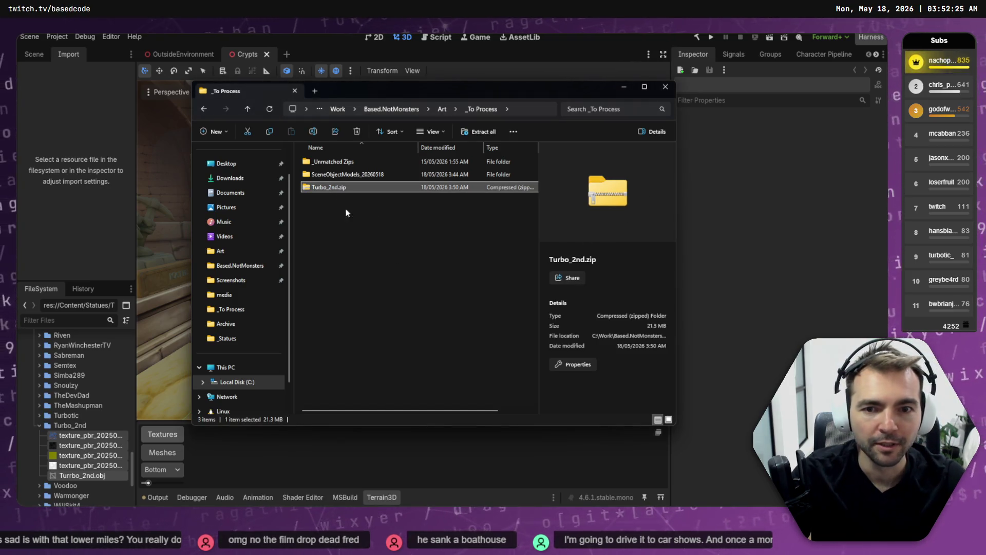
click(230, 178)
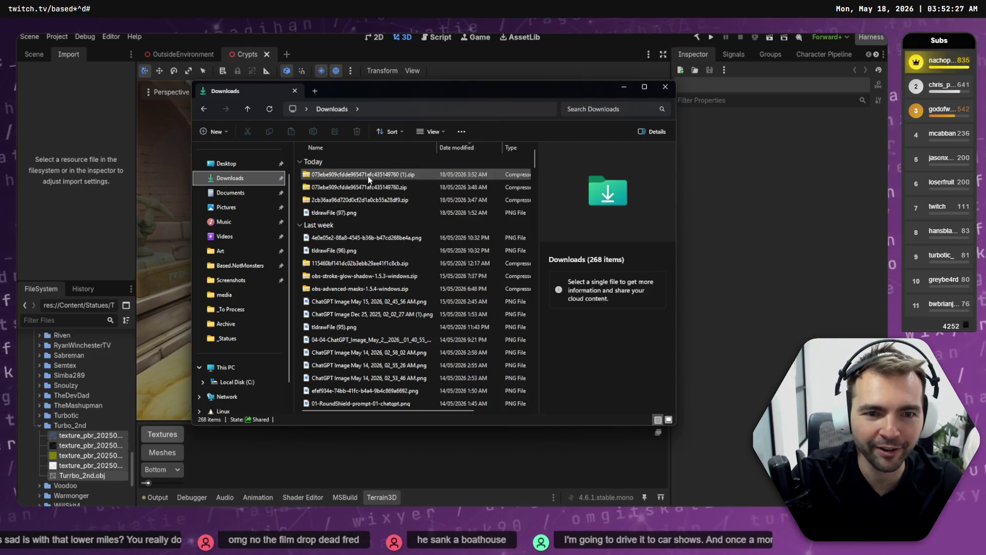
click(368, 176)
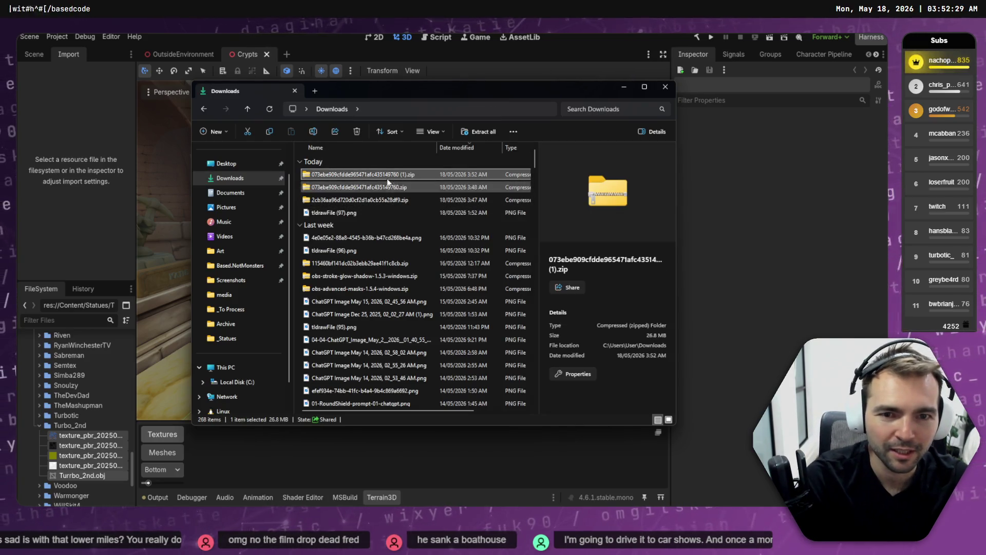
key(Delete)
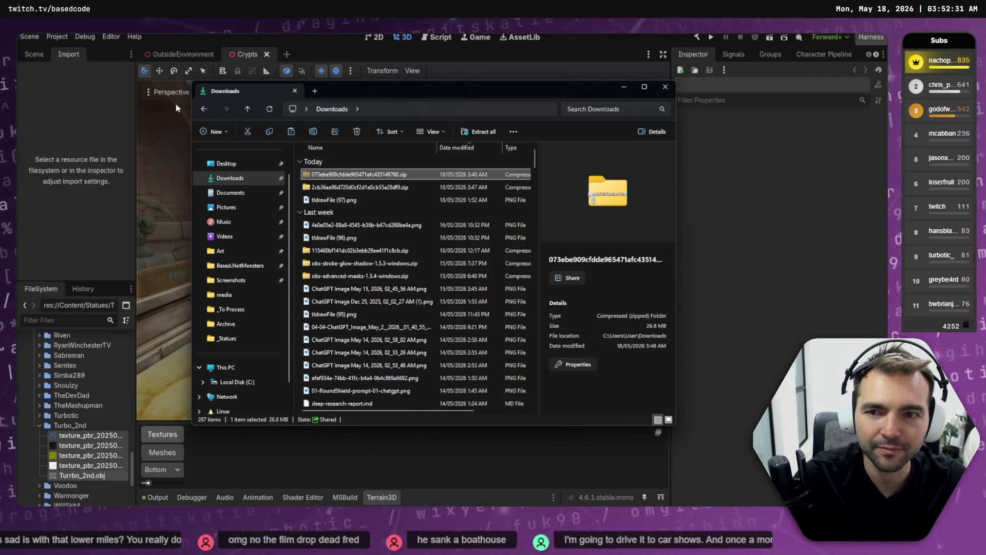
click(232, 310)
key(ctrl+v)
key(F2)
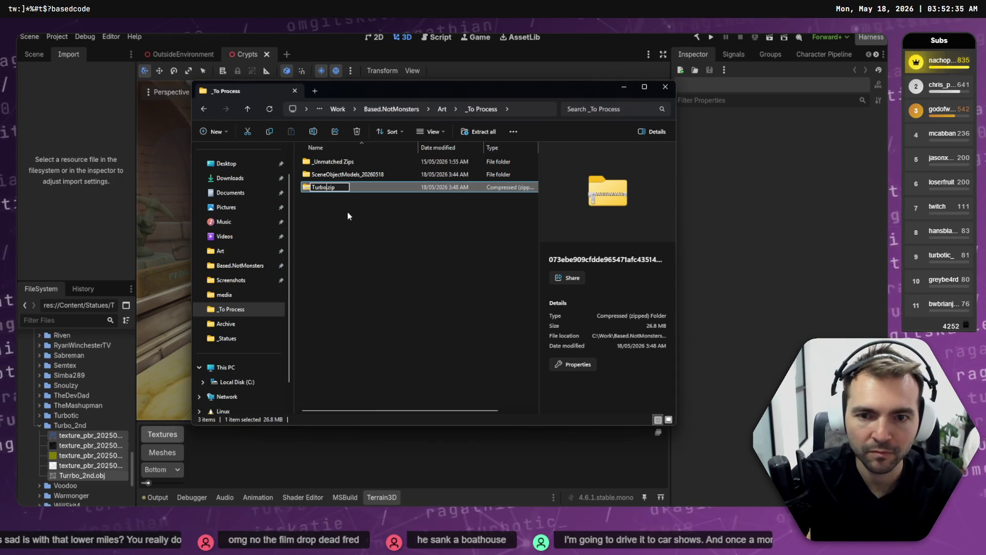
text(nd)
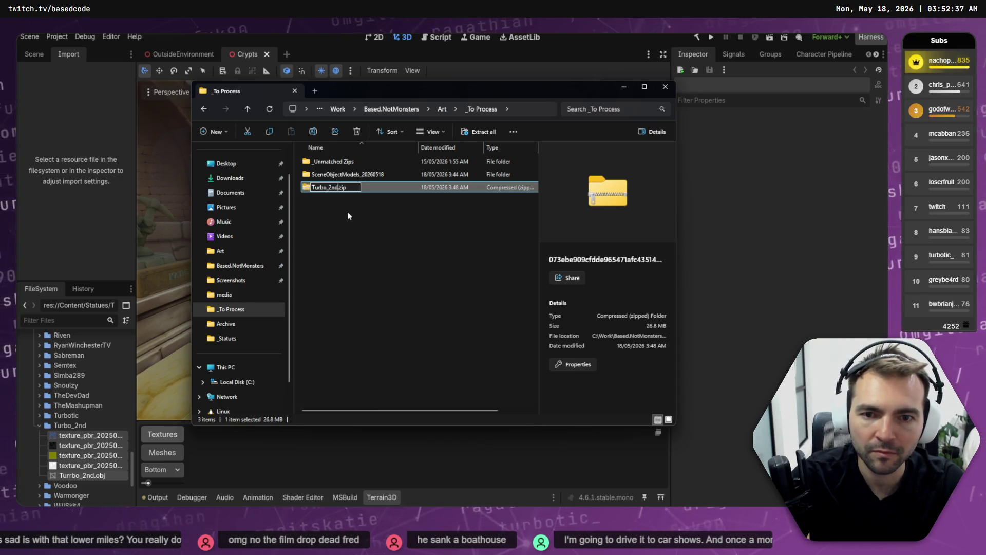
key(Return)
Step: Extract Turbo_2nd.zip and rename its model file to Turbo_2nd.obj
right_click(347, 229)
click(402, 250)
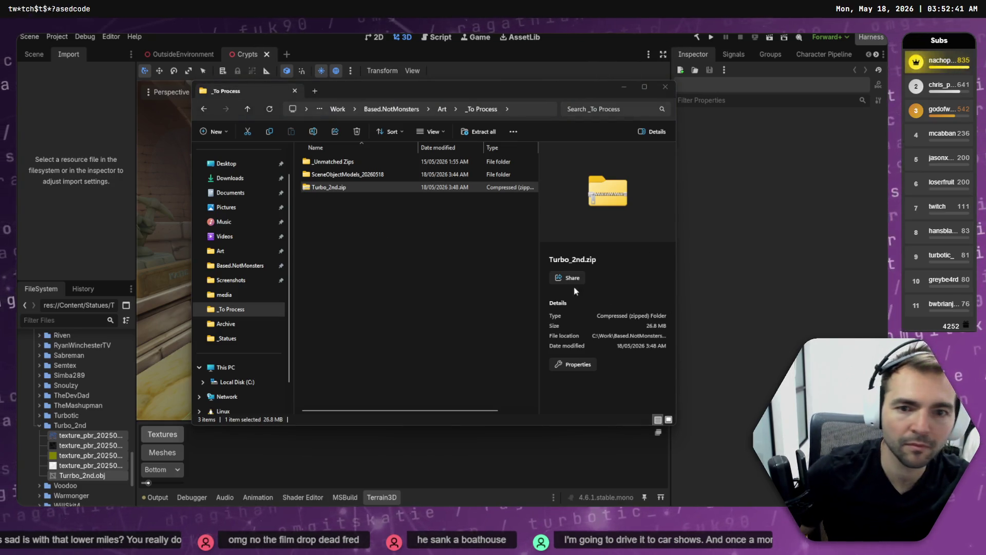
click(354, 204)
key(F2)
text(T)
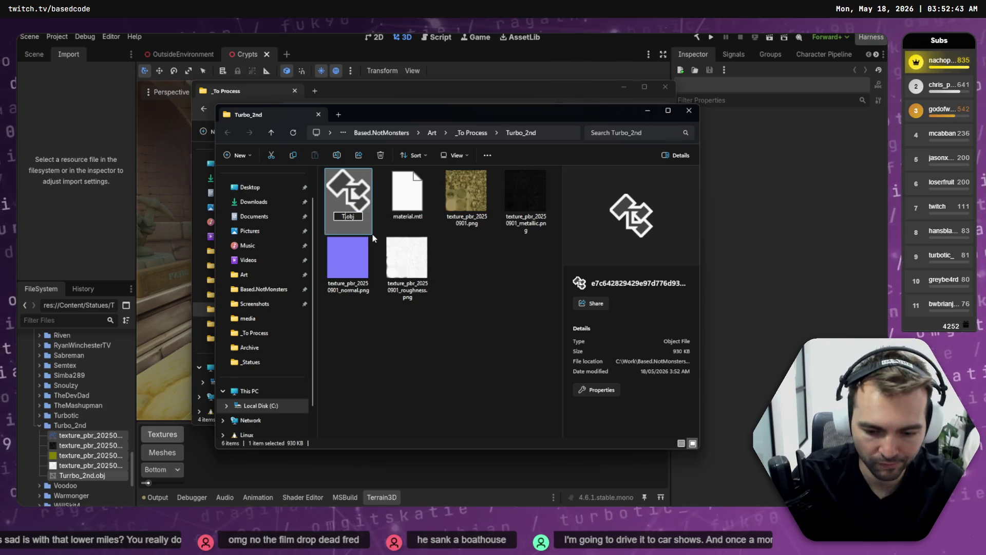
text(d)
key(Return)
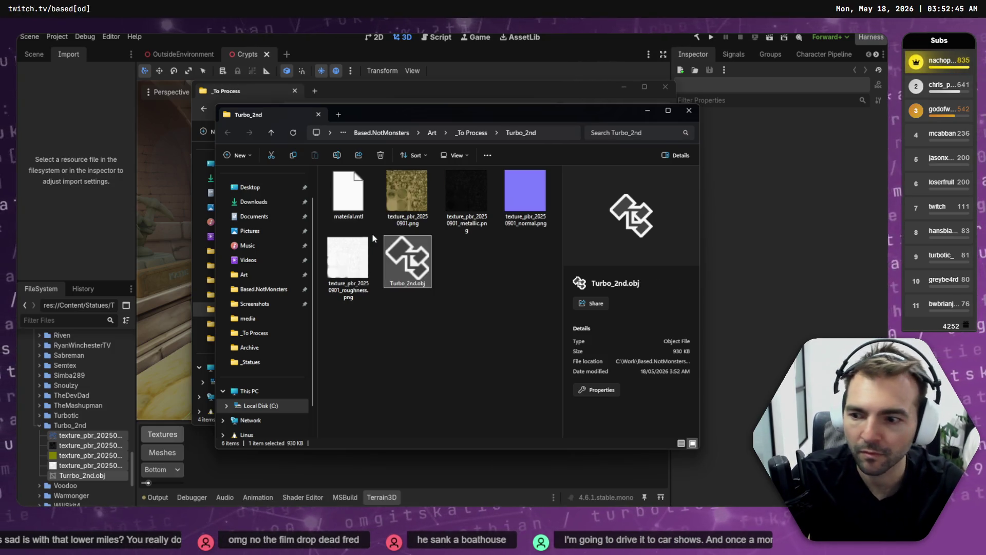
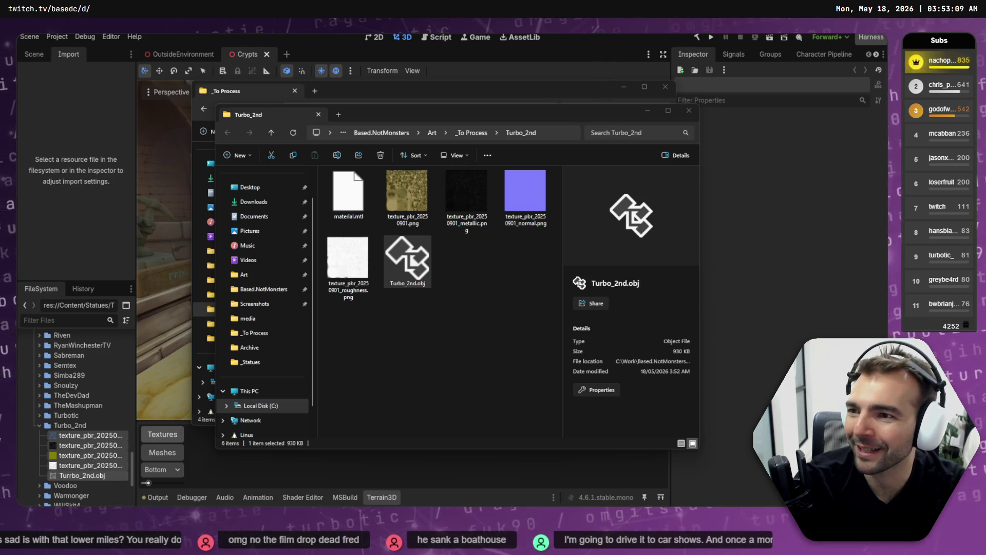
Step: Move Turbo_2nd.zip into the Turbo_2nd folder and select the statue's obj, material and textures
click(484, 320)
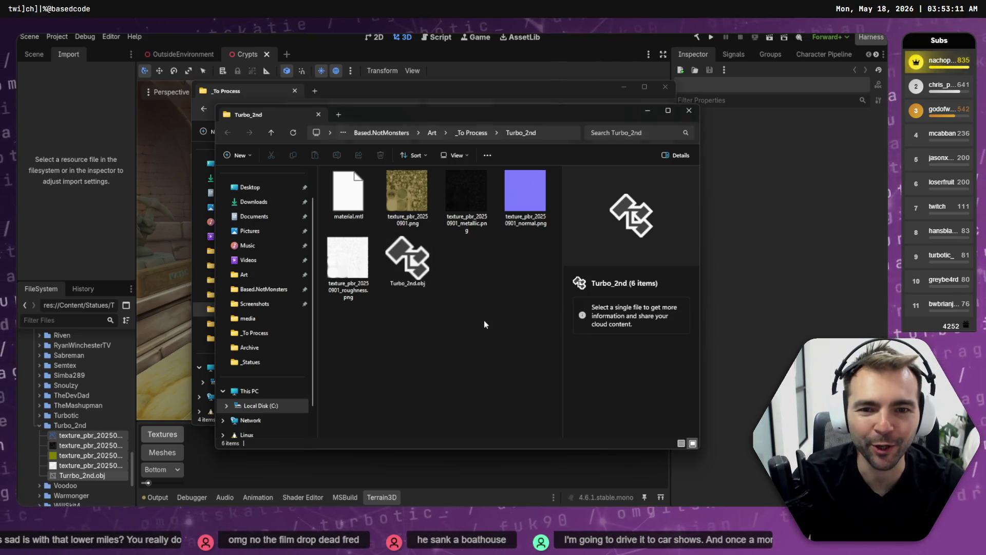
click(471, 133)
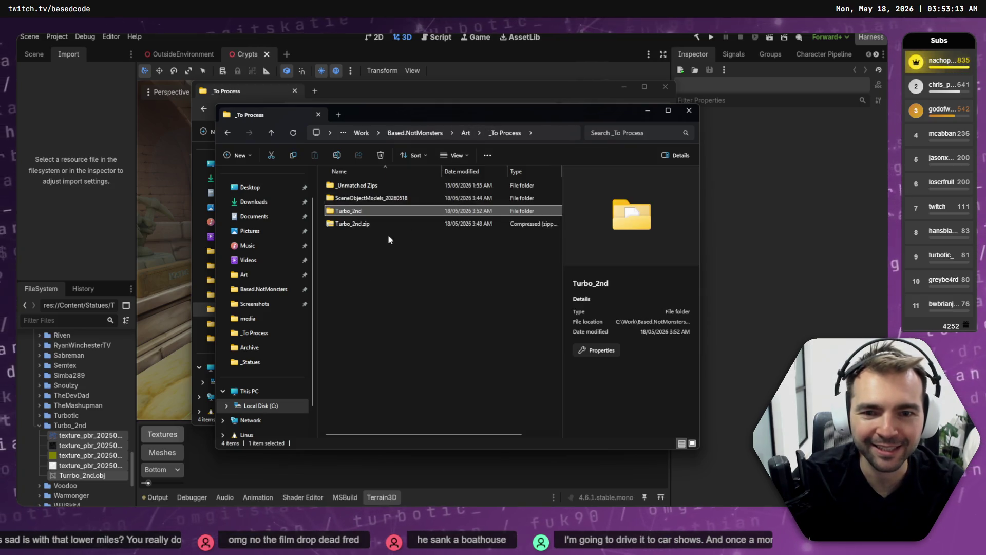
drag(363, 229, 363, 212)
click(362, 214)
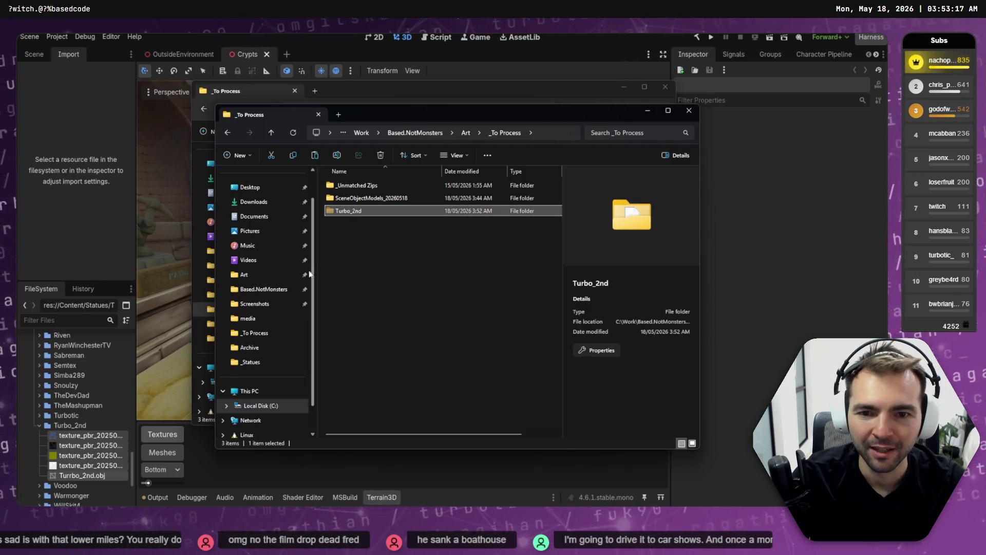
double_click(356, 210)
click(349, 197)
shift+click(411, 284)
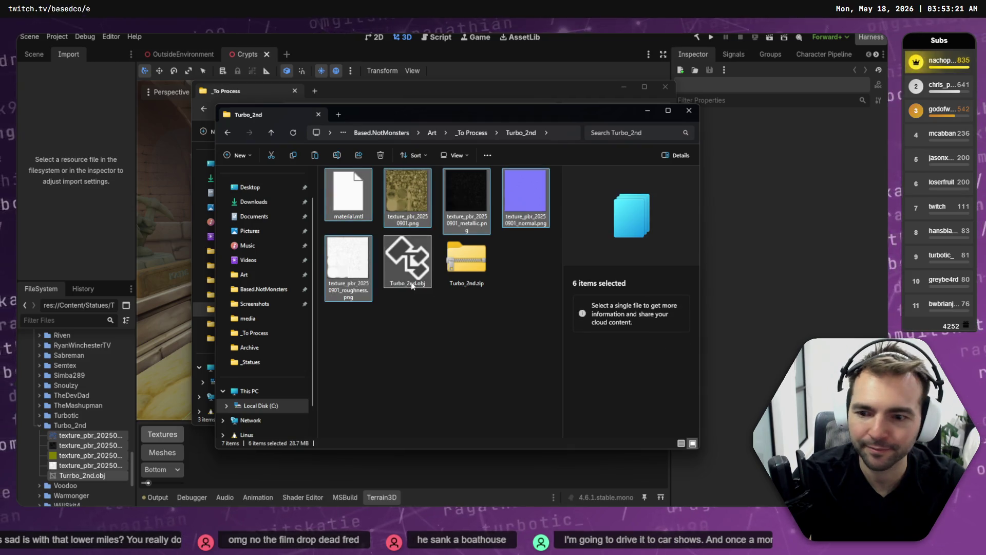
Step: Replace the old Turbo_2nd files in Godot's FileSystem with the new obj and textures
click(61, 433)
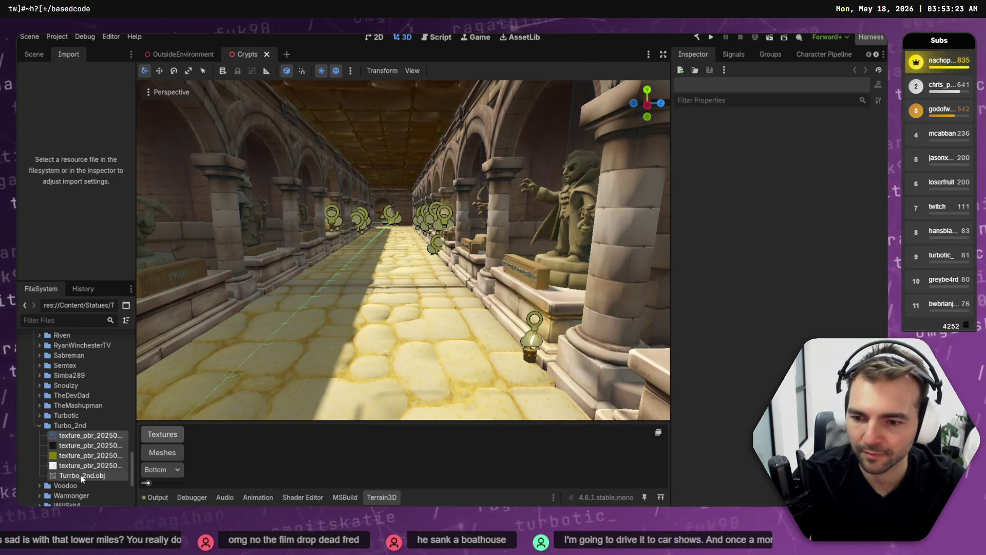
right_click(109, 435)
click(140, 455)
click(379, 305)
key(alt+Tab)
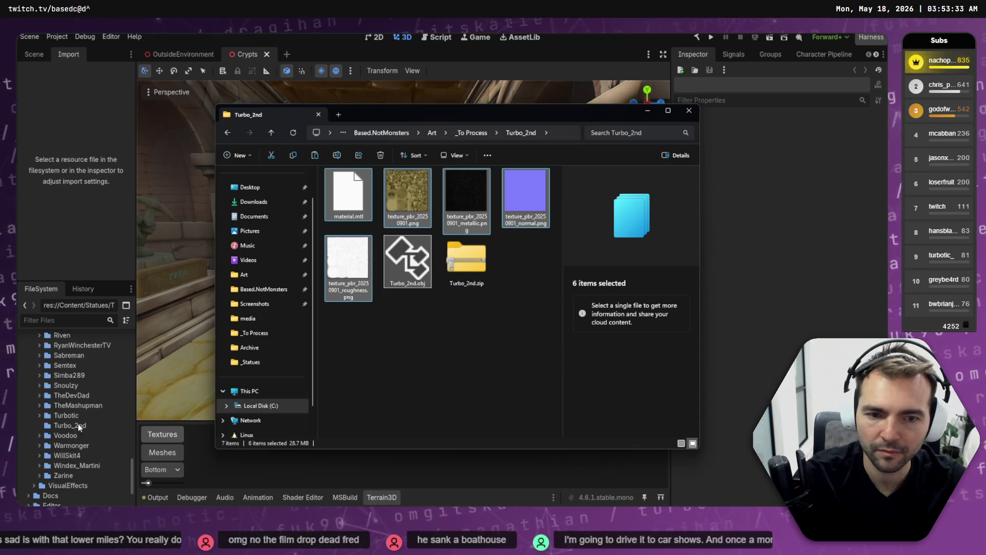
drag(57, 424, 57, 424)
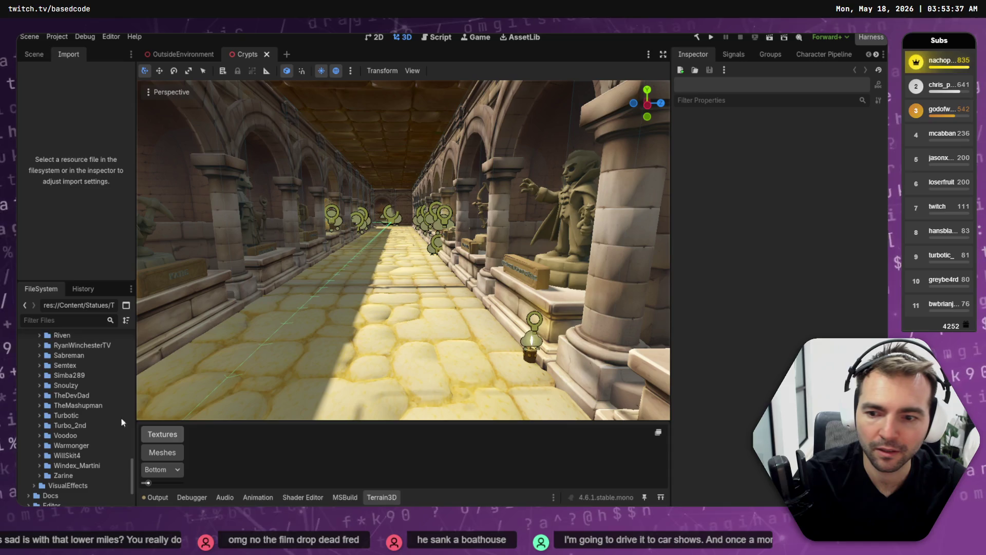
click(40, 425)
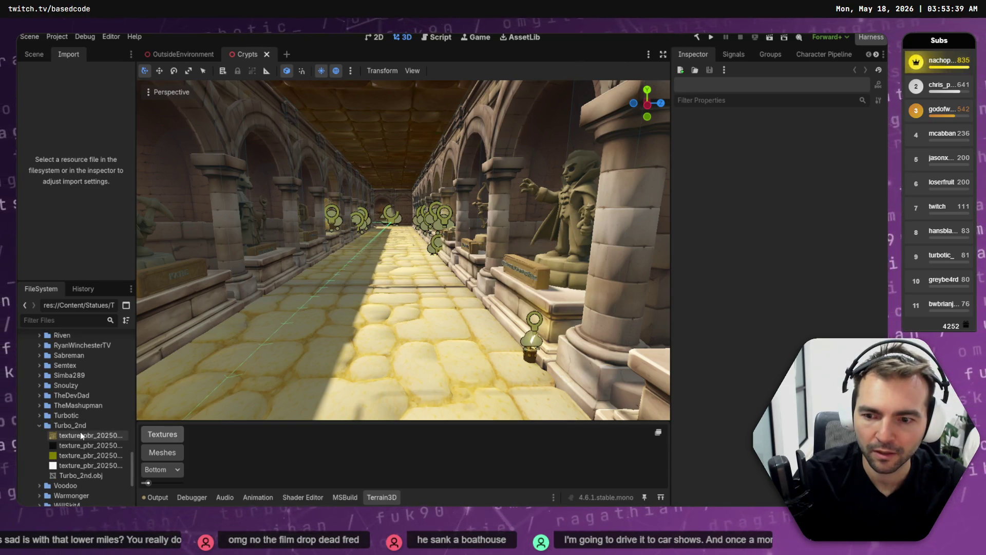
Step: Place Turbo_2nd.obj in the crypt corridor and reimport it at 1.3 mesh scale
click(69, 475)
mouse_move(68, 471)
mouse_down()
mouse_move(341, 401)
mouse_move(354, 393)
mouse_move(360, 355)
mouse_up()
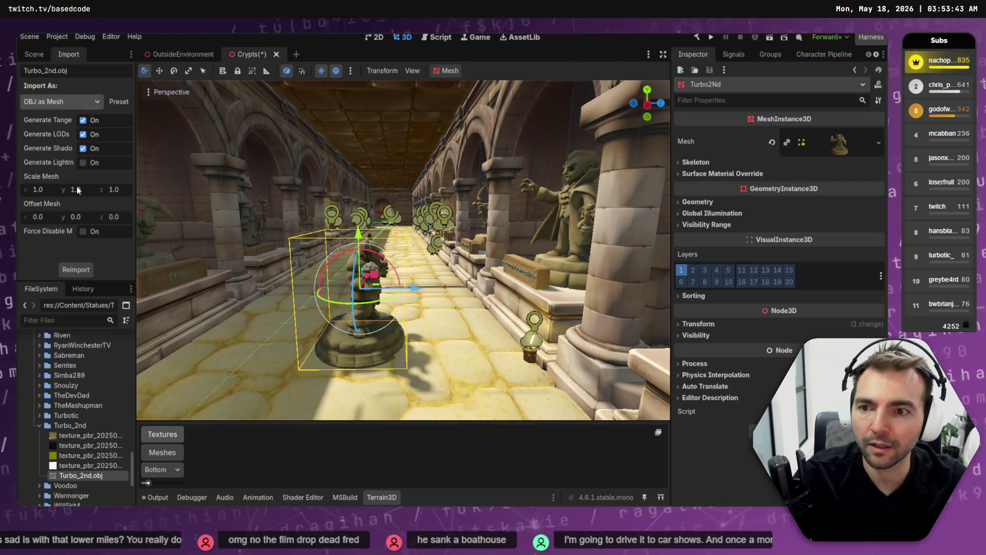
click(51, 189)
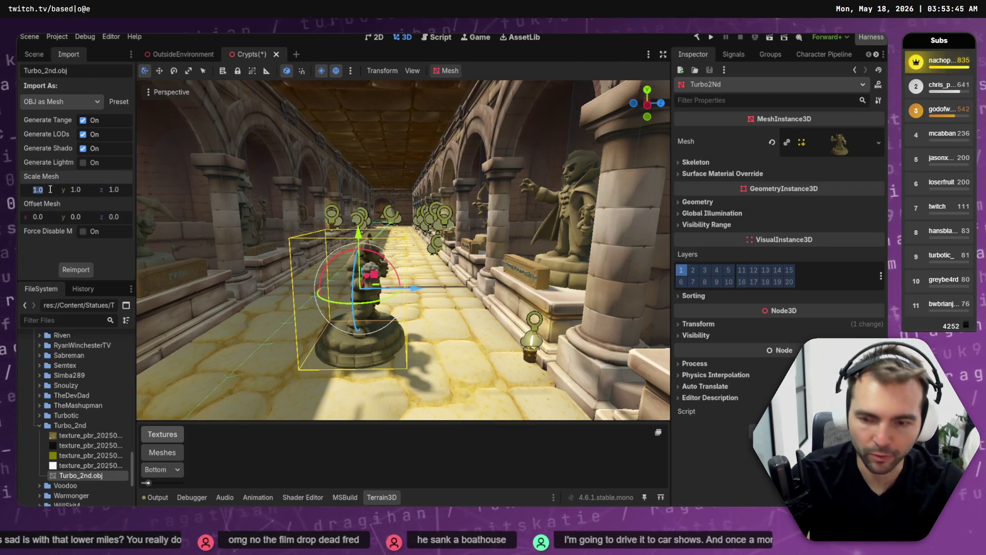
text(1.3)
key(Tab)
text(1.3)
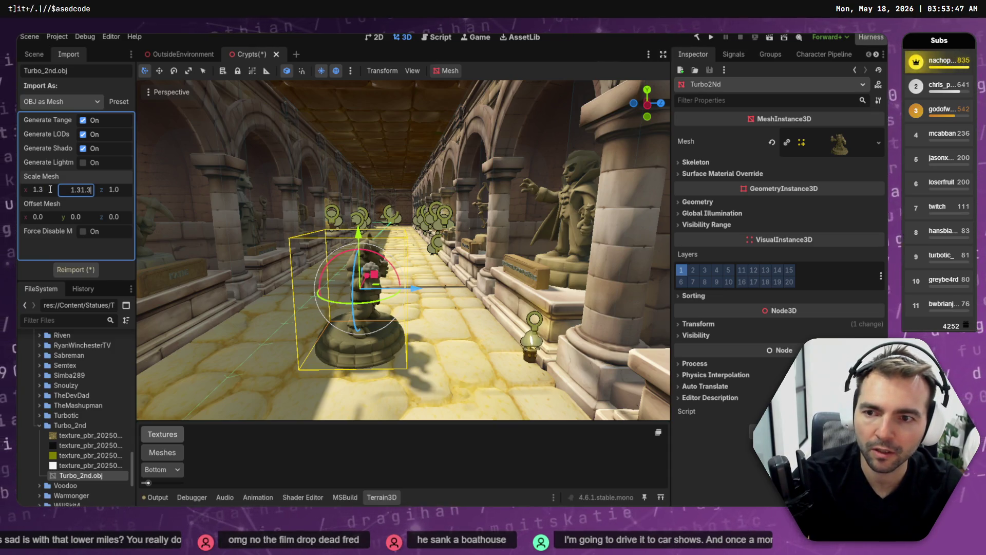
key(Tab)
text(1.3)
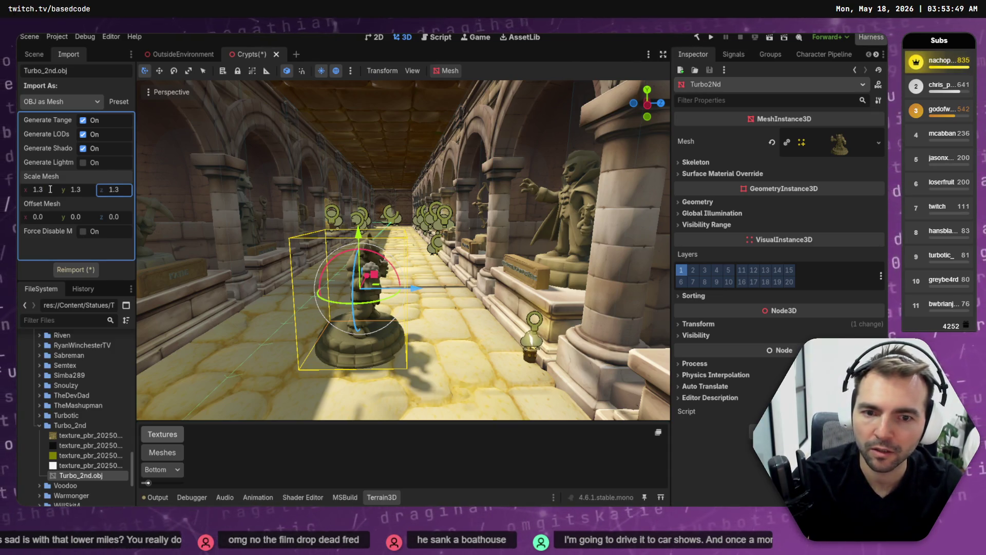
click(92, 270)
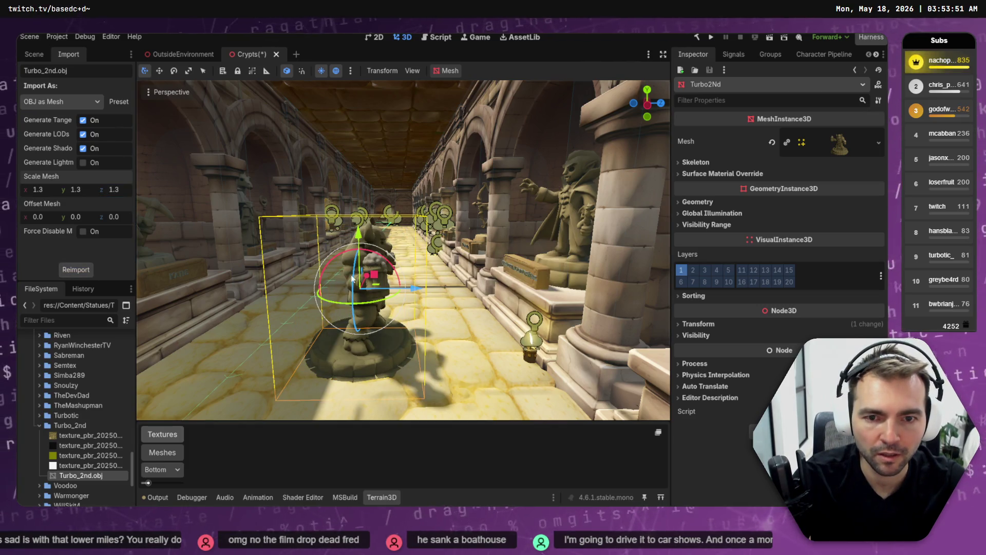
Step: Reimport the statue at 1.4 mesh scale on all three axes
click(57, 188)
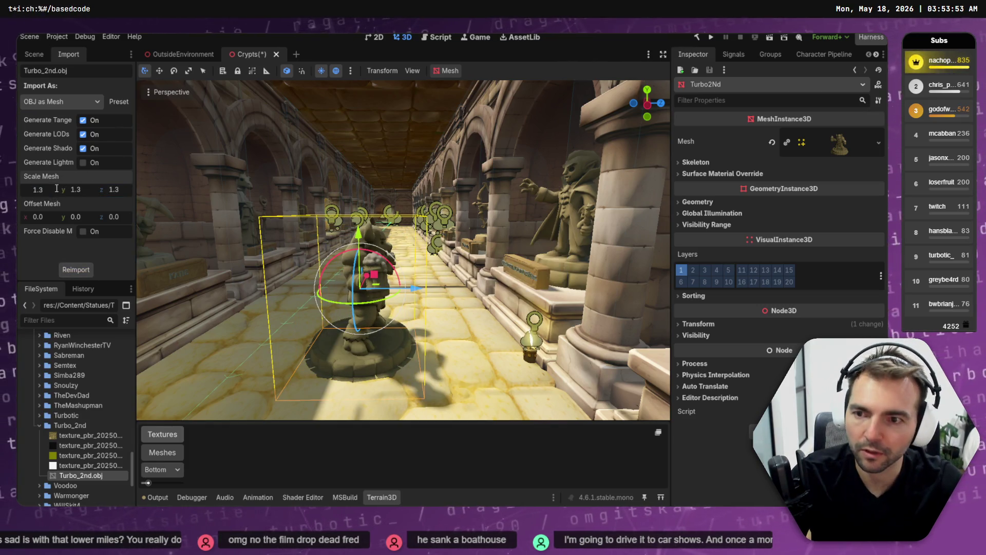
text(1.4)
key(Tab)
text(1.4)
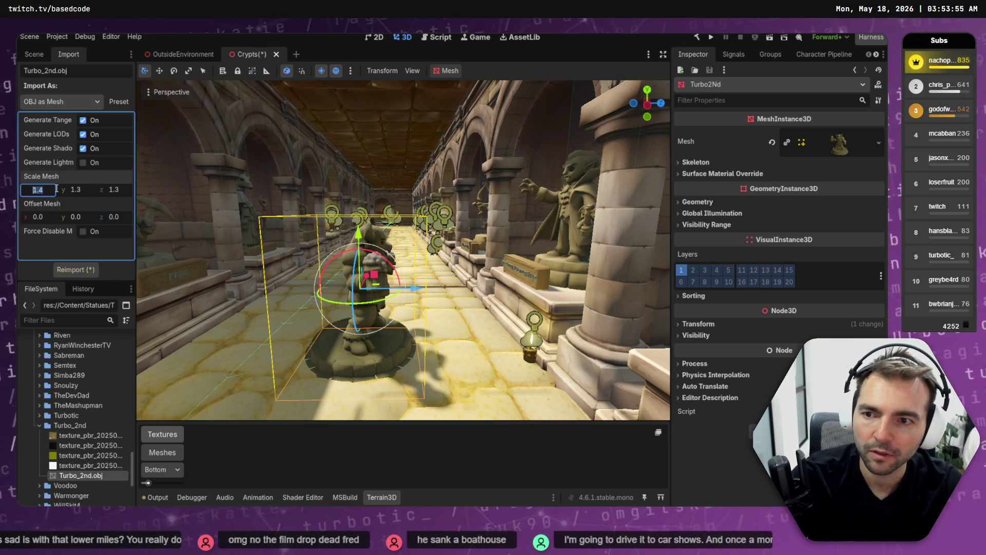
key(Tab)
text(1.4)
click(73, 267)
Step: Raise the statue slightly off the floor and orbit in for a close front view
drag(411, 234, 413, 220)
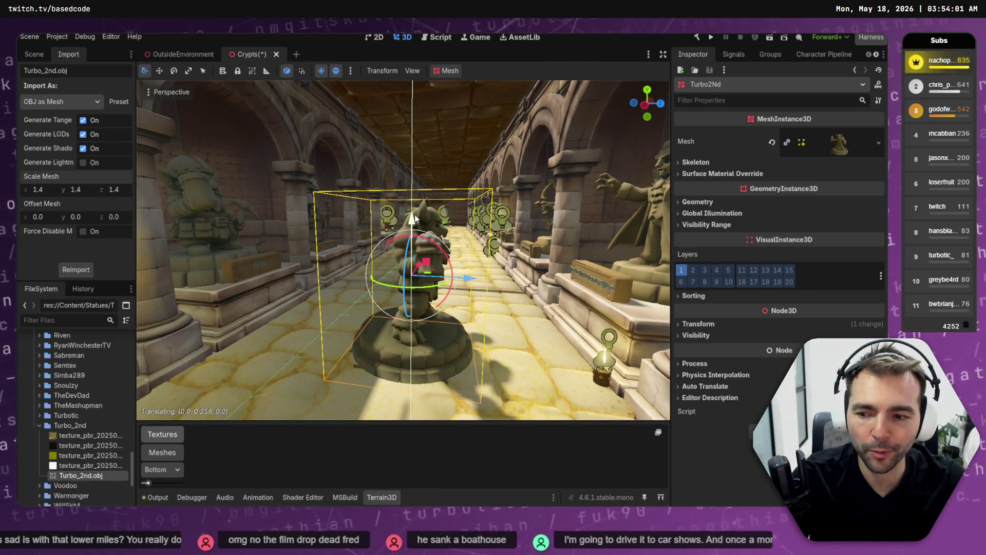
drag(499, 249, 385, 252)
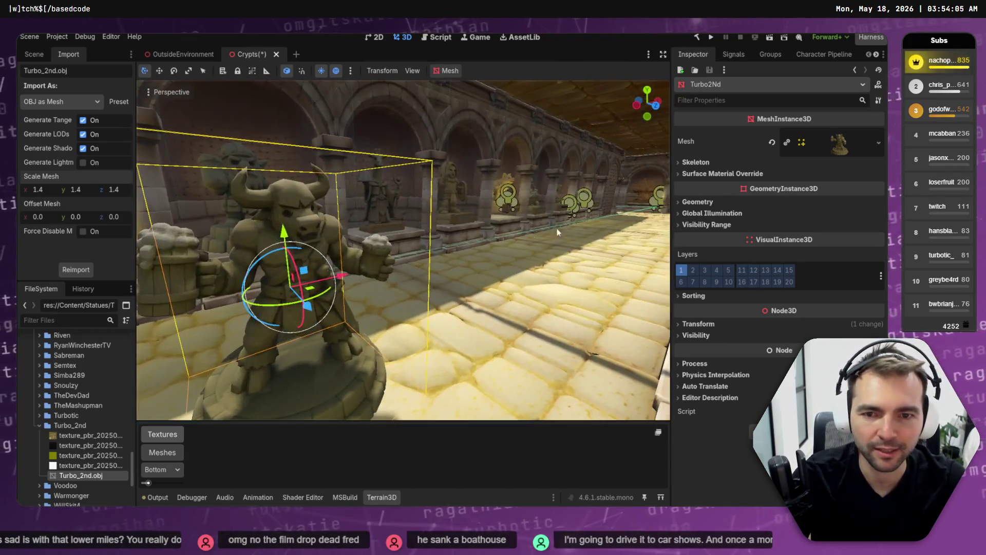
click(602, 214)
drag(602, 215, 216, 227)
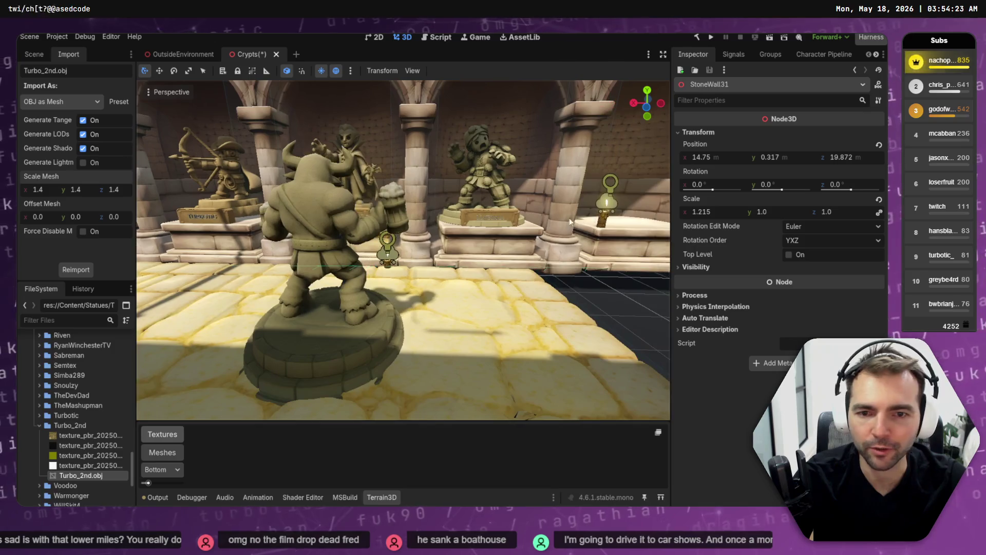
Step: Move the Turbo2Nd node to be the last child of the Statues group
click(34, 54)
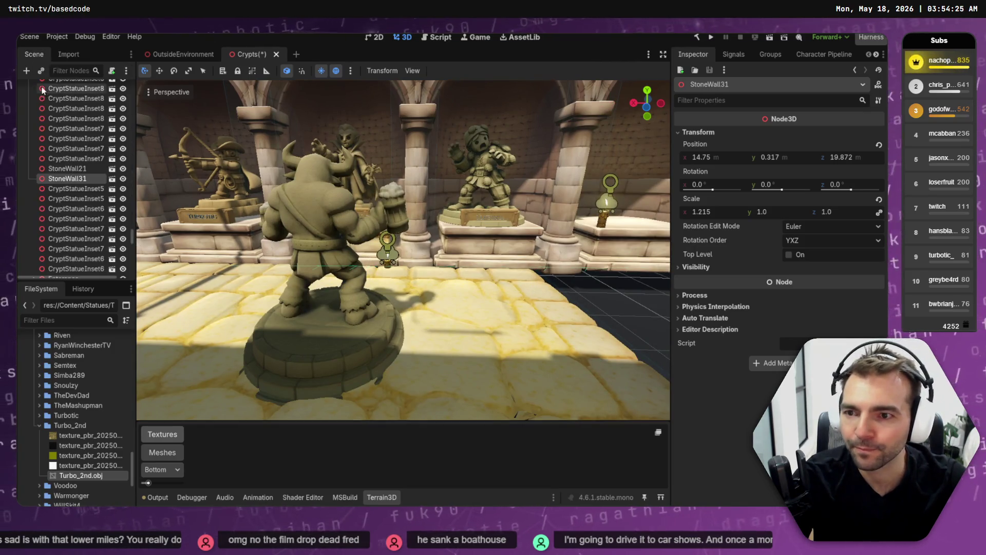
scroll(117, 218, down, 5)
scroll(117, 218, down, 10)
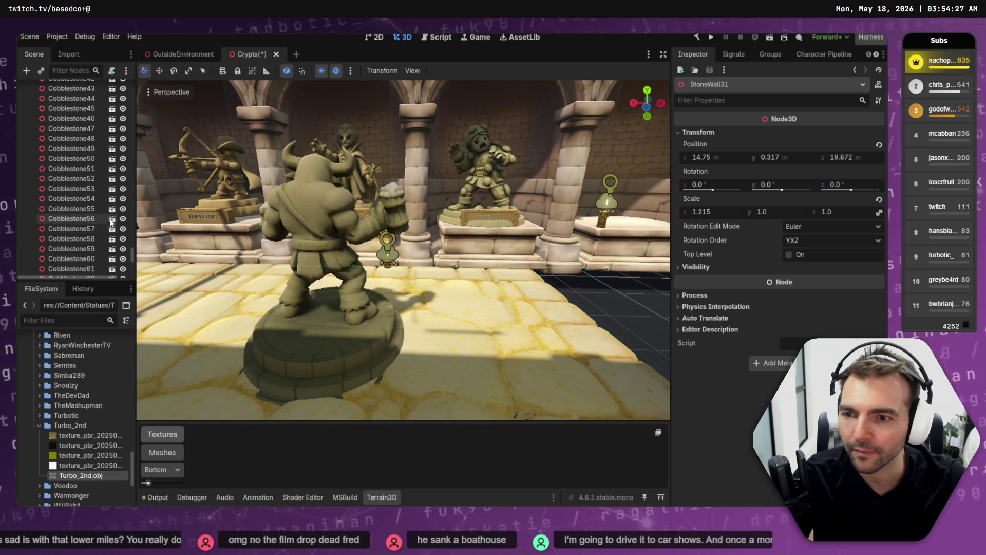
click(72, 264)
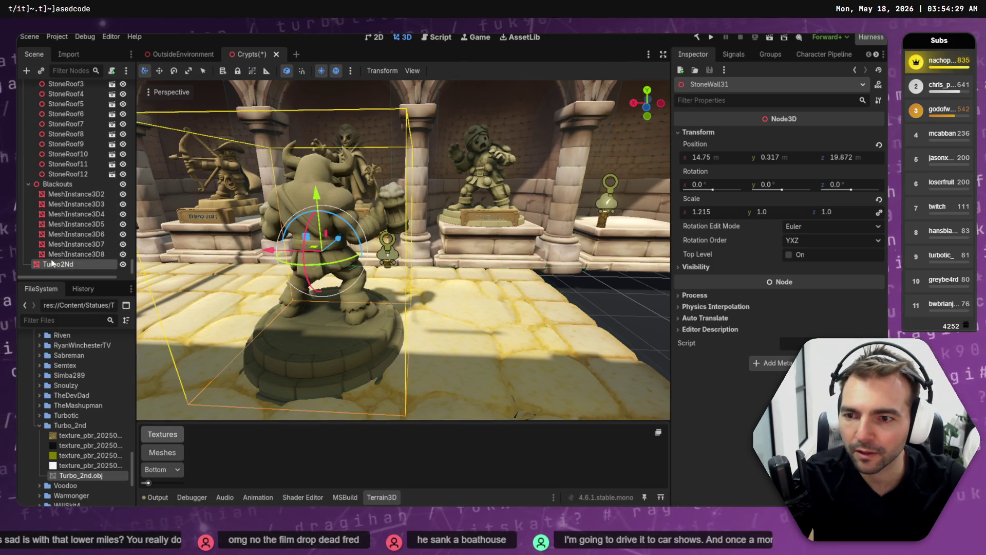
key(Delete)
drag(133, 266, 125, 51)
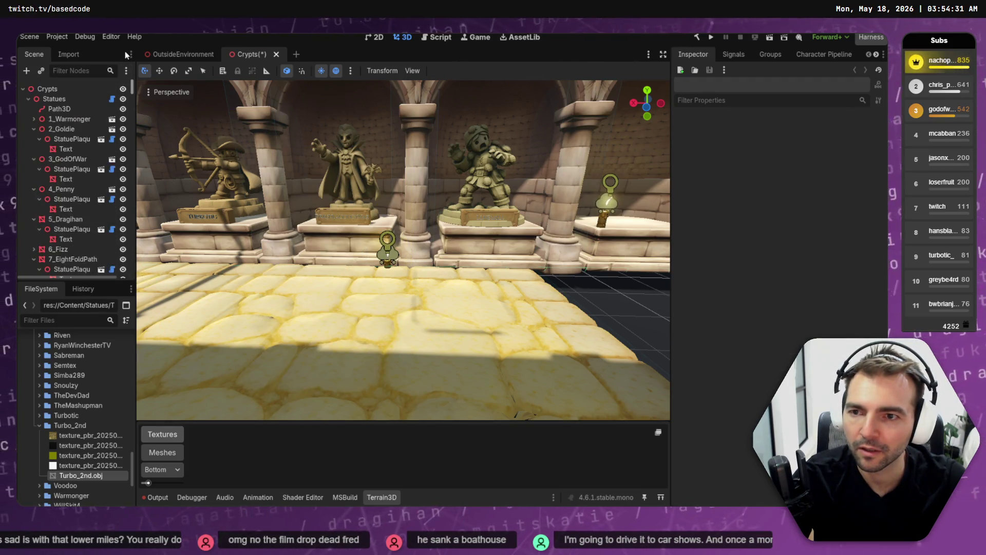
drag(41, 98, 38, 98)
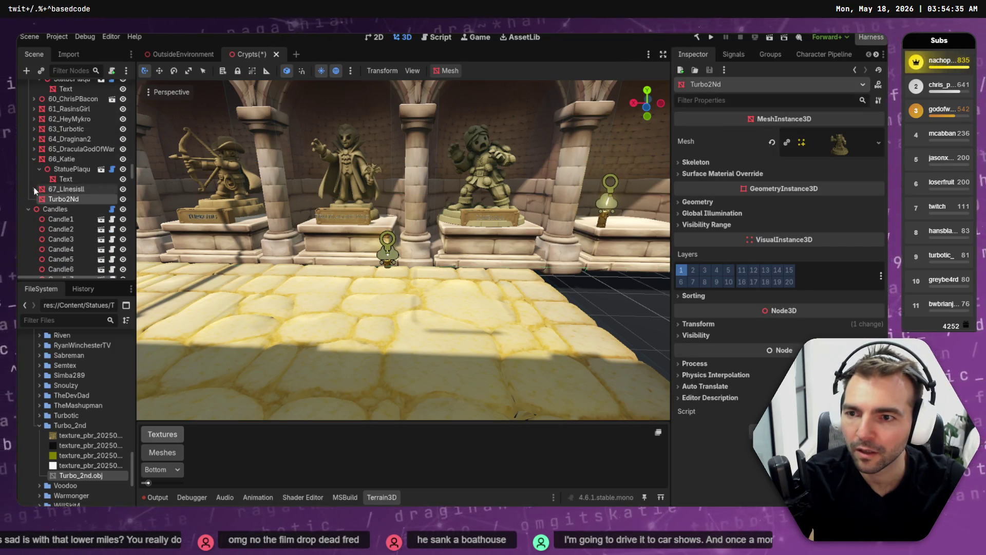
Step: Rename the Turbo2Nd node to 67_Turbo2Nd
double_click(59, 199)
key(Home)
text(68)
key(BackSpace)
text(7_)
key(Return)
Step: Check the StatuePlaque under 67_Turbo2Nd against the previous statue's plaque and focus on it
click(33, 189)
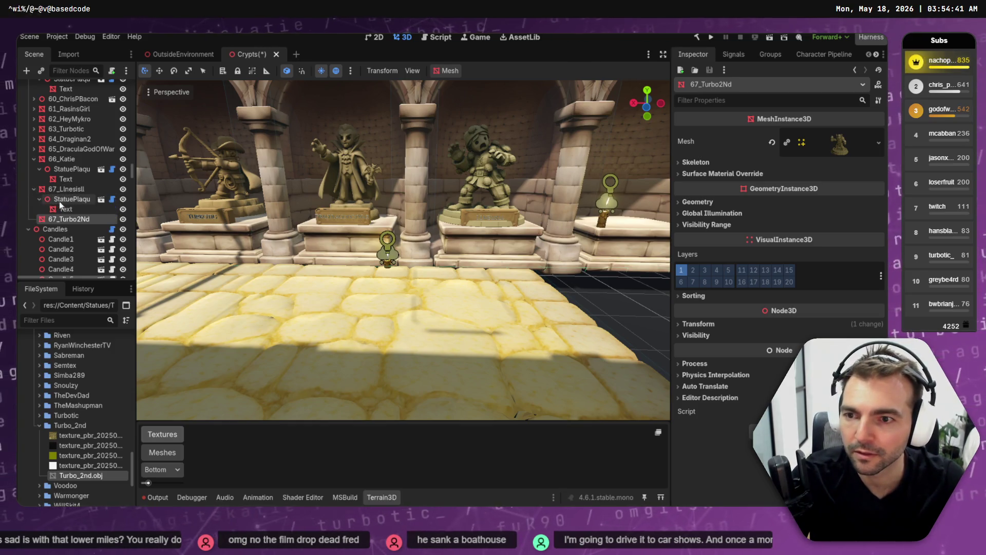
click(69, 199)
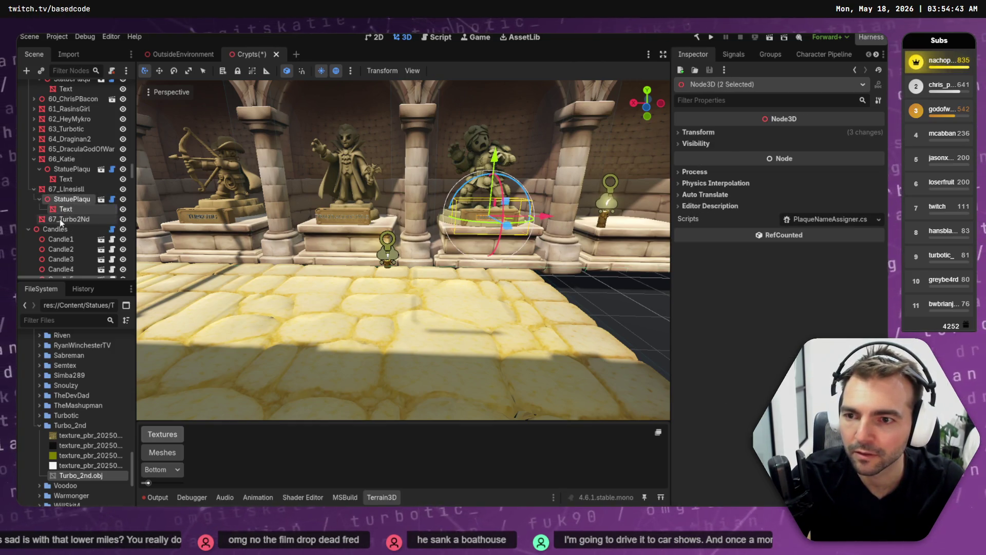
click(34, 219)
click(69, 229)
double_click(69, 219)
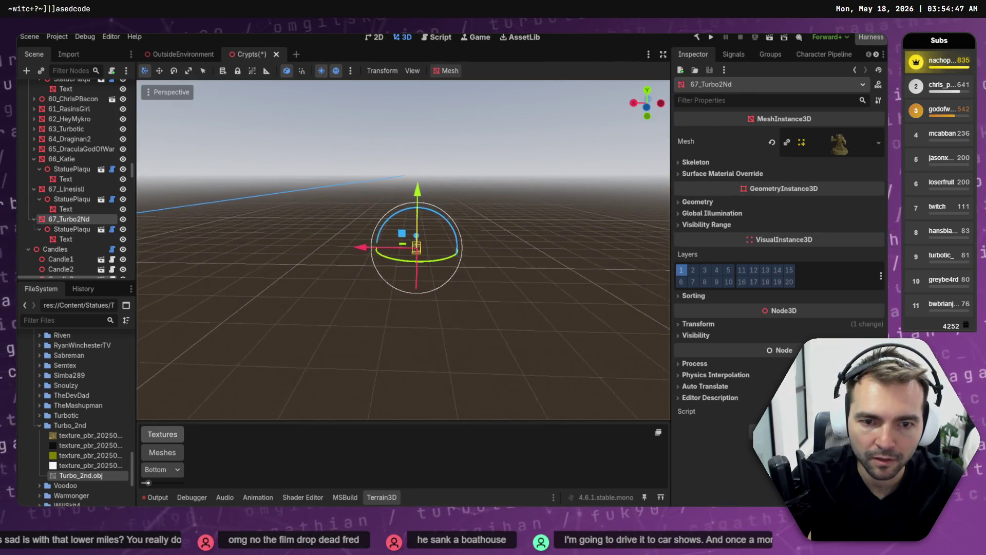
Step: Shift the Turbo2Nd statue's plaque slightly along its plinth
scroll(404, 249, up, 3)
key(w)
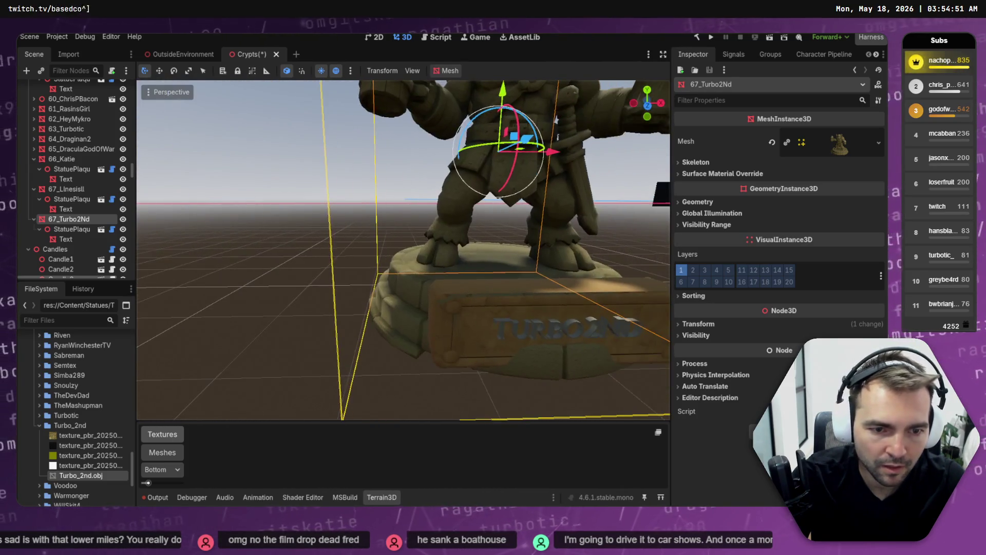
key(s)
key(w)
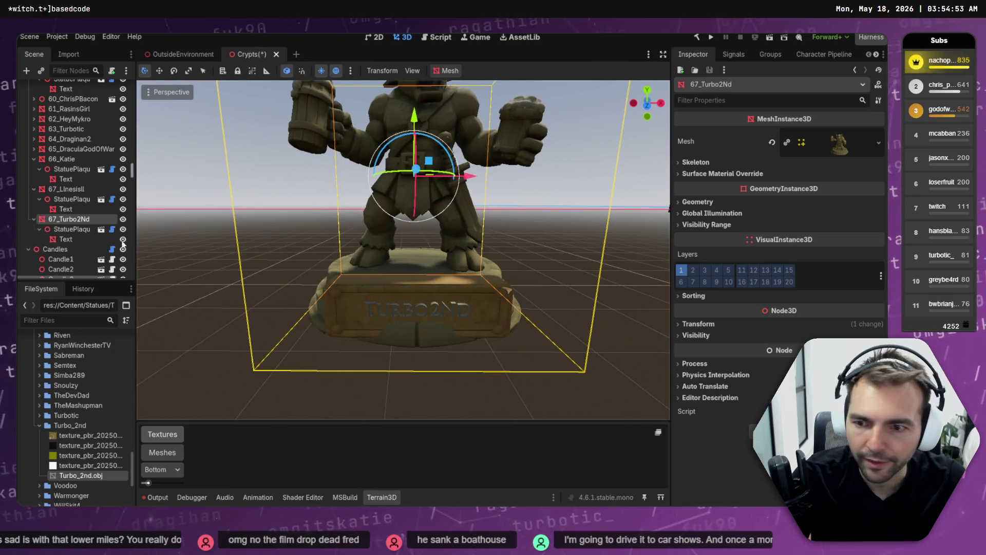
click(72, 229)
click(426, 317)
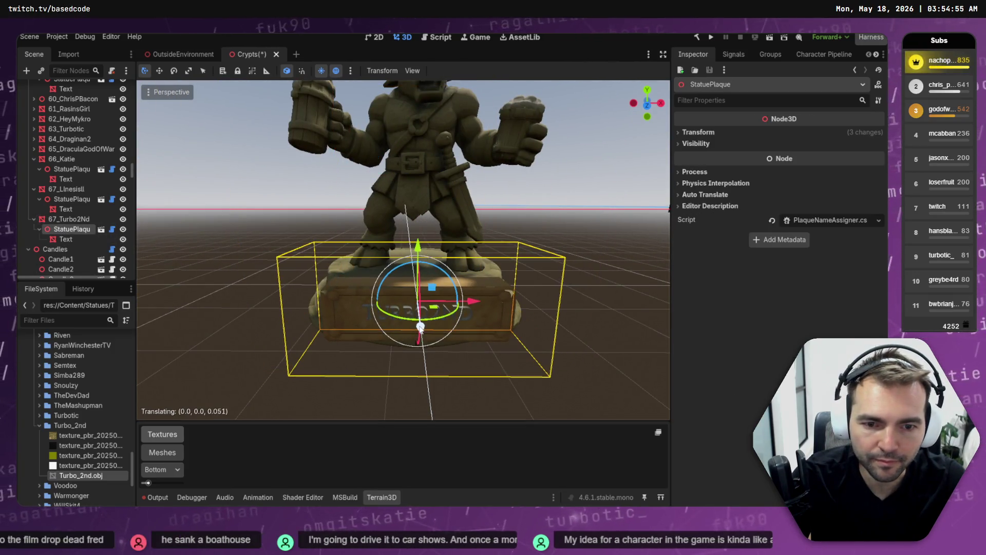
key(s)
key(w)
Step: Save the Crypts scene and run the statue placement
key(ctrl+s)
click(58, 221)
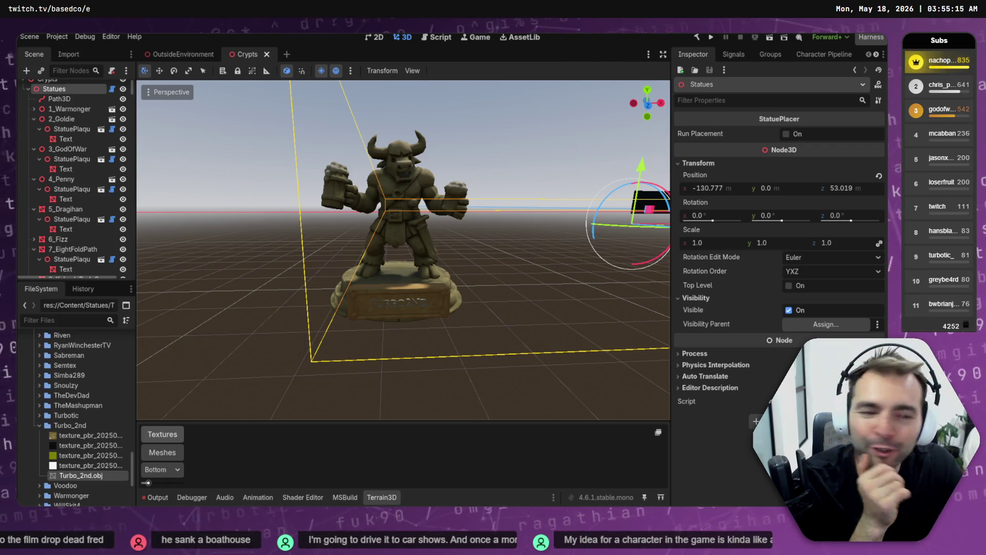
click(786, 134)
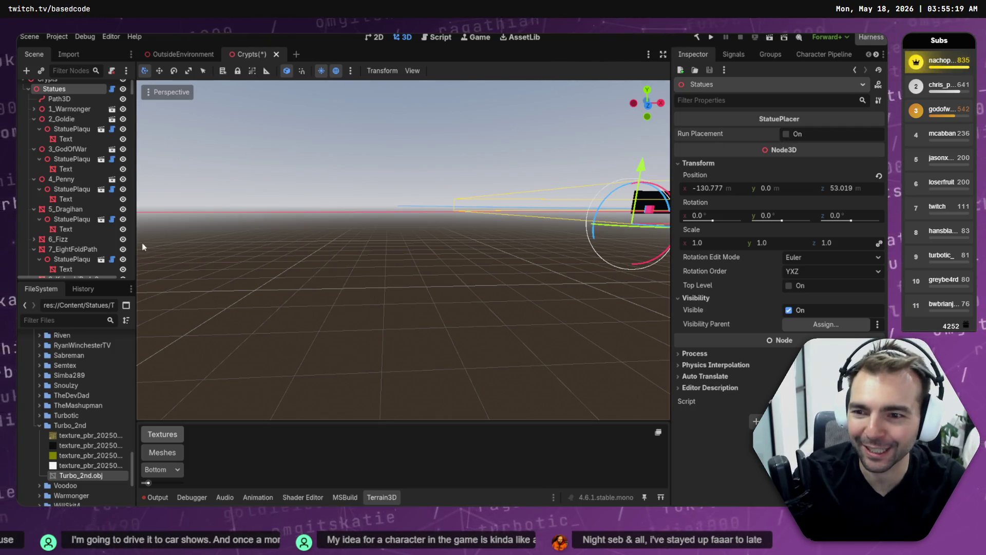
Step: Collapse the 66_Katie and 67_Linesisll statues and select the 67_Turbo2Nd node
scroll(78, 244, down, 10)
drag(132, 108, 134, 278)
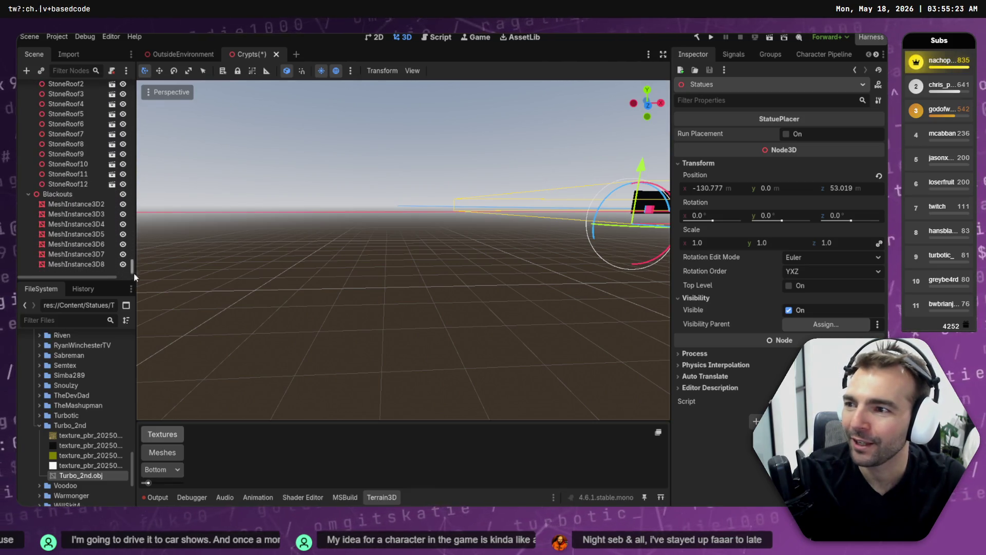
scroll(89, 185, up, 10)
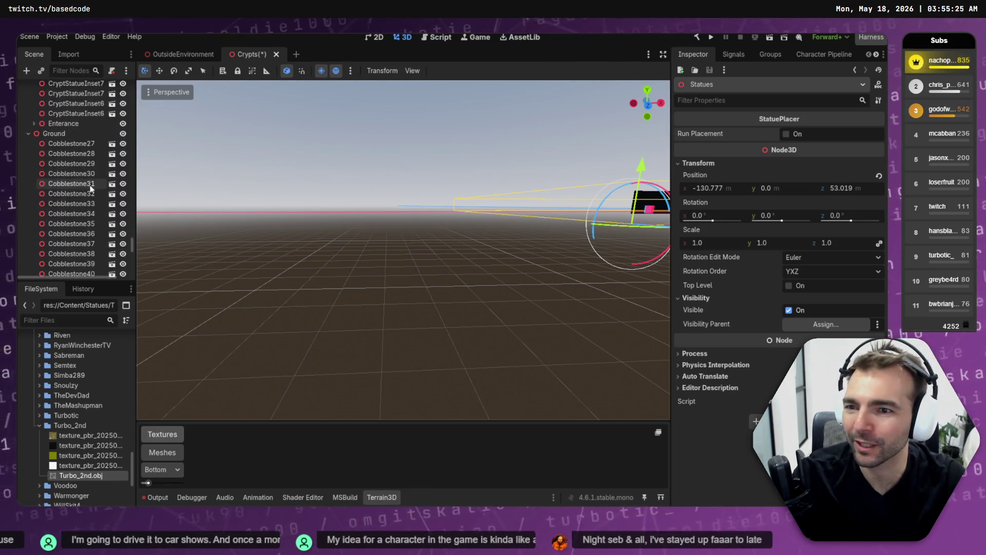
scroll(89, 186, up, 10)
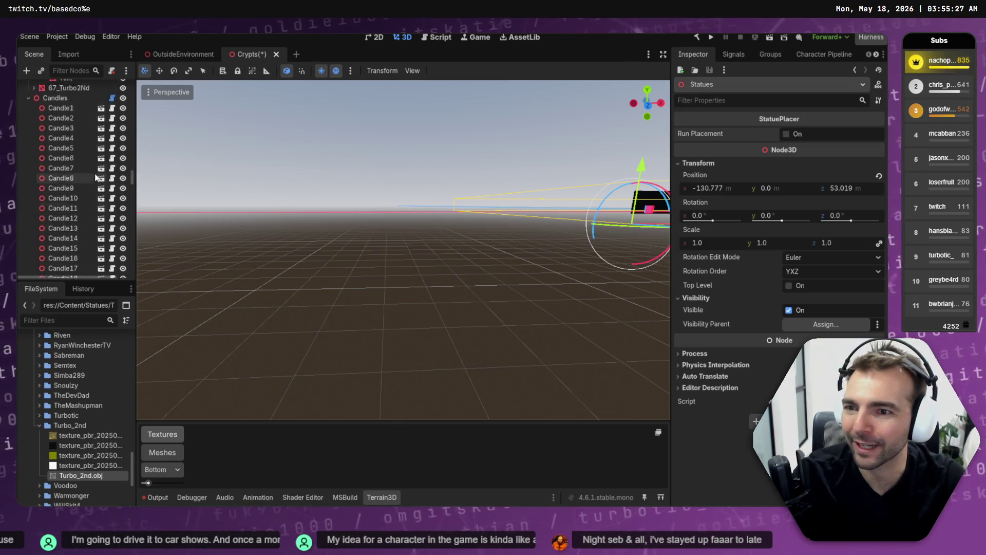
scroll(77, 201, down, 3)
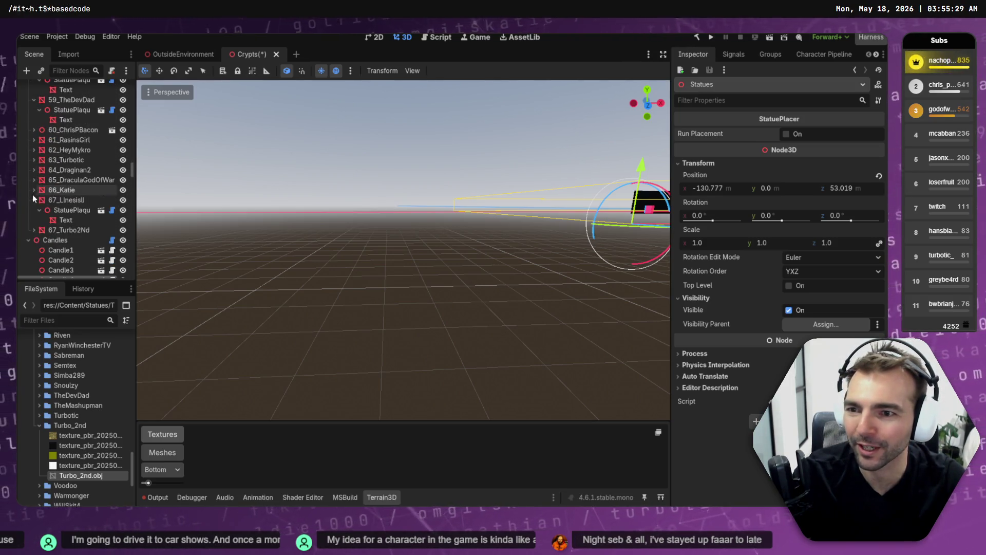
click(34, 190)
click(33, 200)
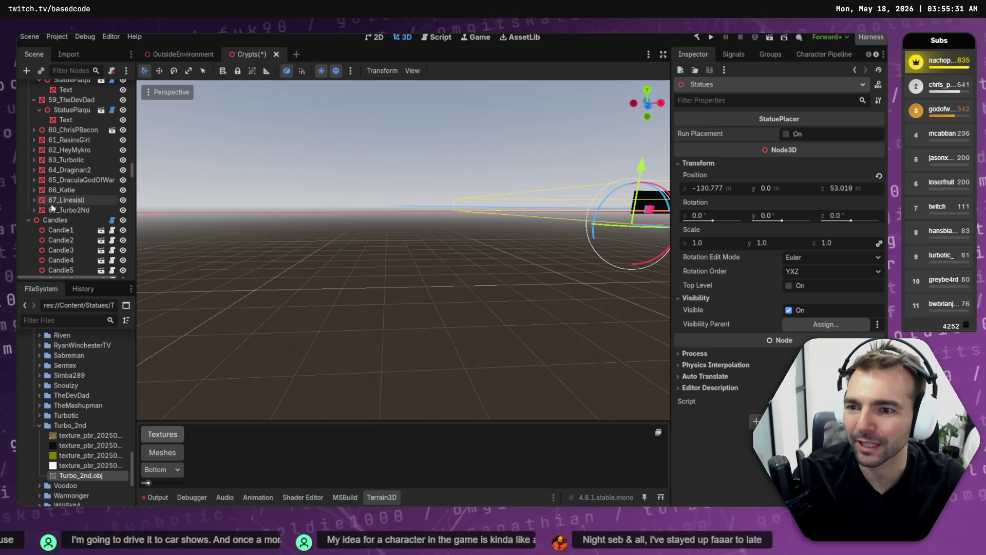
click(69, 210)
Step: Rename the statue to 68_Turbo2Nd and frame it in its new alcove
double_click(57, 209)
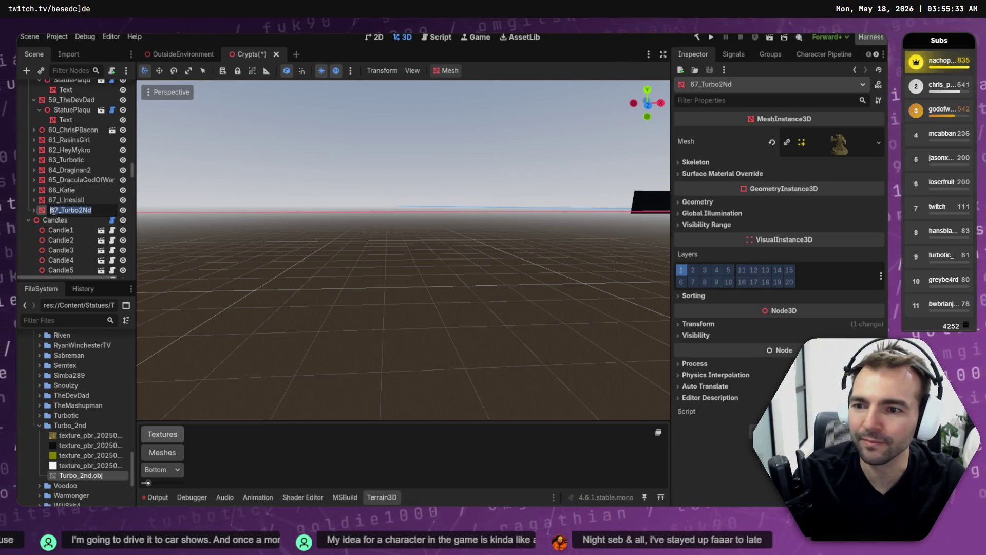
text(8)
key(Return)
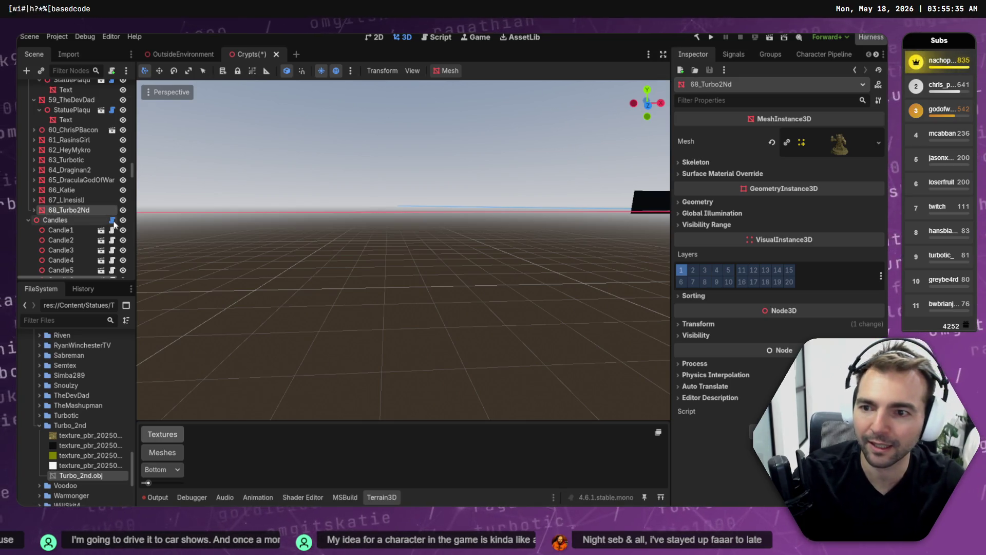
key(F2)
text(1)
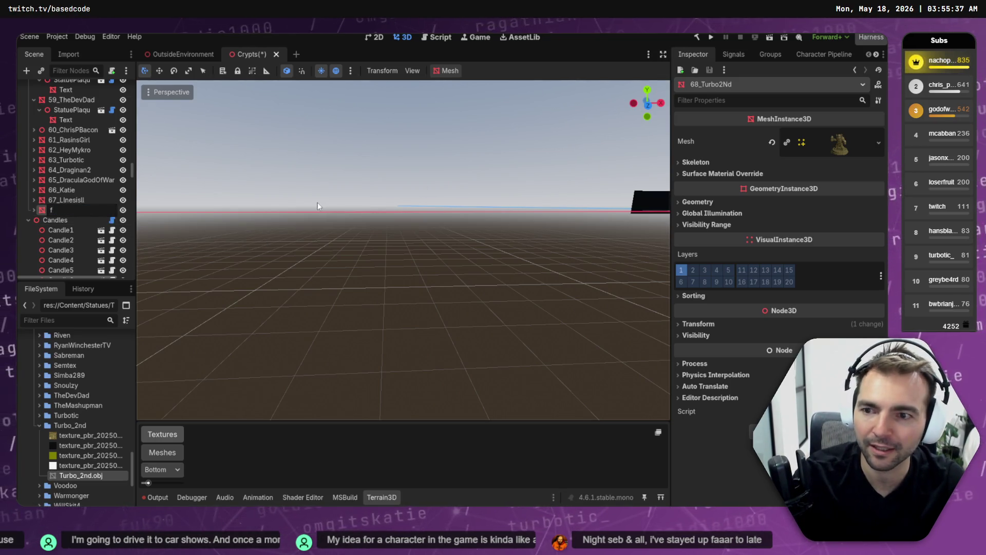
key(Escape)
key(f)
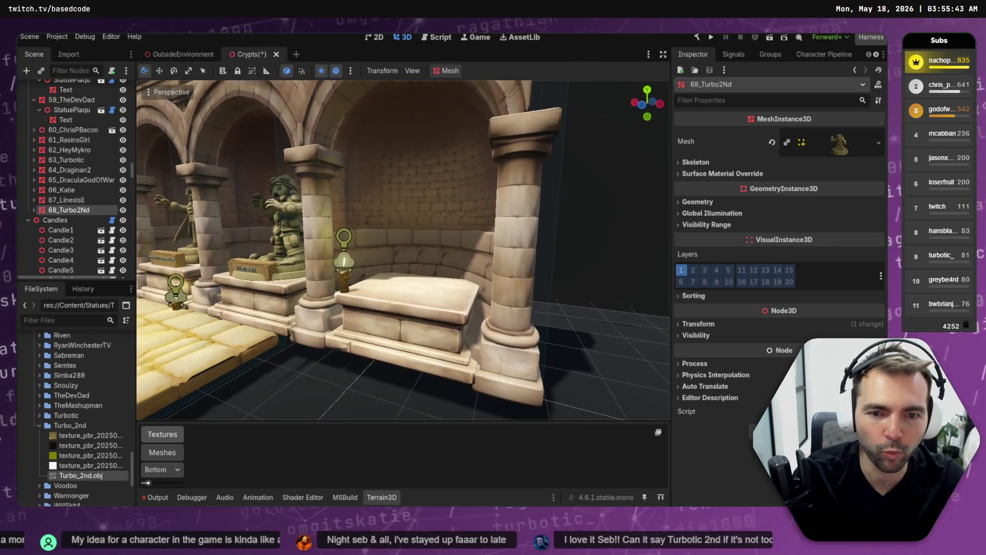
key(f)
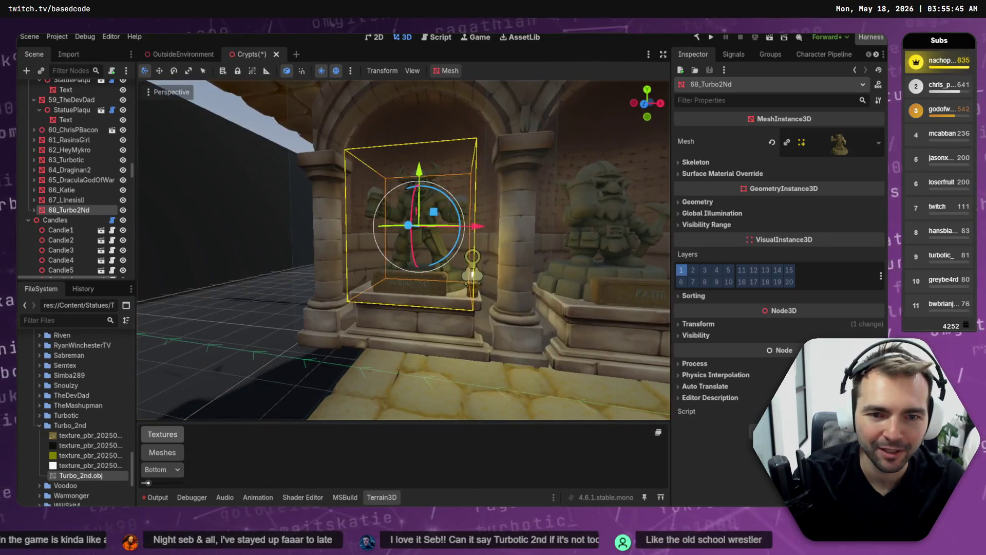
click(251, 141)
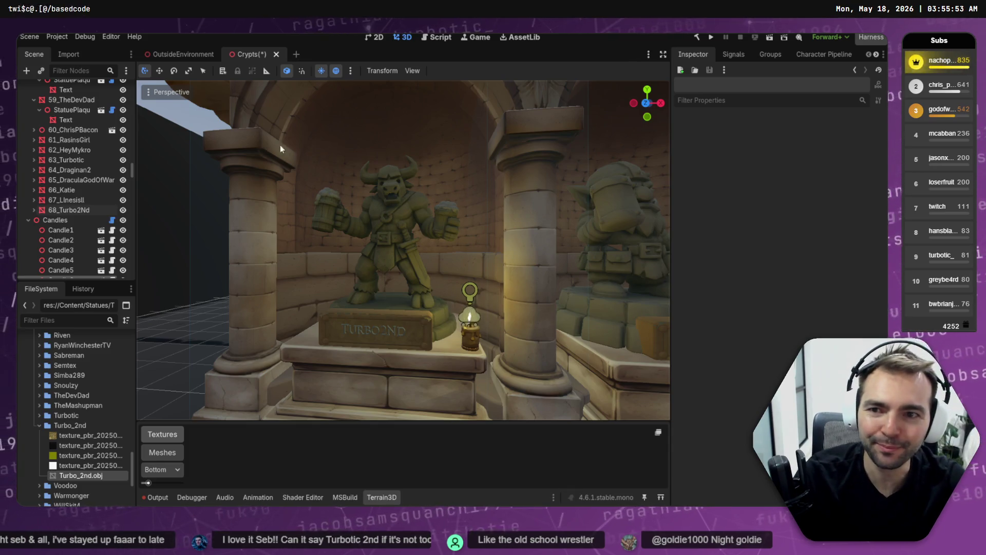
Step: Fly past Turbo2nd, the dwarf, Katie and hooded-warrior statues, then save the Crypts scene
drag(159, 106, 247, 108)
key(w)
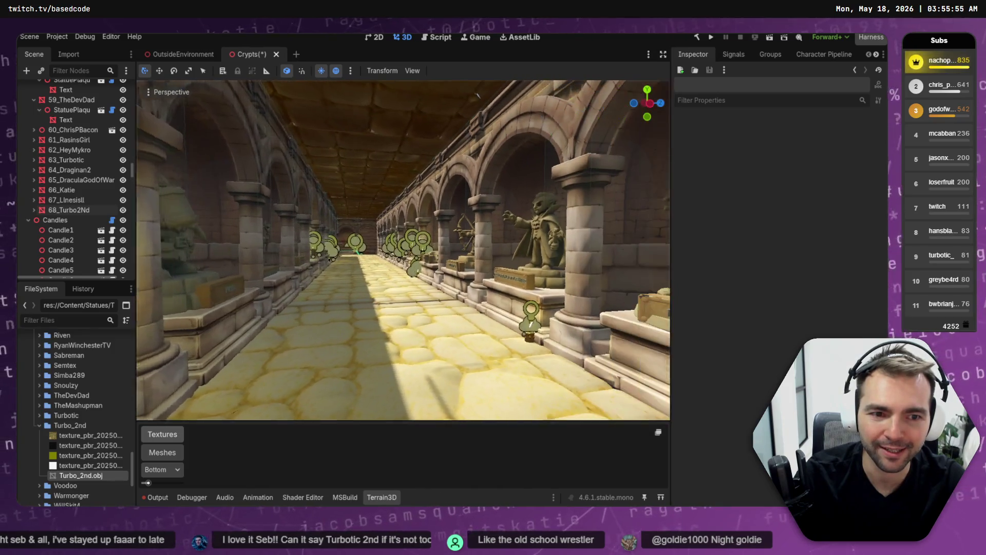
key(w)
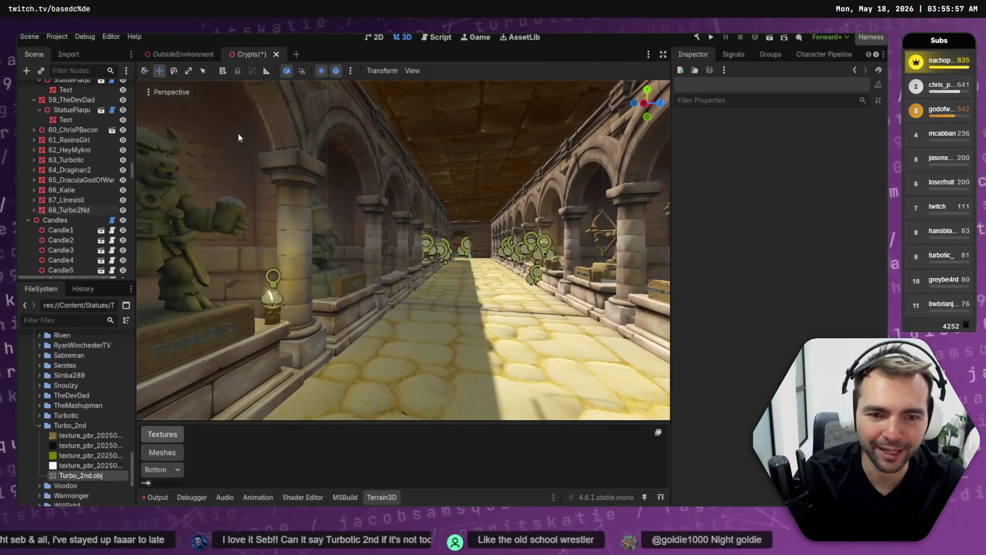
key(w)
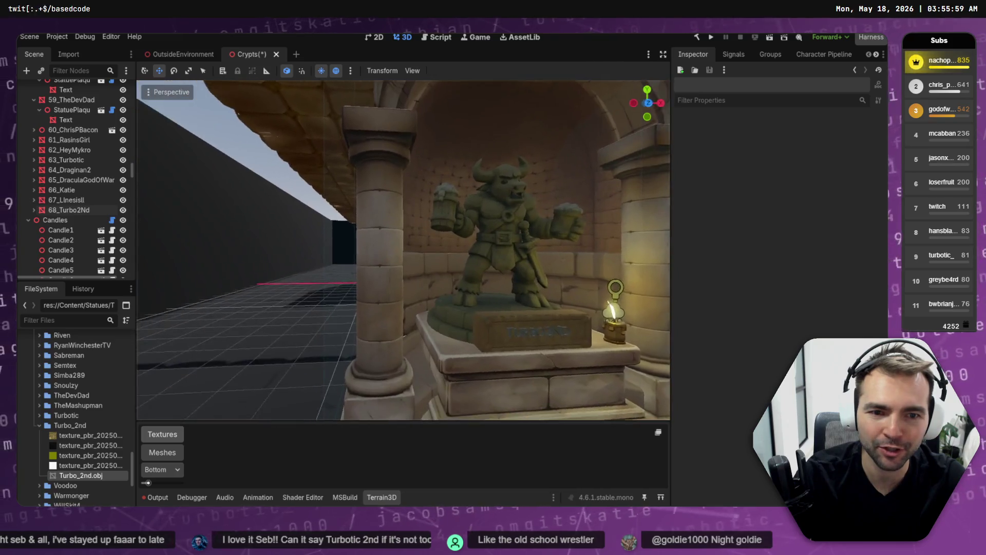
key(w)
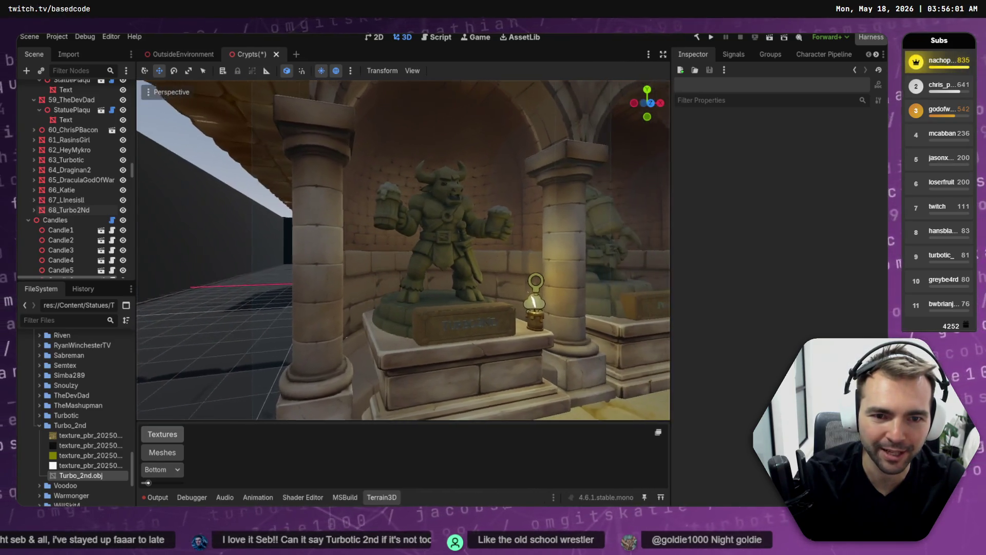
key(d)
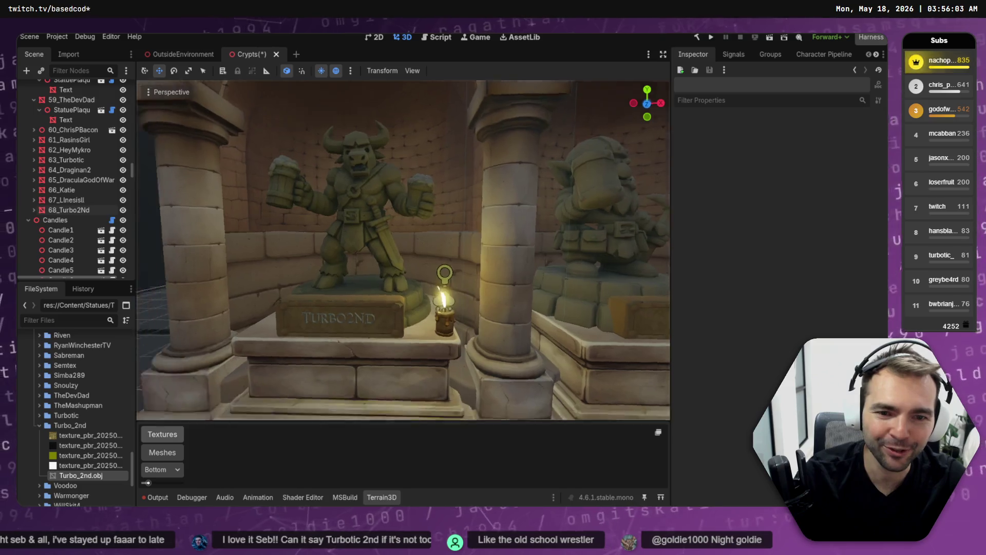
key(w)
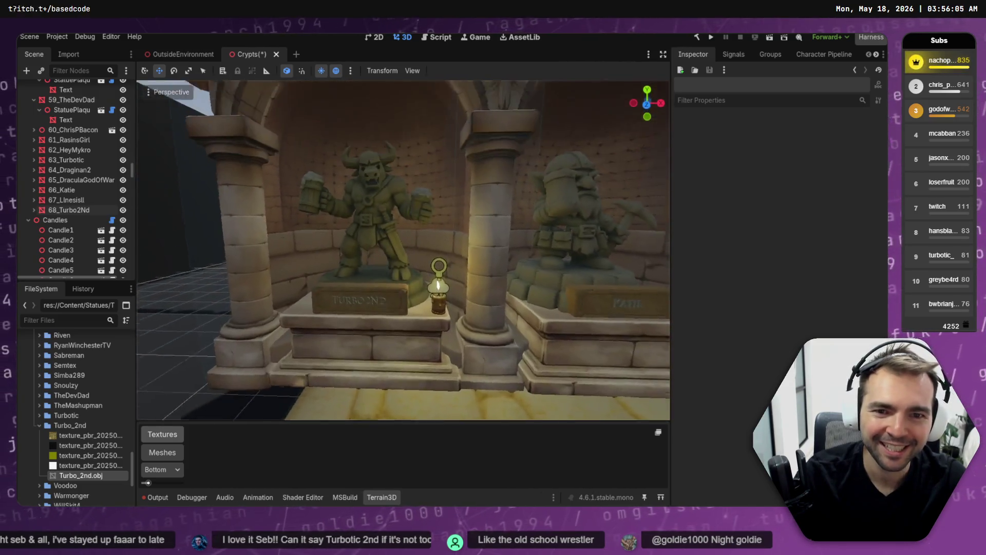
key(s)
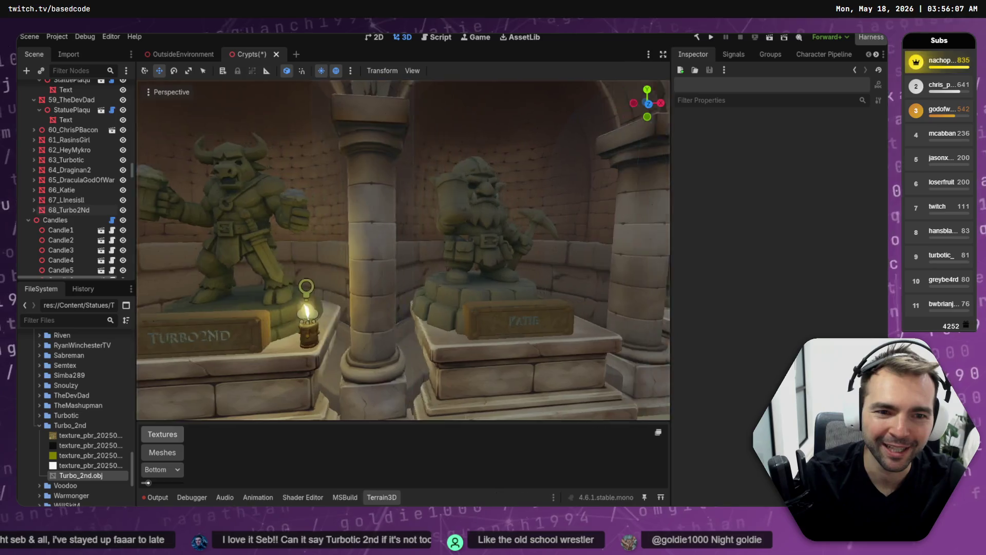
key(d)
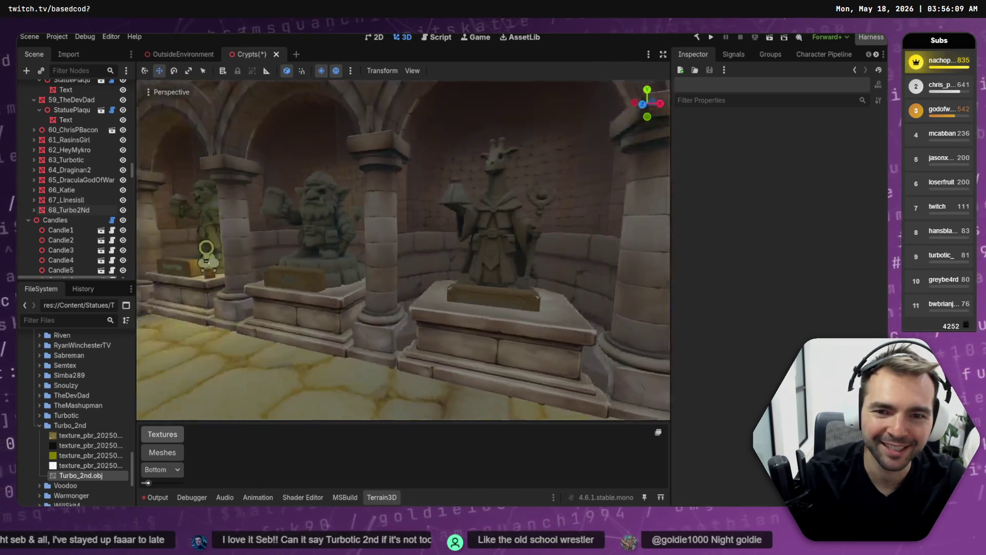
key(a)
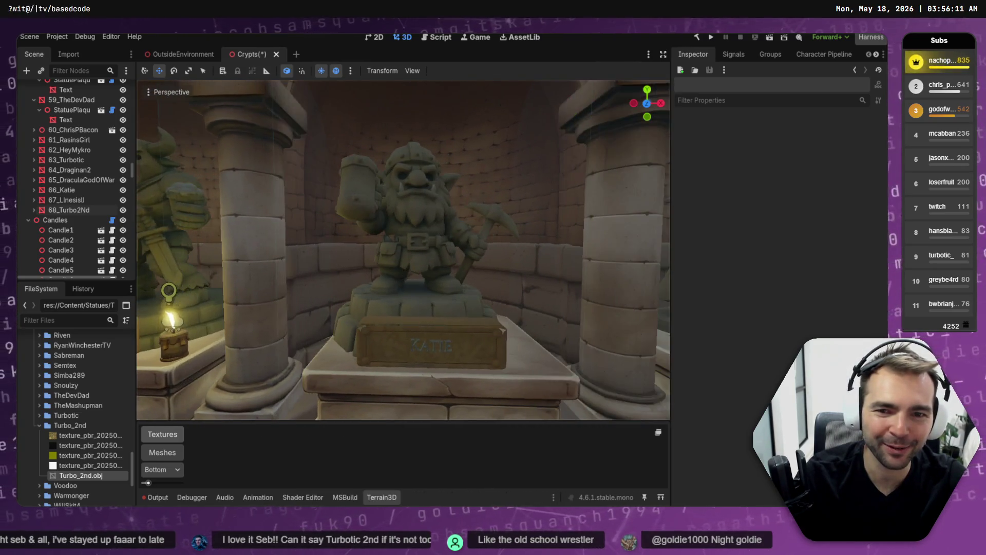
key(a)
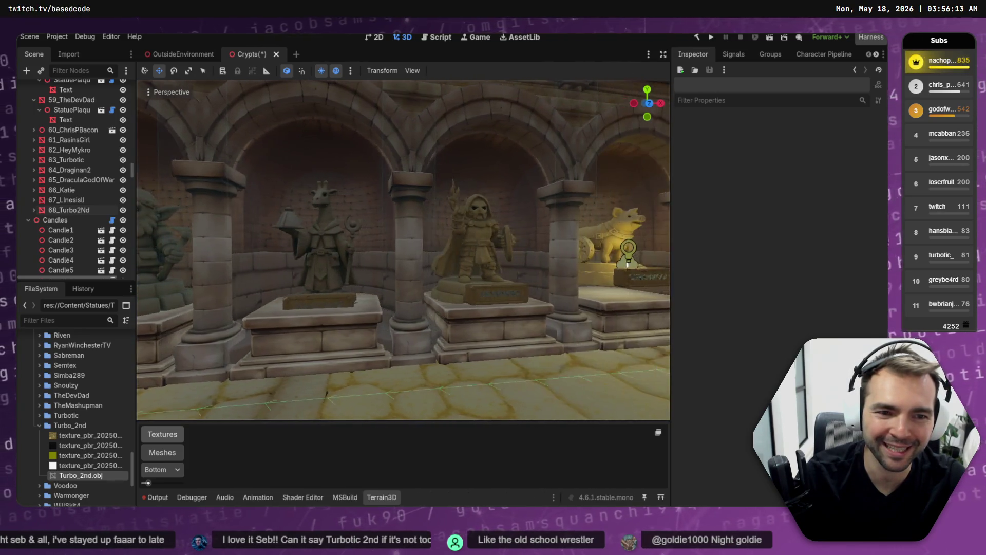
key(d)
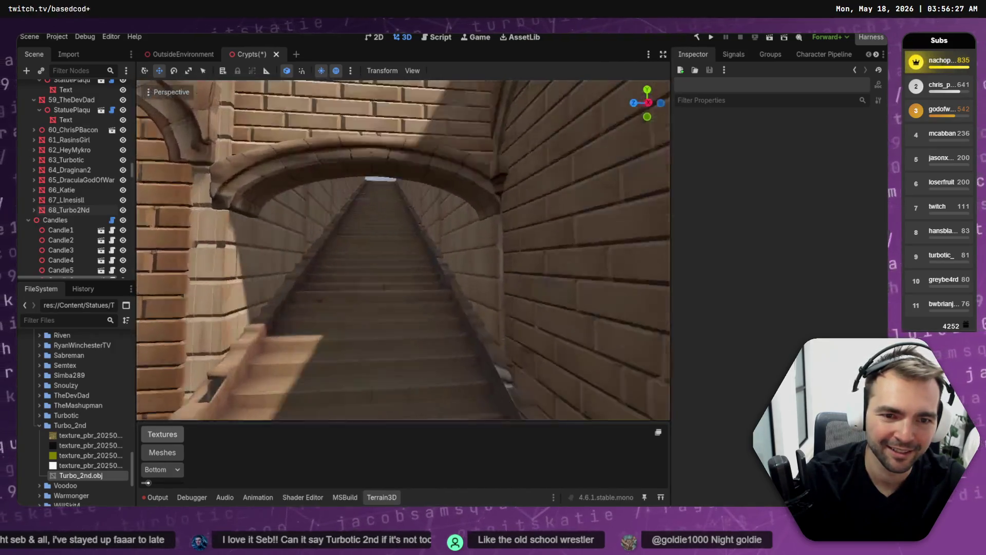
key(ctrl+s)
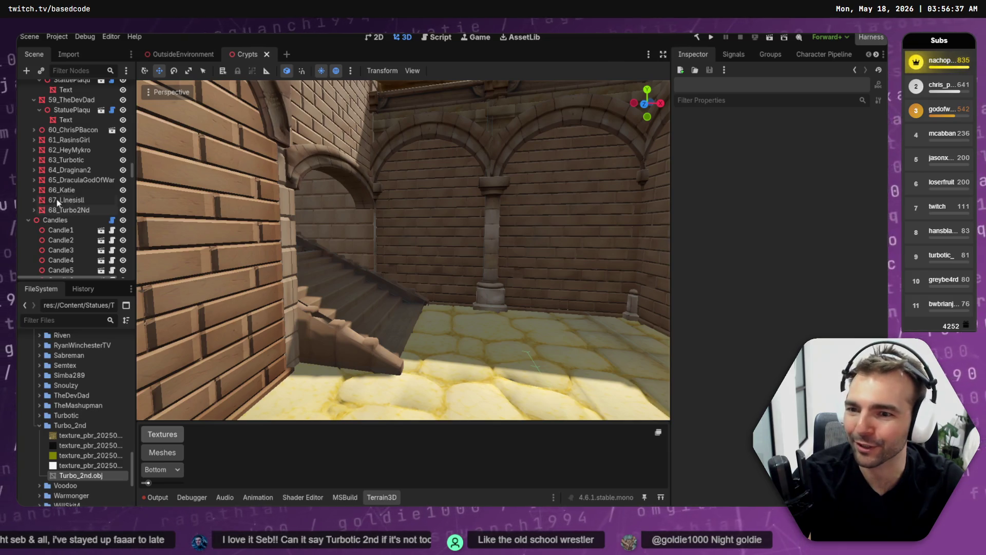
Step: Frame the 68_Turbo2Nd plaque text and view it from the front
click(34, 210)
click(66, 229)
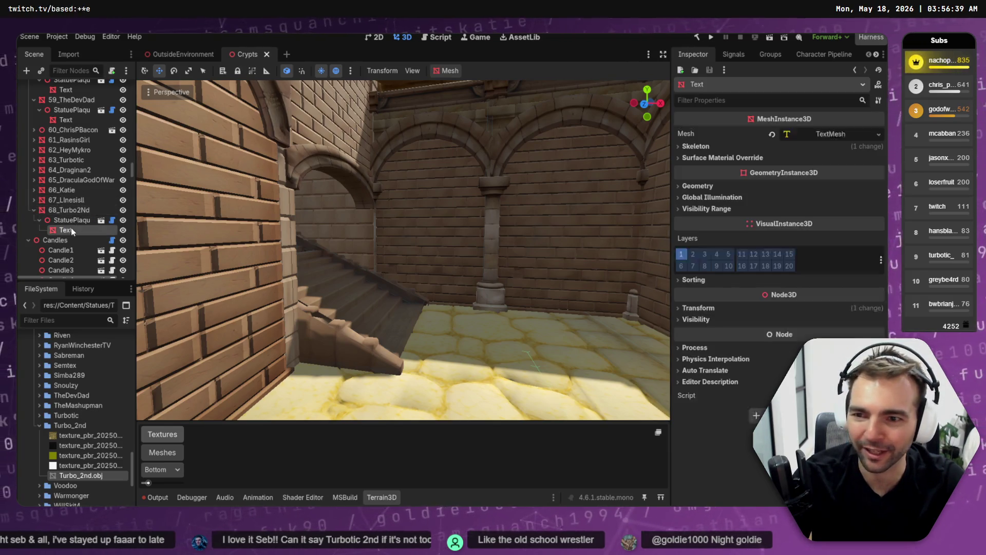
key(f)
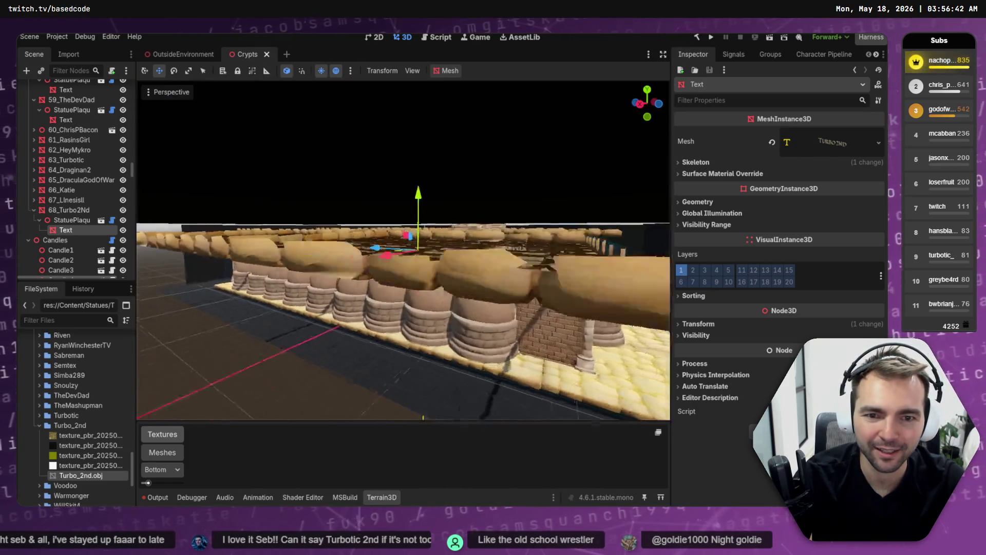
drag(404, 252, 226, 252)
drag(380, 180, 380, 180)
click(380, 180)
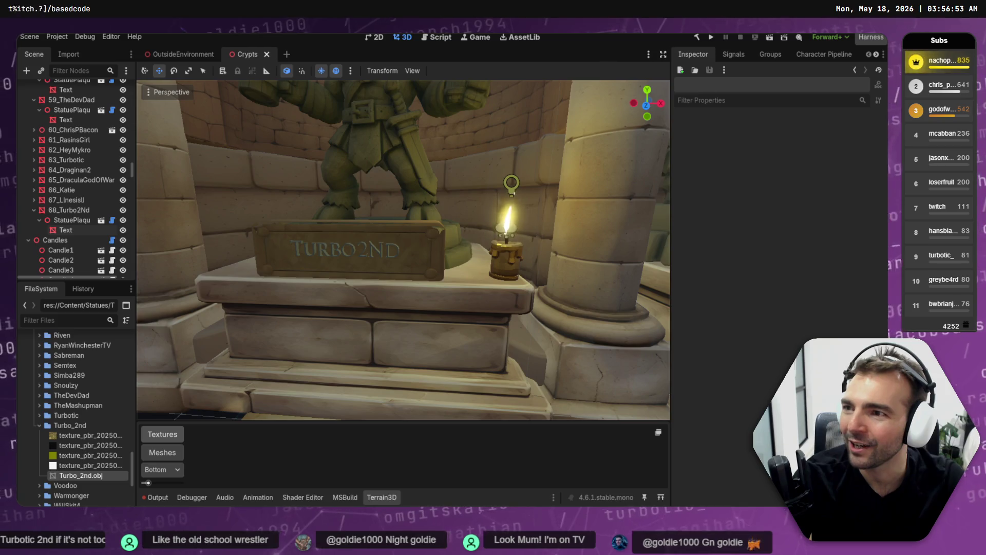
Step: Select the plaque's Text mesh and expand its TextMesh text properties
scroll(404, 250, up, 5)
scroll(404, 250, down, 5)
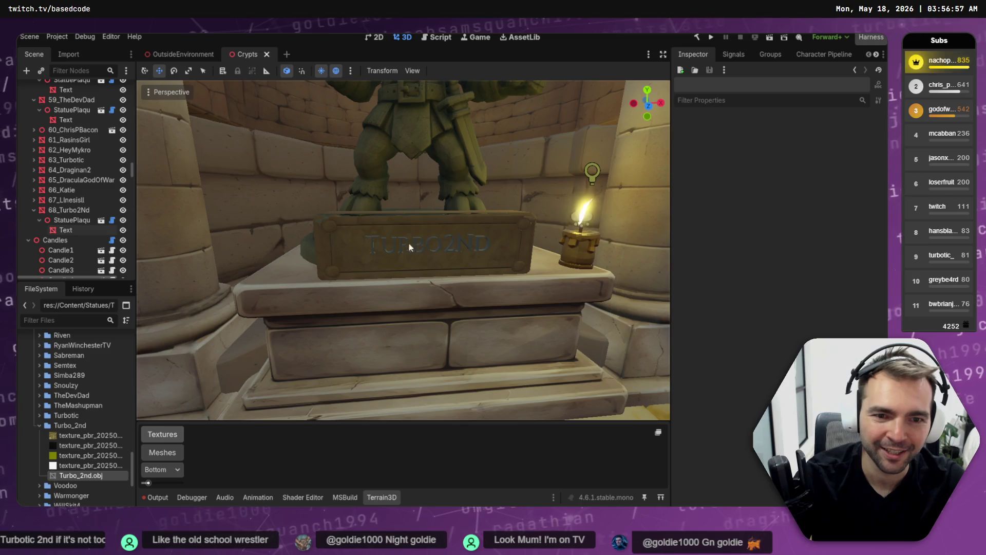
click(83, 220)
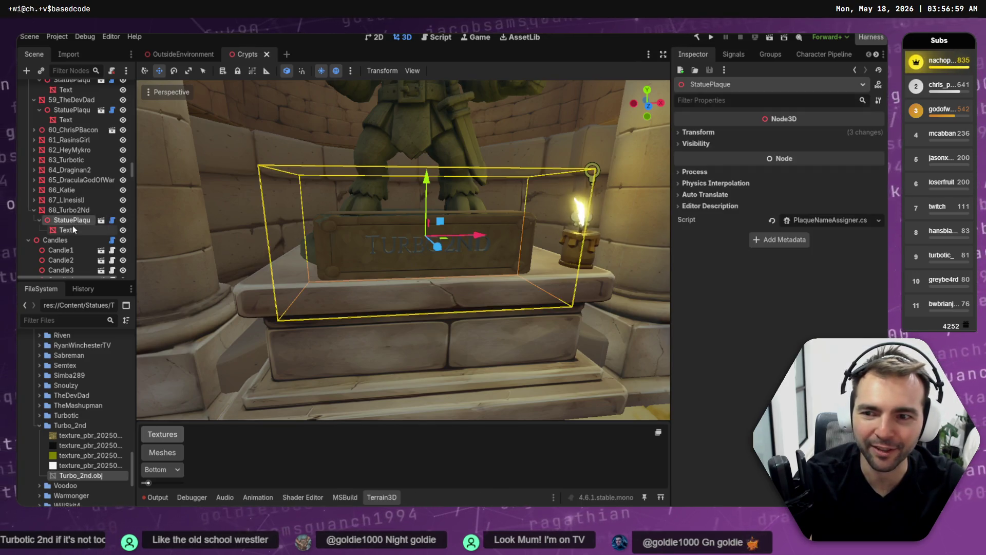
click(72, 229)
click(850, 143)
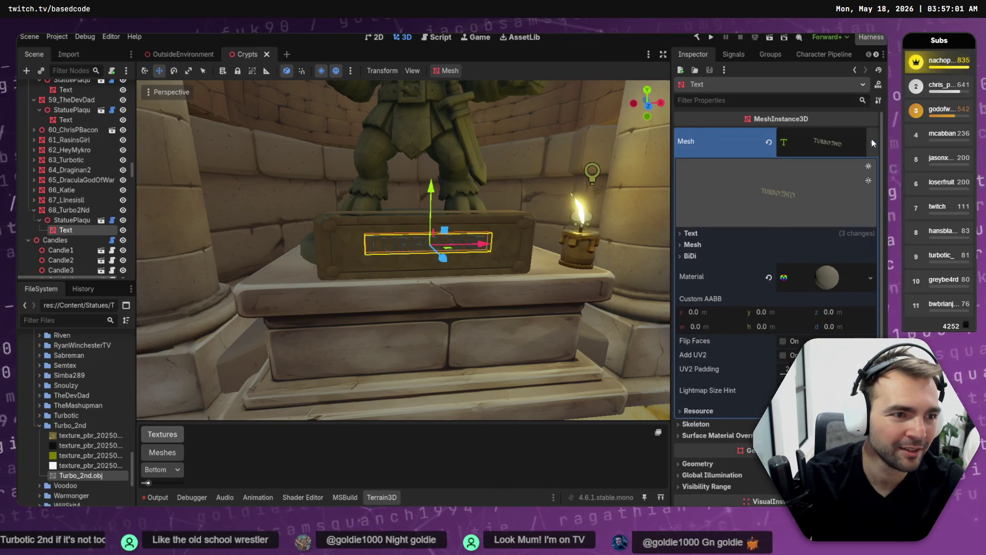
click(805, 141)
click(806, 142)
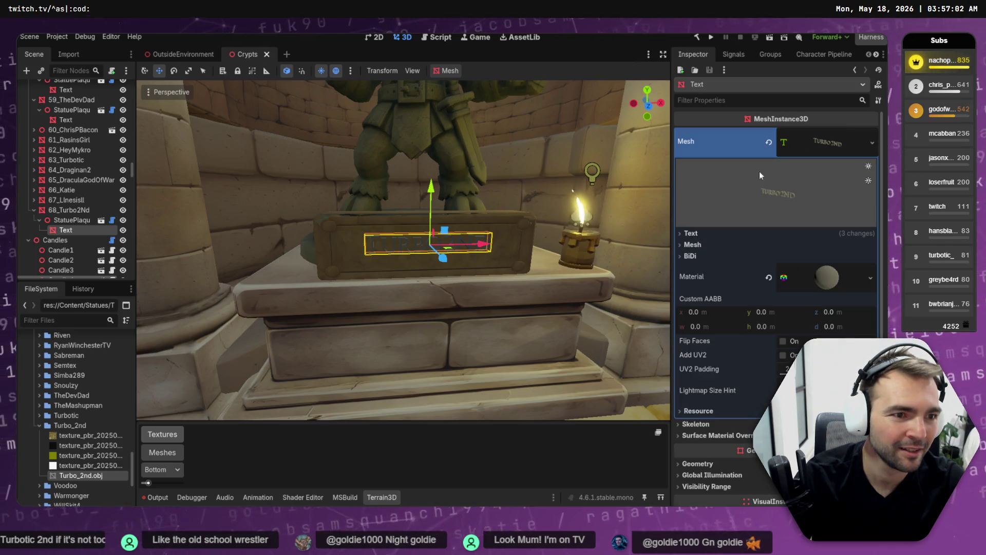
click(690, 233)
Step: Change the plaque lettering to 'Turbo The 2Nd' and save the Crypts scene
click(725, 271)
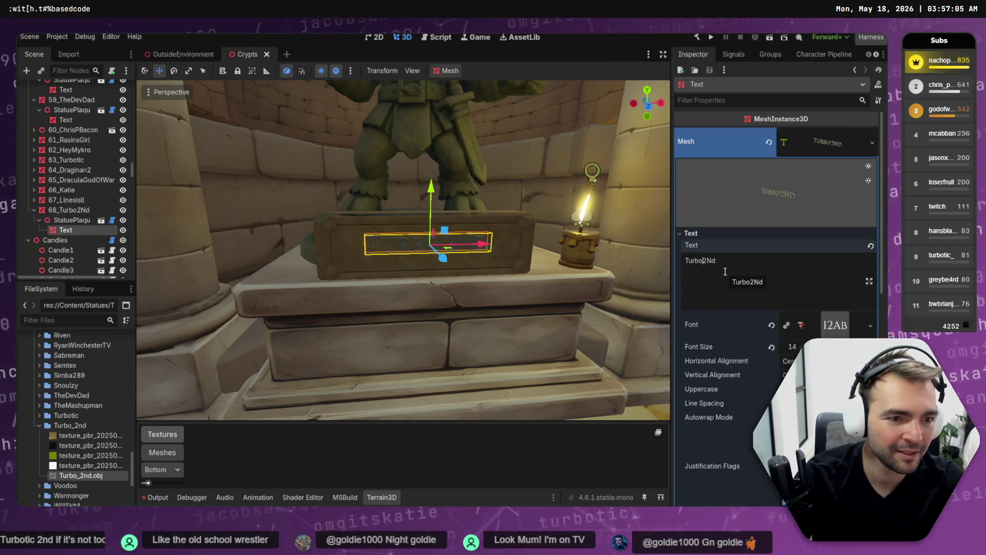
text(T)
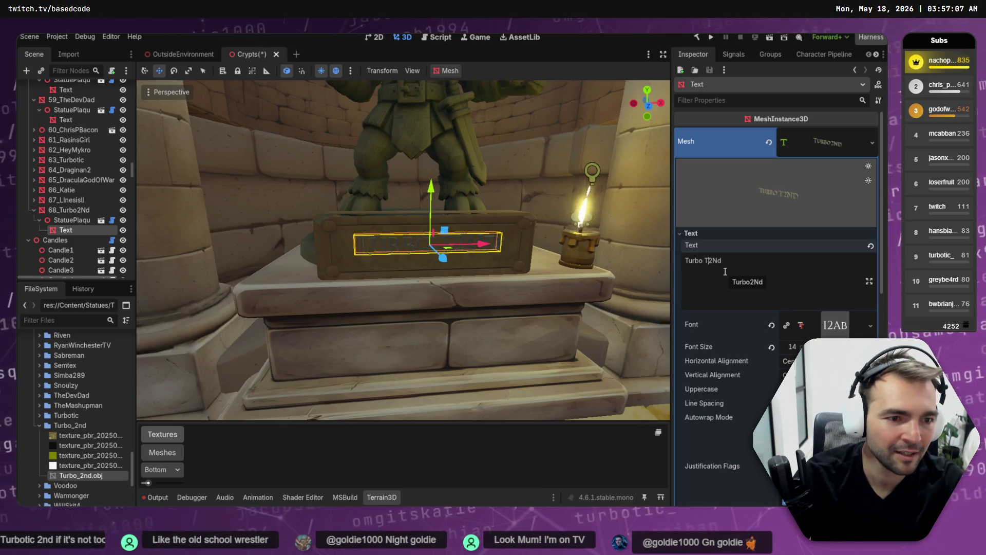
text(he)
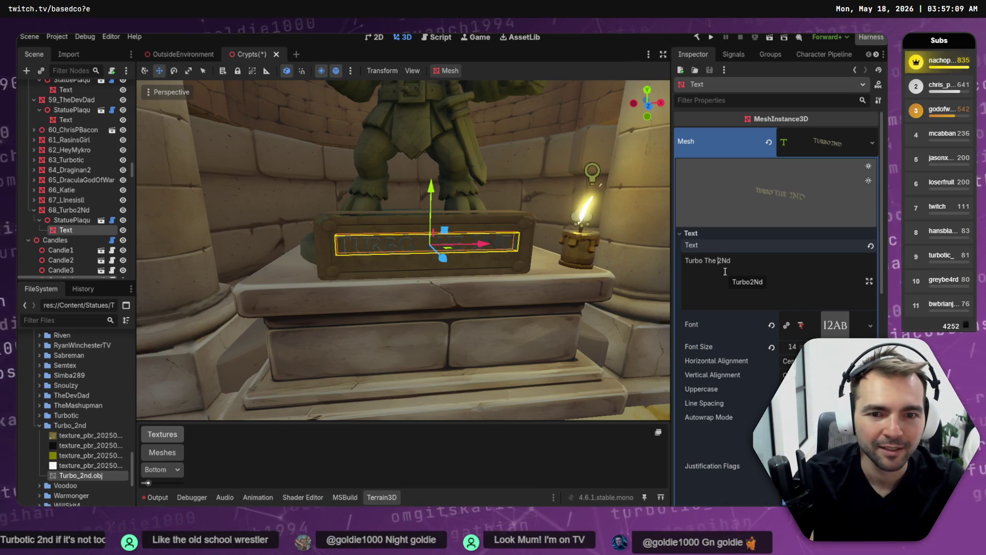
key(ctrl+s)
click(331, 192)
key(f)
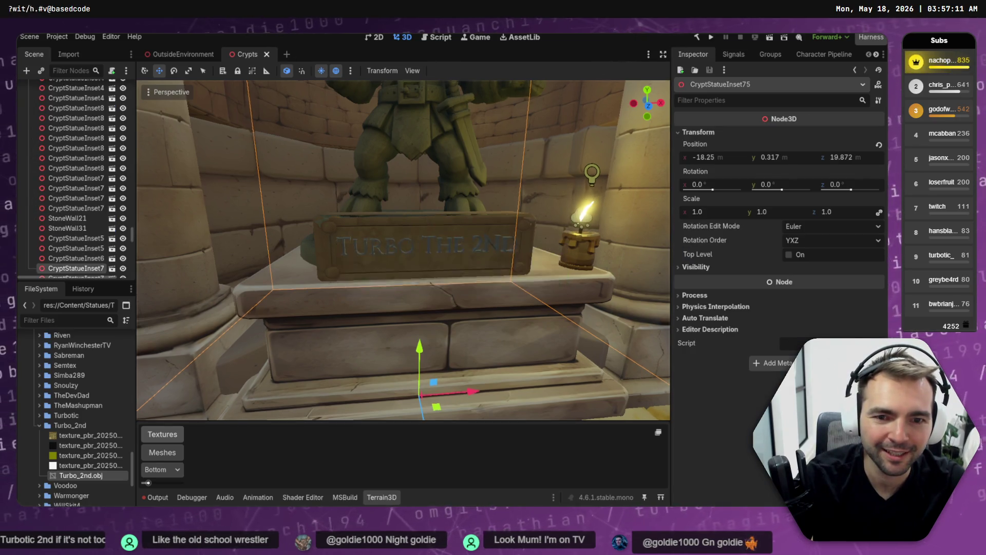
click(218, 127)
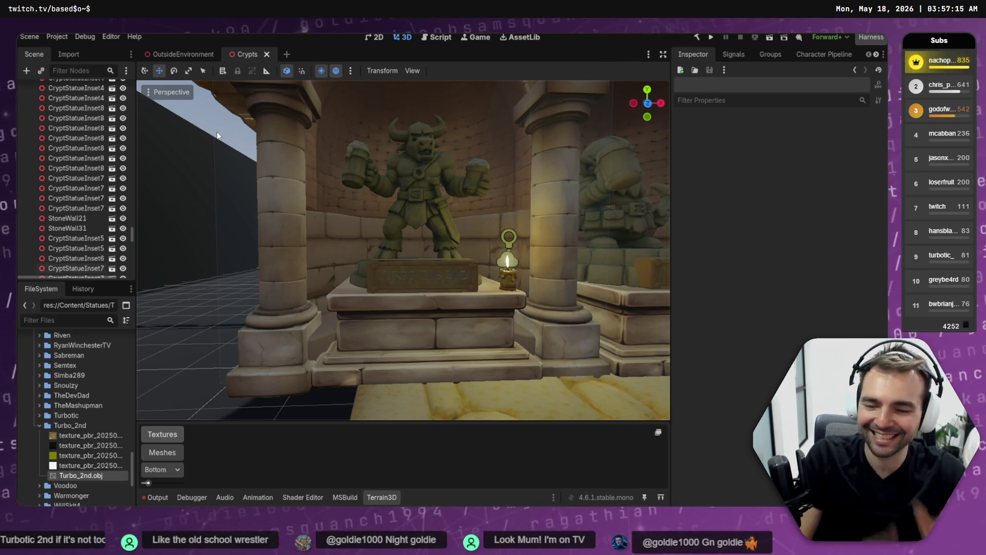
scroll(216, 132, up, 5)
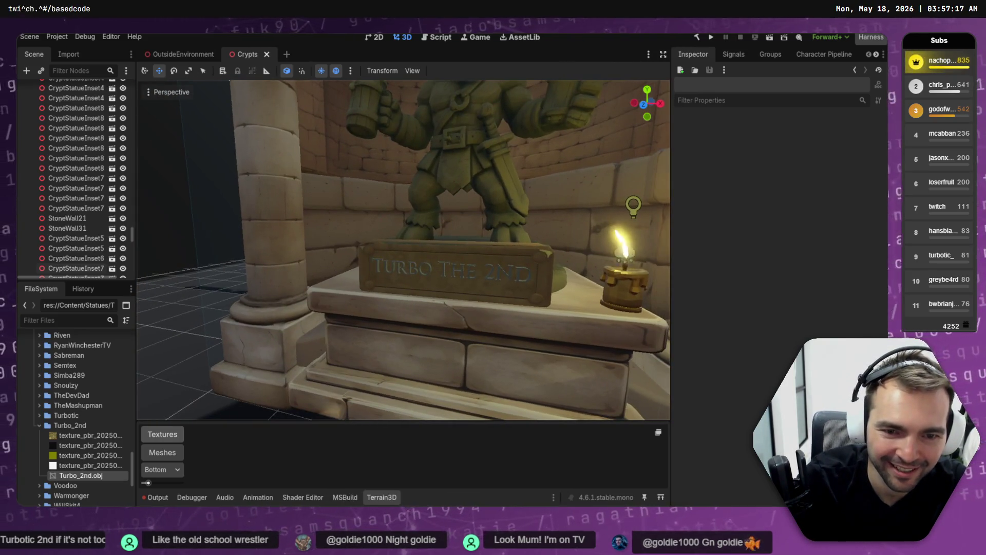
scroll(404, 250, down, 5)
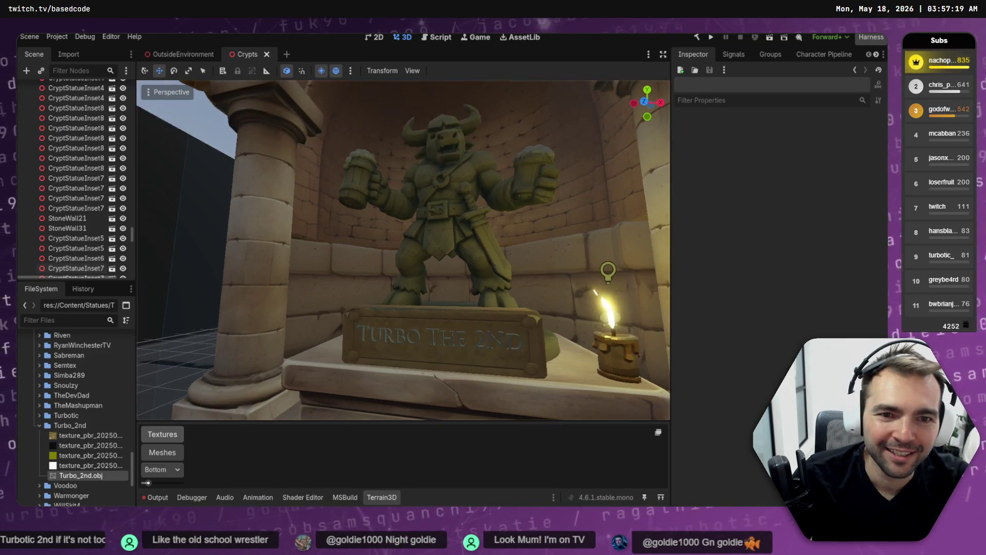
scroll(403, 250, down, 4)
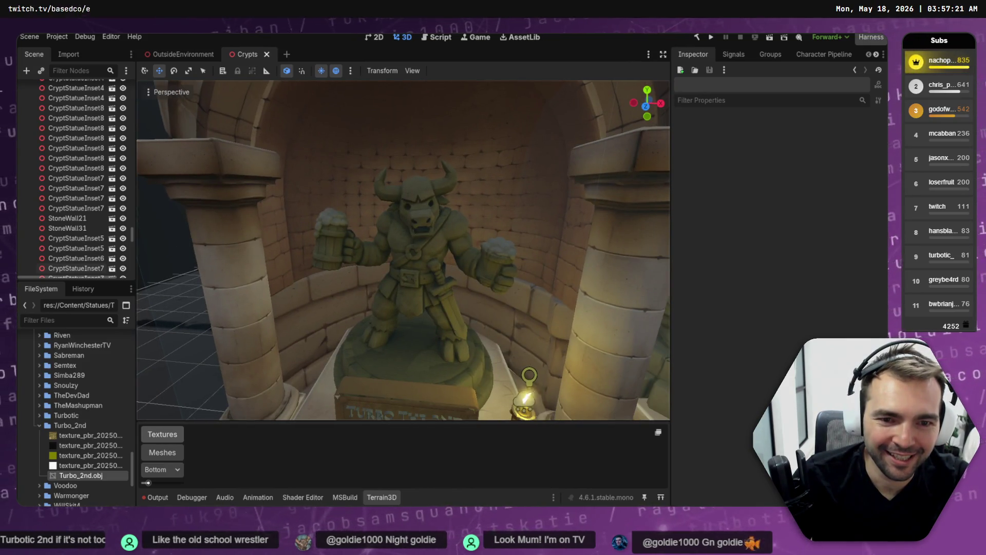
scroll(403, 250, down, 3)
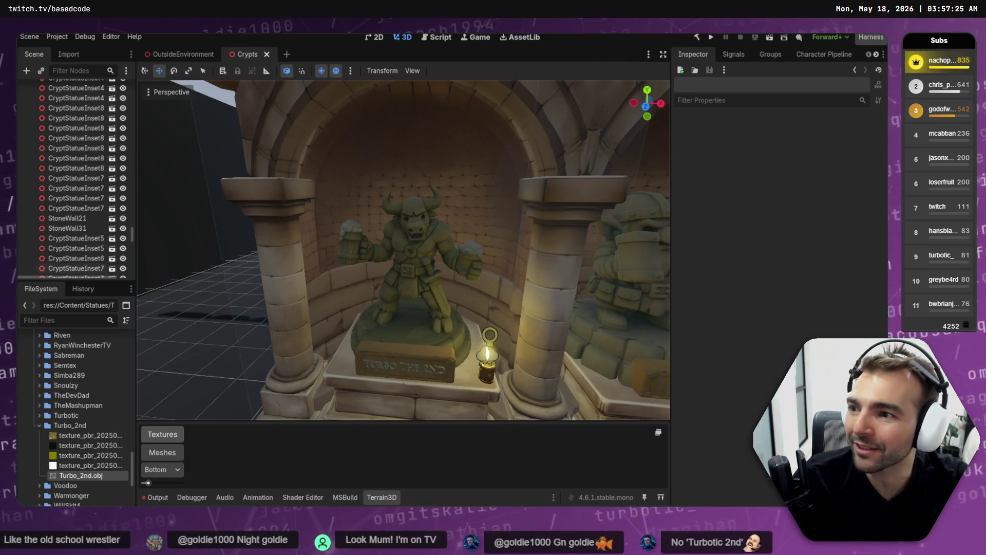
scroll(82, 260, down, 5)
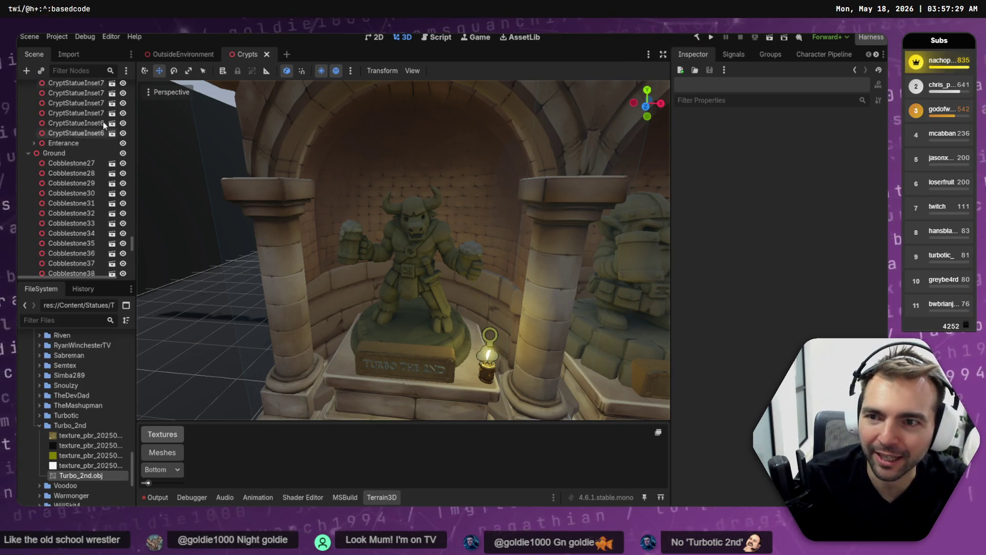
Step: Change the plaque's TextMesh text to 'Turbotic 2nd' and save the scene
click(387, 366)
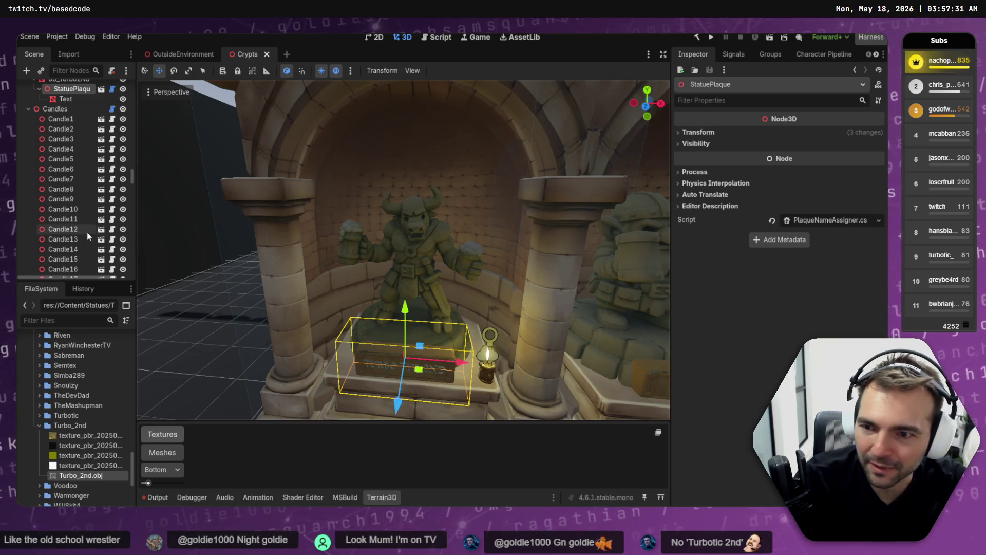
scroll(87, 232, up, 1)
click(65, 121)
click(755, 271)
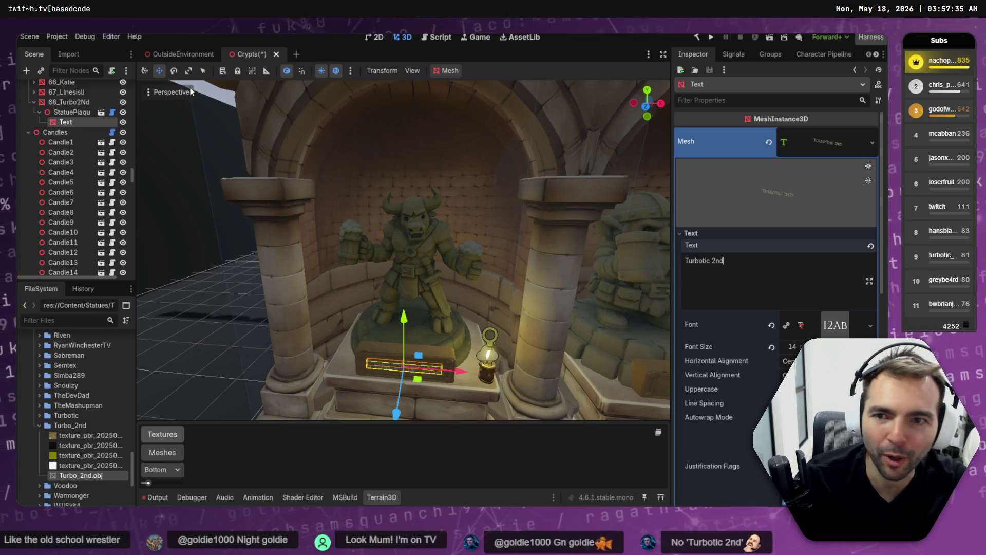
scroll(208, 108, up, 2)
click(185, 121)
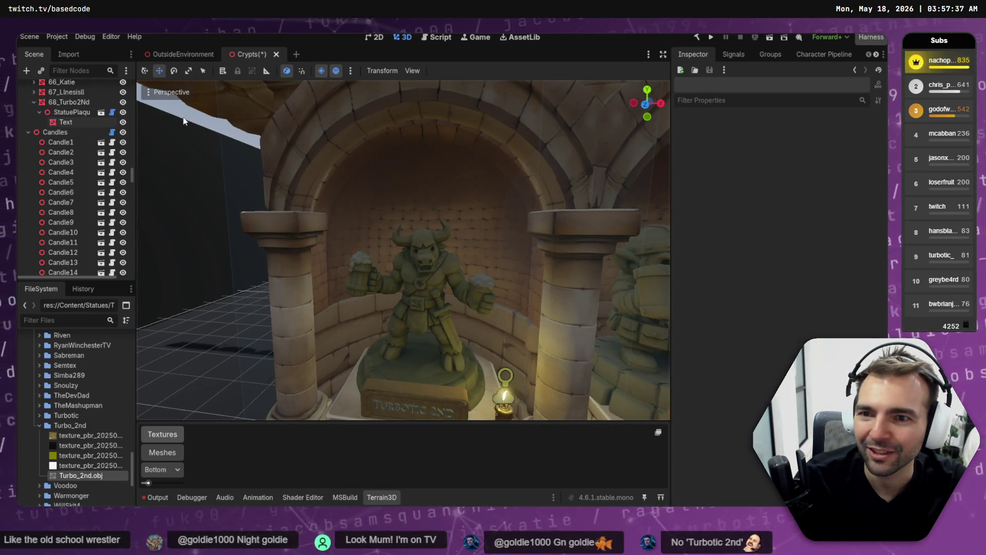
key(ctrl+s)
Step: Orbit around the minotaur statue and fly along the crypt statues
scroll(301, 170, up, 3)
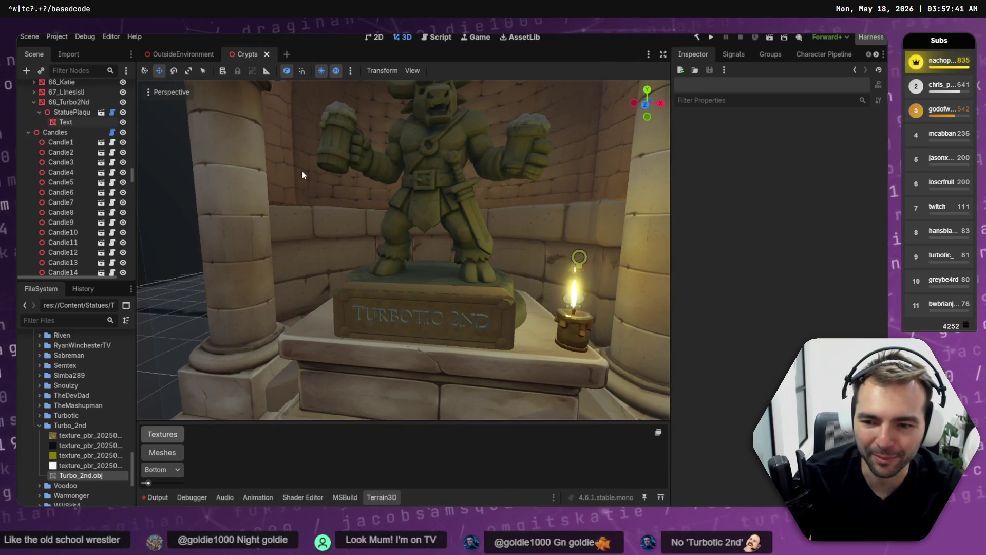
scroll(385, 341, up, 3)
mouse_move(403, 250)
mouse_down()
mouse_move(359, 253)
mouse_move(370, 246)
mouse_up()
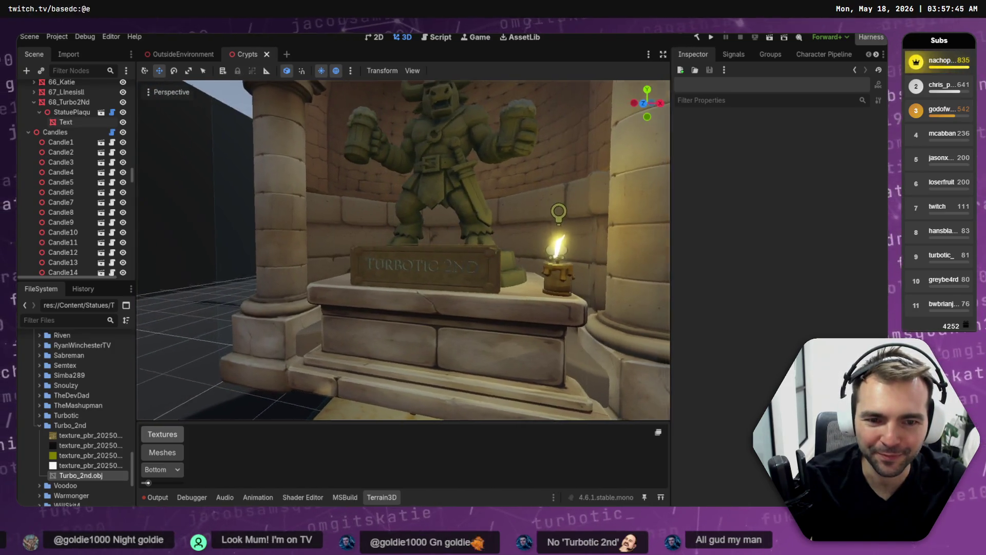
scroll(403, 250, up, 2)
key(d)
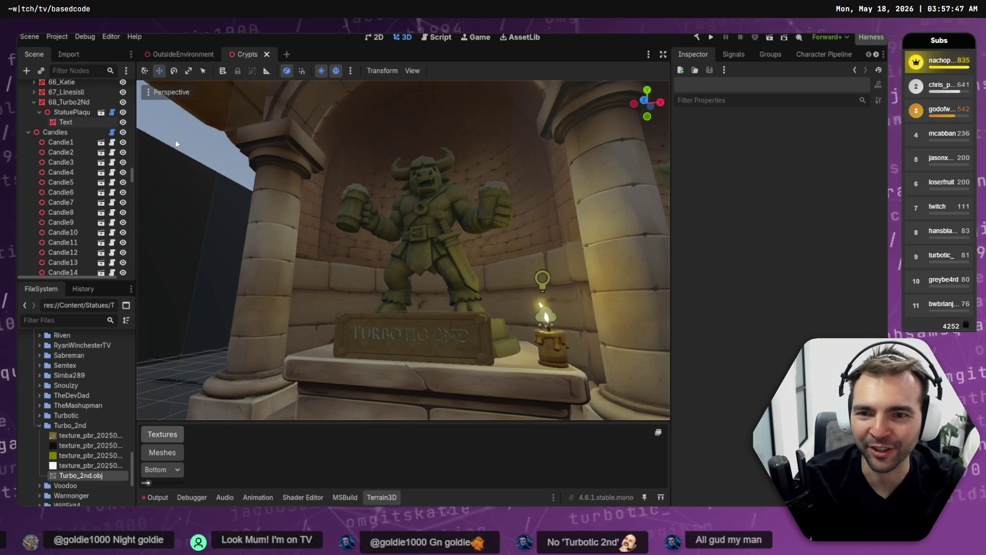
key(d)
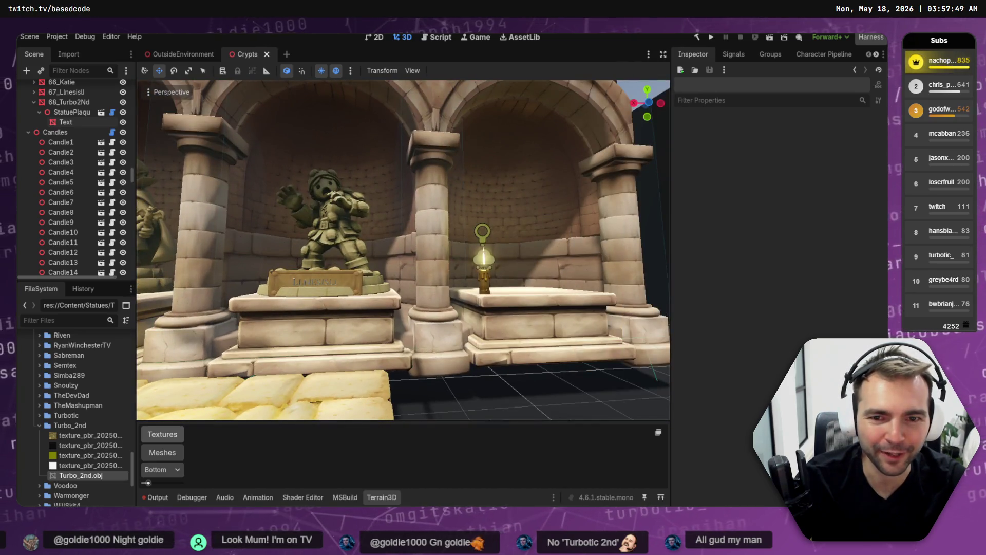
Step: Fly between the soldier statue and minotaur niche, then save the Crypts scene
key(w)
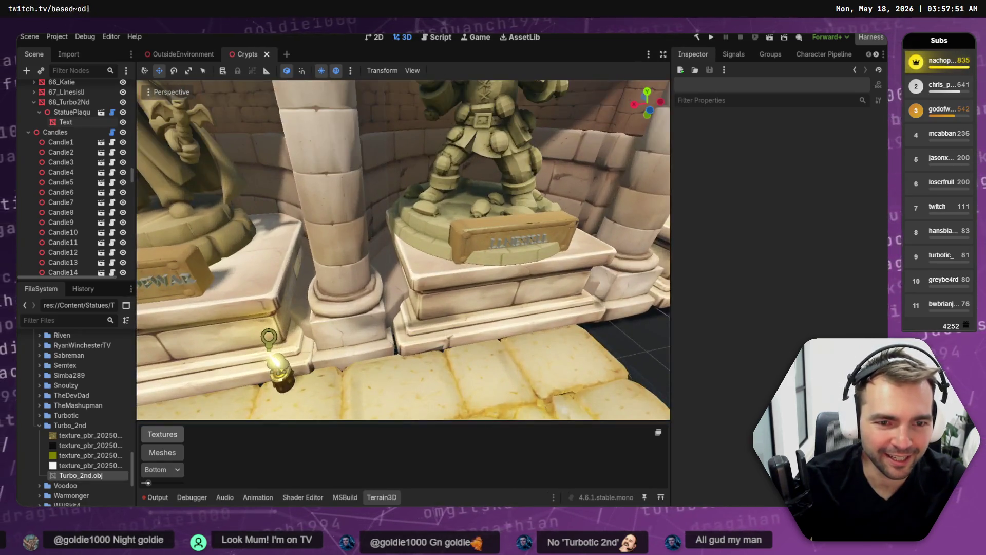
key(s)
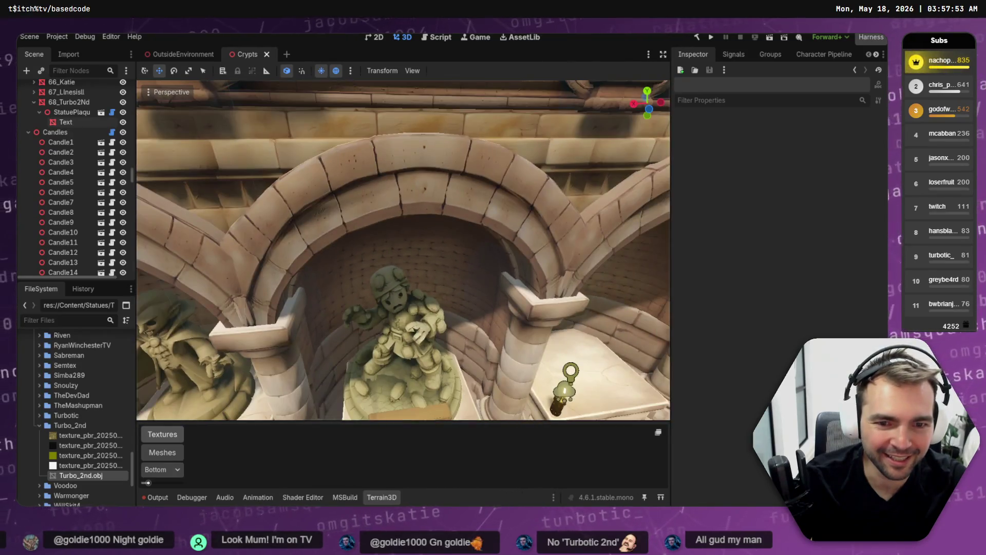
key(w)
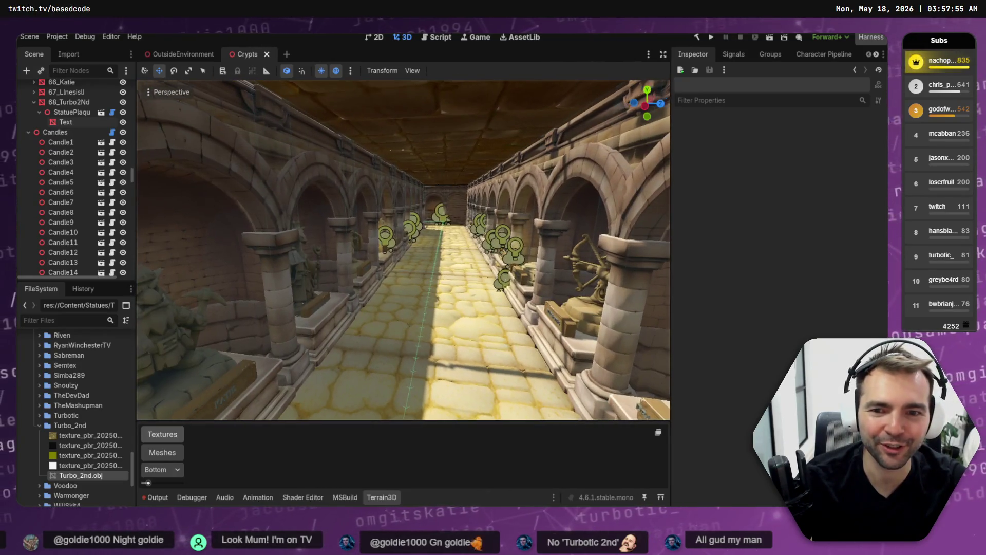
key(s)
key(ctrl+s)
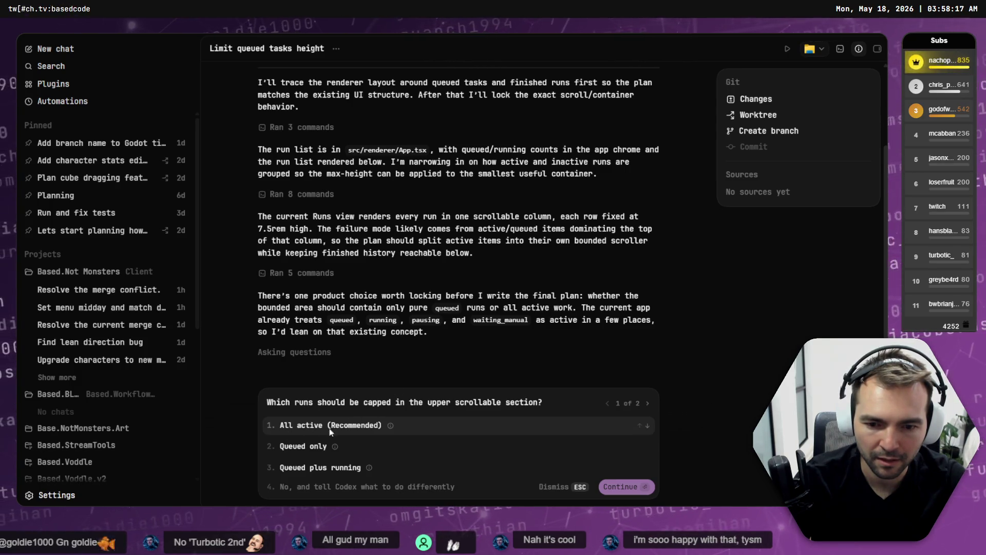
Step: Answer Codex with 'All active' runs and a responsive height cap
click(310, 446)
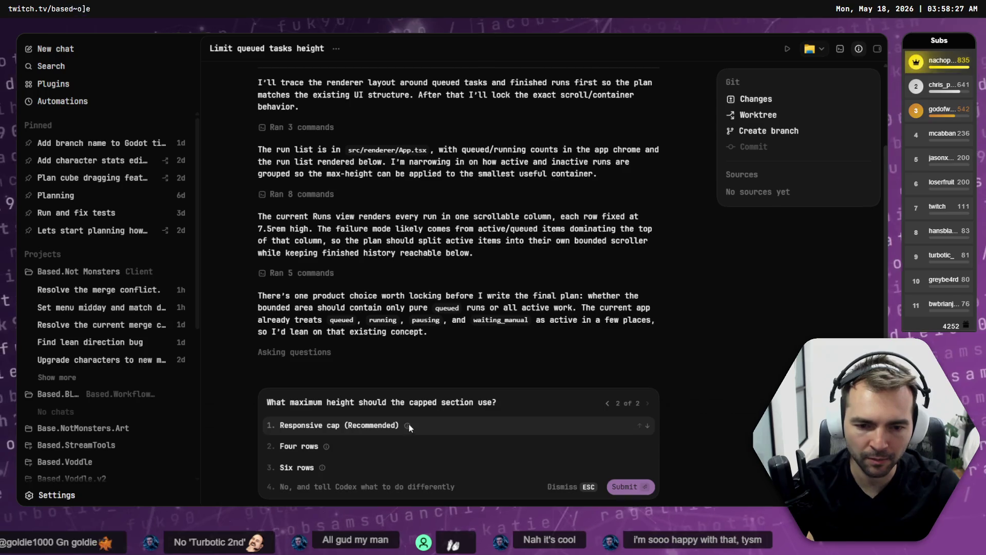
mouse_move(409, 426)
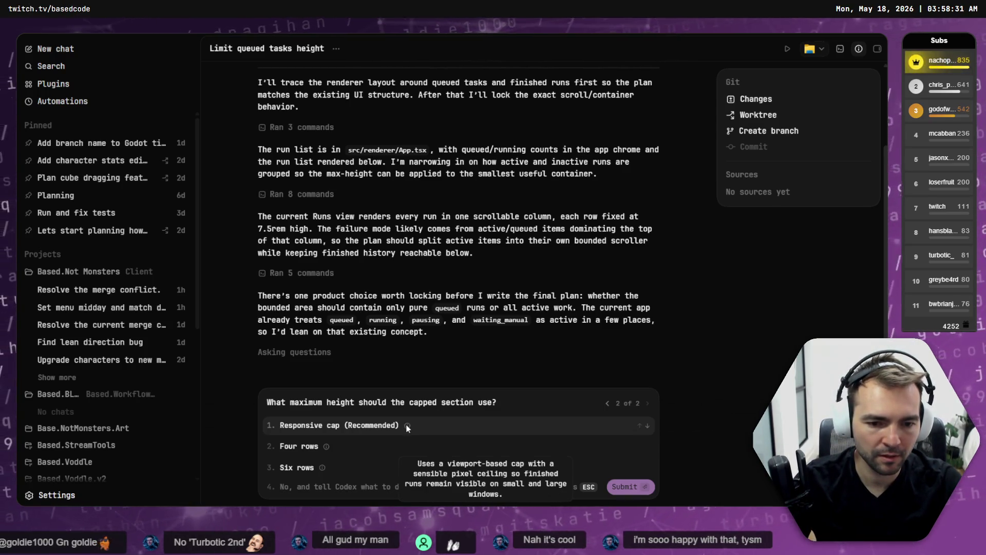
click(408, 427)
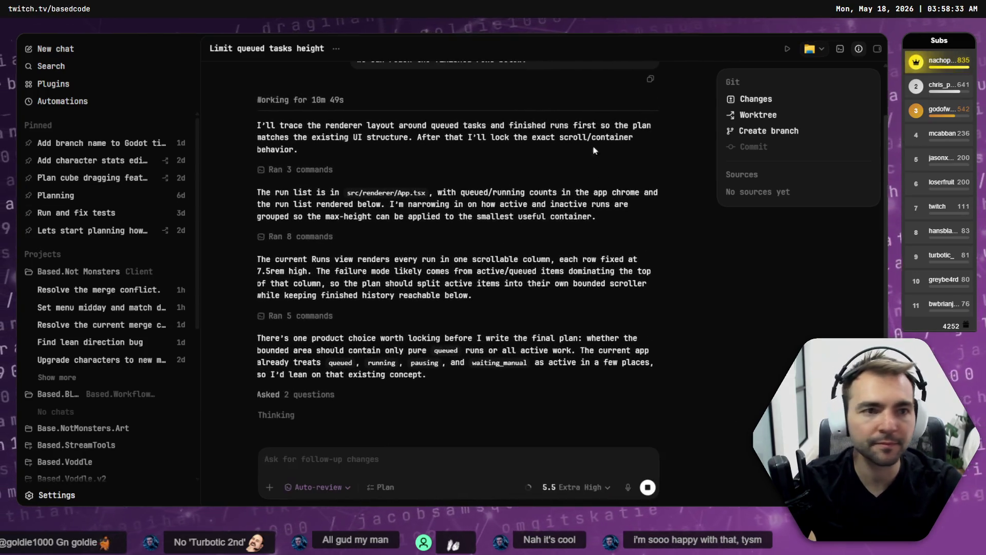
Step: Stage all the uncommitted statue and crypt scene changes in Fork
key(alt+Tab)
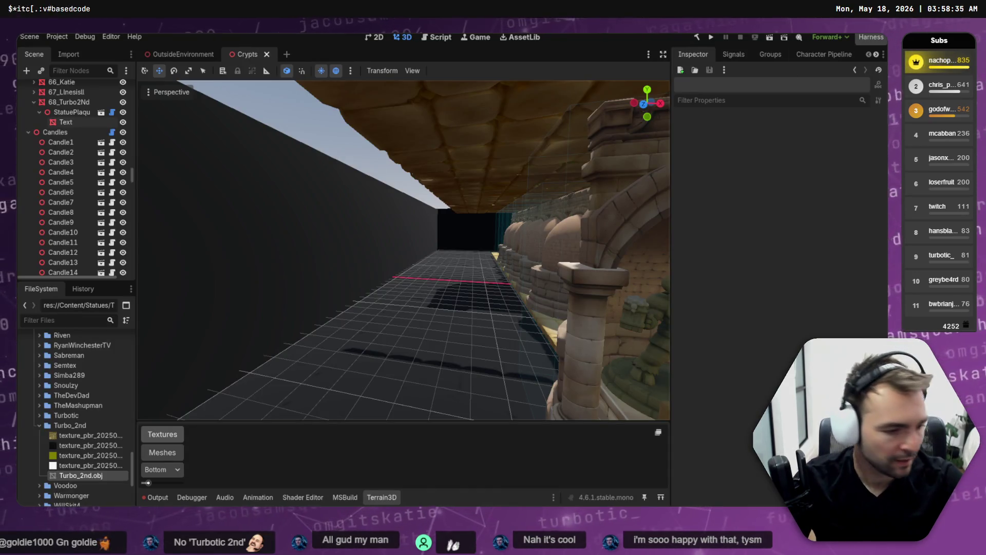
key(alt+Tab)
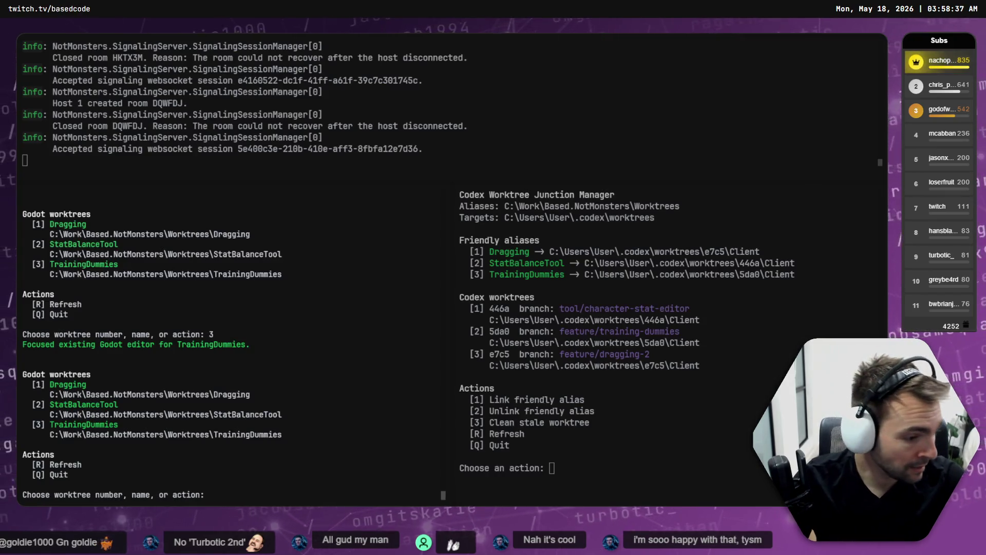
key(alt+Tab)
click(72, 76)
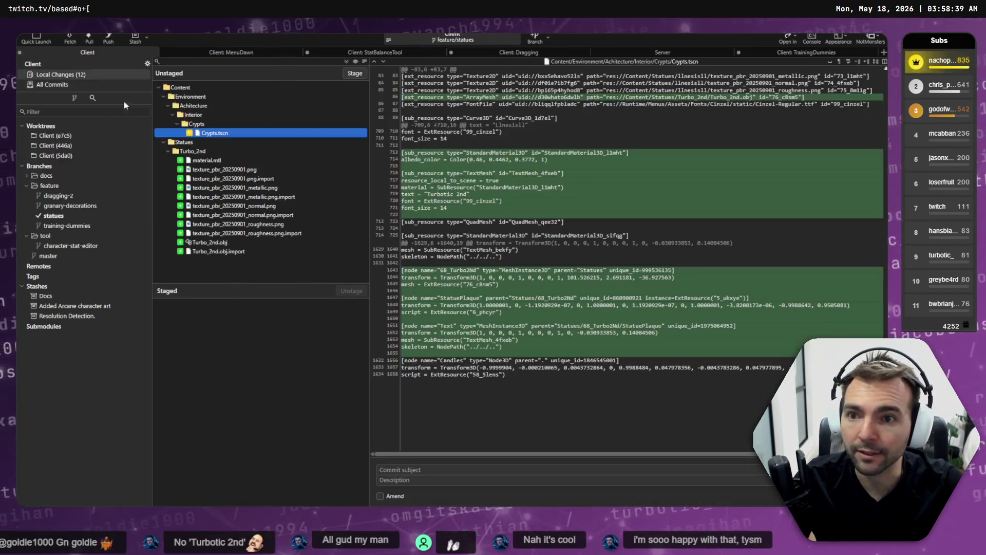
click(360, 73)
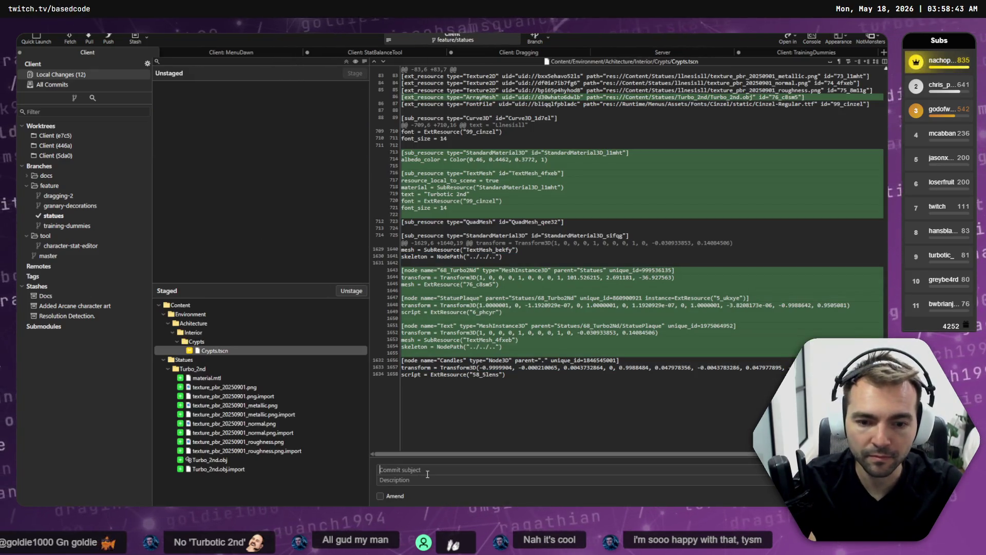
Step: Commit them as 'Added the Turbotic the 2nd statue to crypts.' and check out master
text(Added the s)
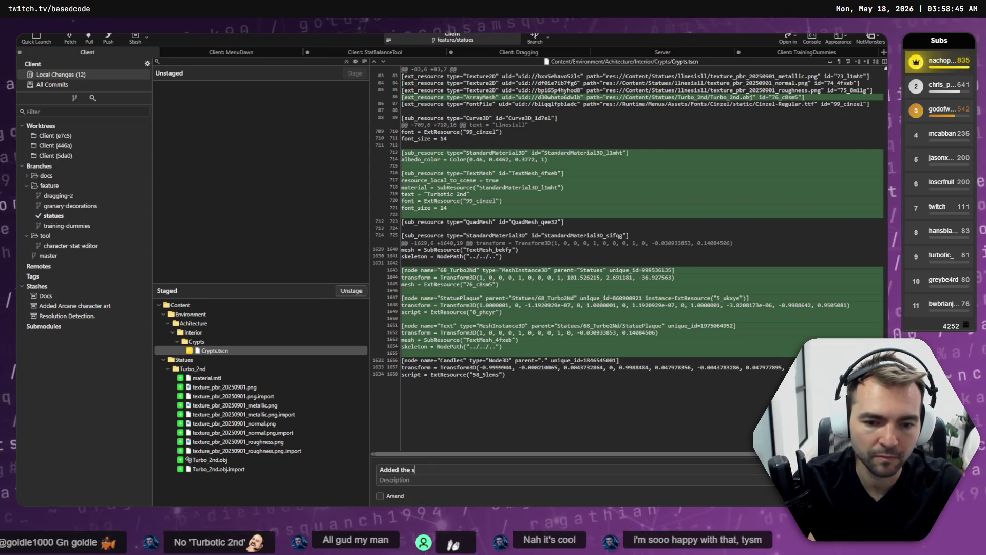
key(BackSpace)
text(Turbotic 2nd)
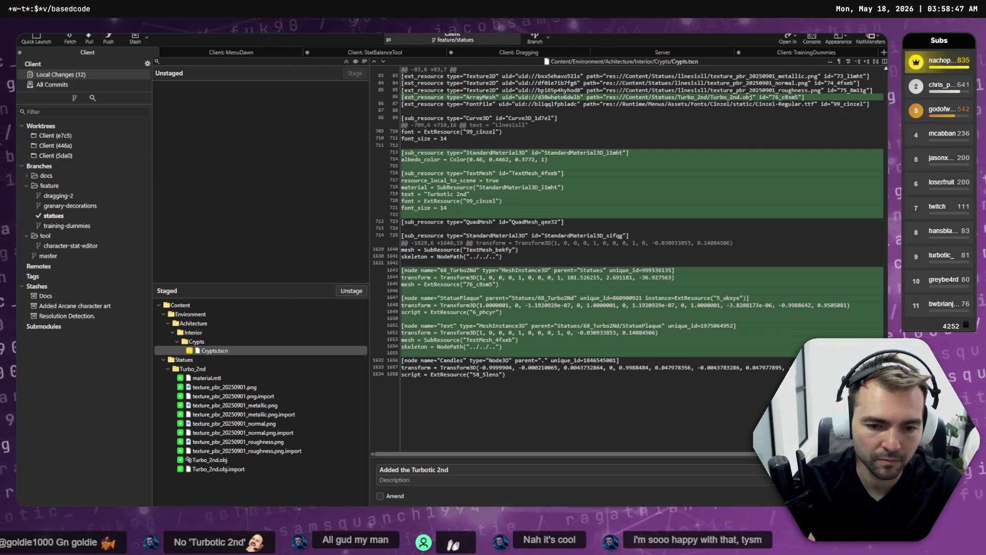
key(BackSpace)
key(BackSpace)
key(BackSpace)
text(the 2nd stat)
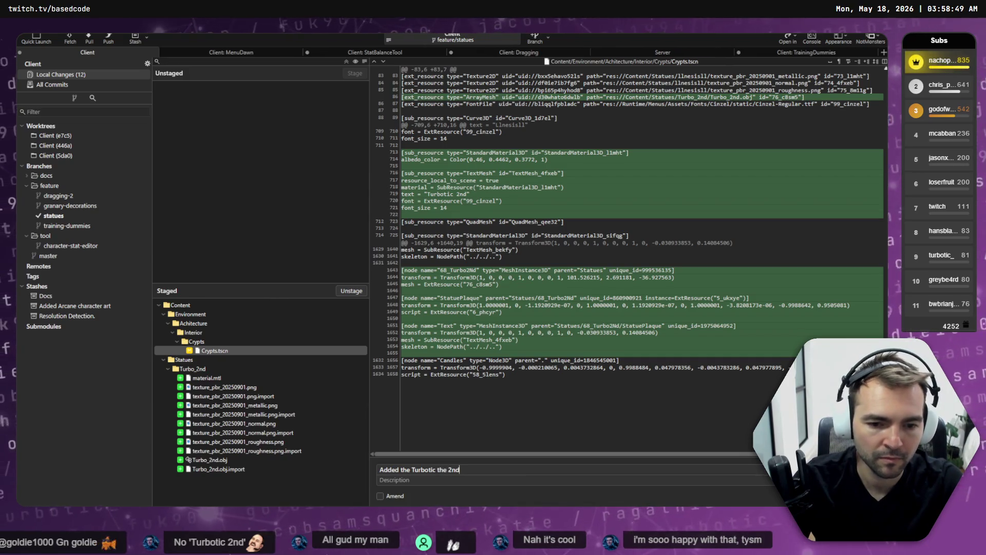
text(ue to cry)
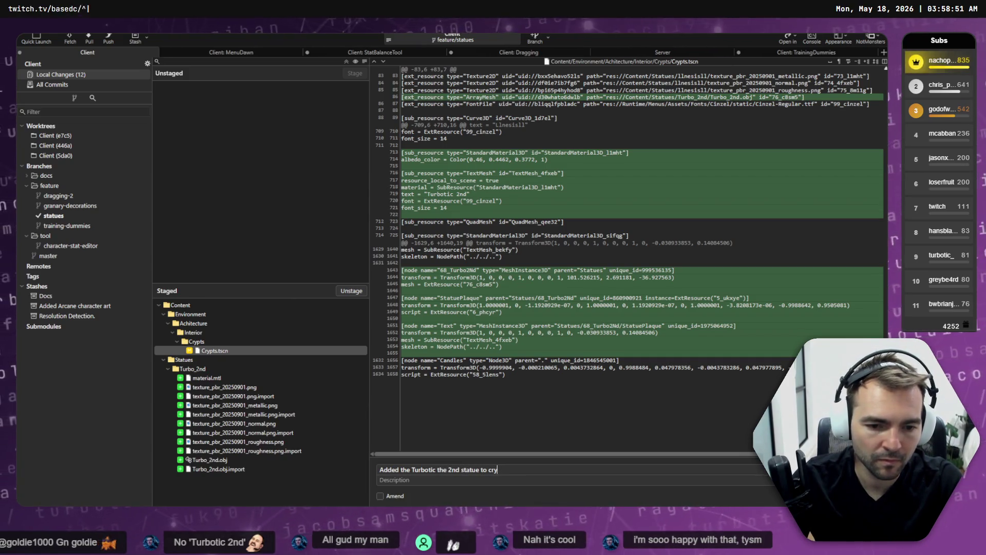
text(pts.)
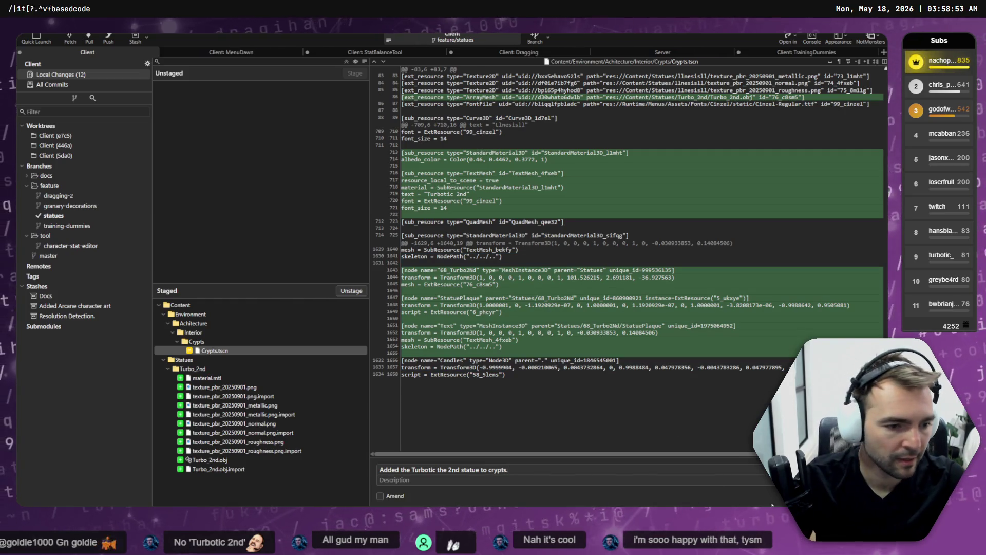
key(ctrl+Return)
click(76, 212)
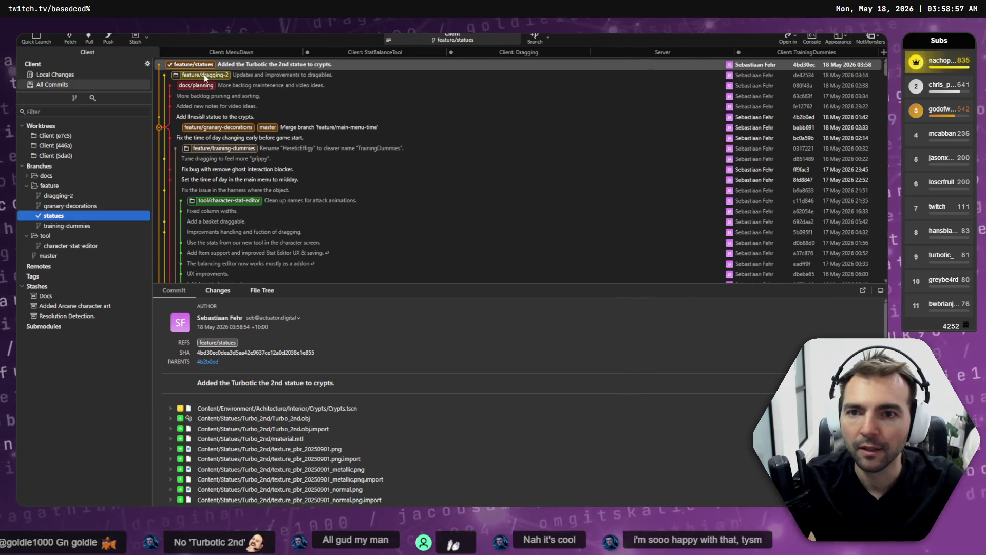
double_click(269, 127)
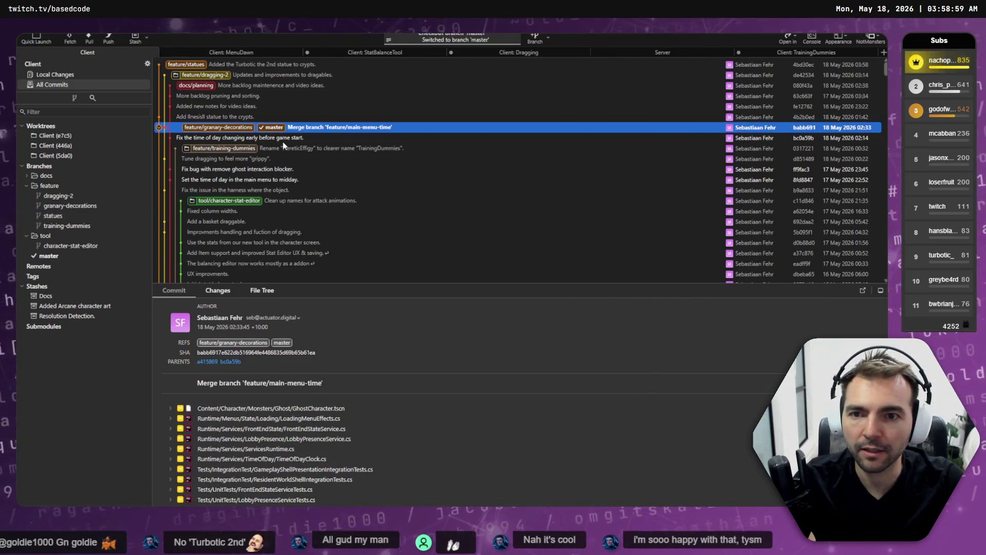
Step: Check out granary-decorations and review the StatBalanceTool worktree's staged holdable-item changes
double_click(227, 127)
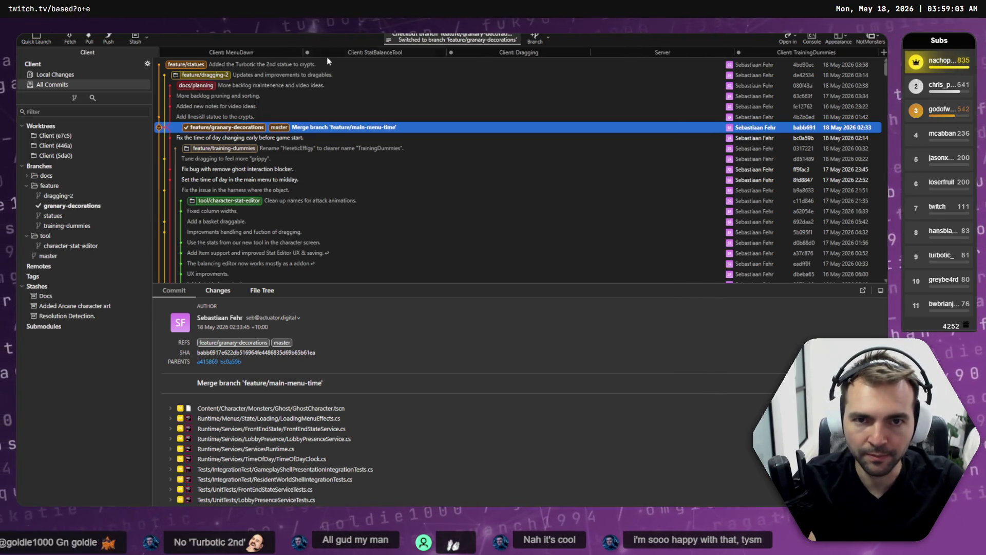
click(335, 51)
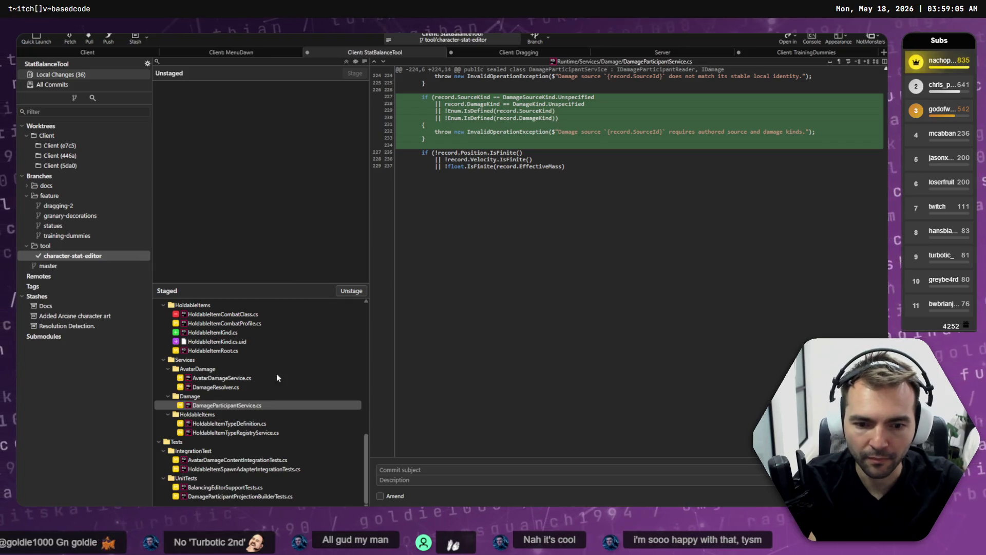
click(275, 470)
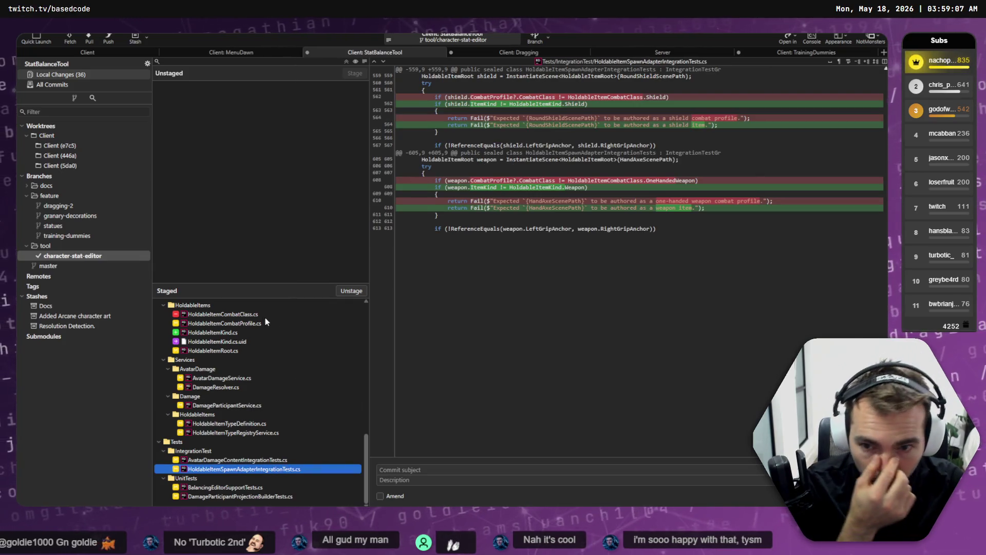
click(257, 314)
scroll(257, 325, up, 1)
scroll(267, 359, down, 1)
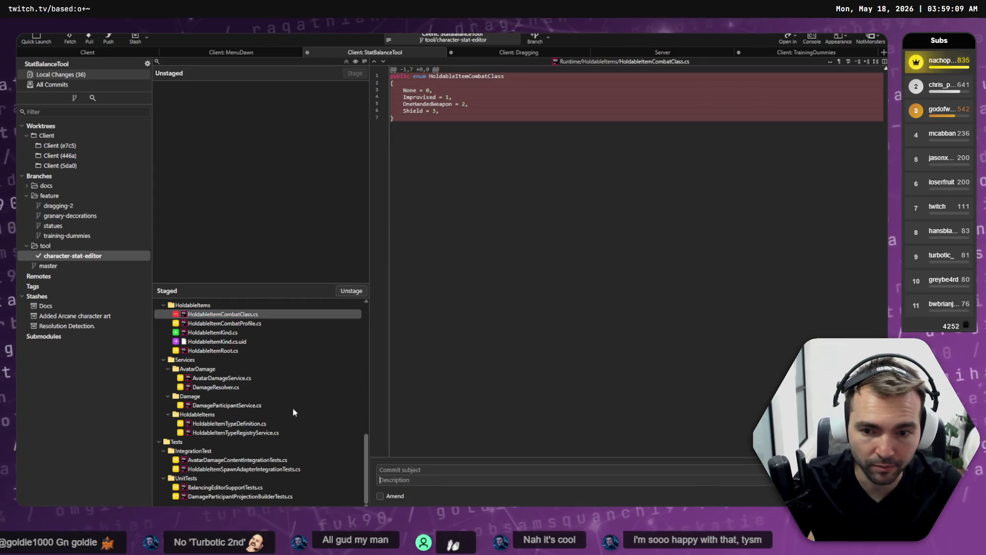
scroll(257, 370, up, 8)
click(225, 305)
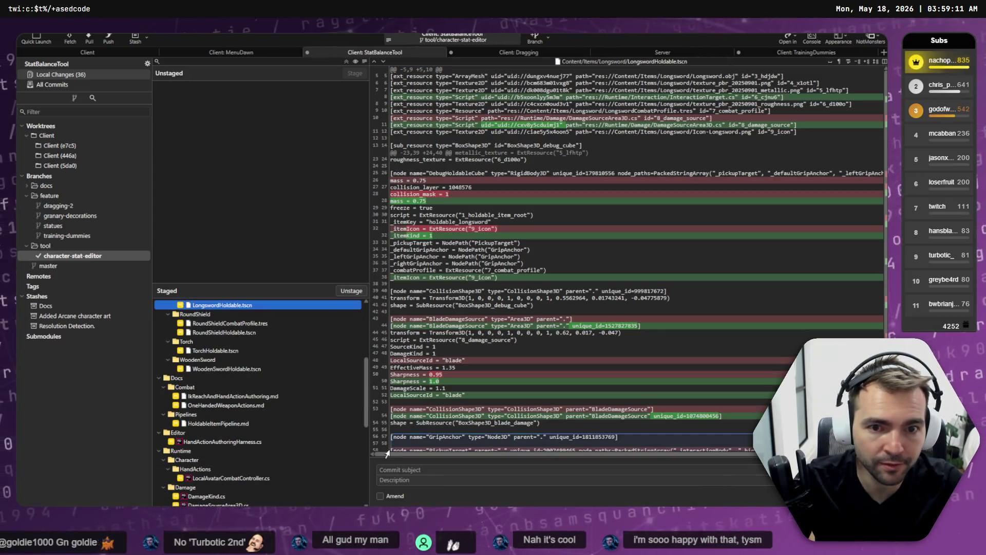
scroll(296, 401, up, 6)
Step: Commit the staged changes as 'Refactor items into "Kinds" with seperate tabs for each.'
click(416, 470)
text(Refactor items into)
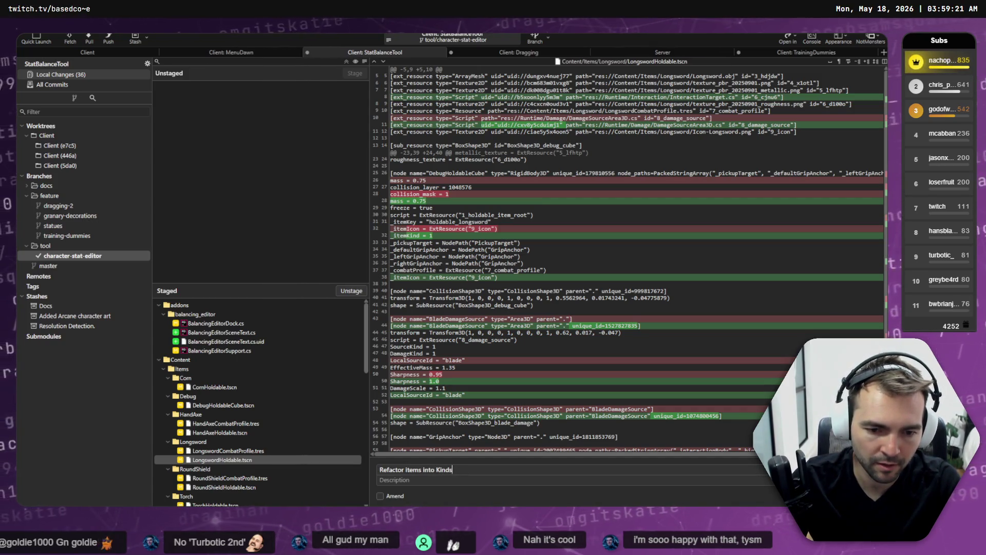
text("k)
key(BackSpace)
text(Kinds")
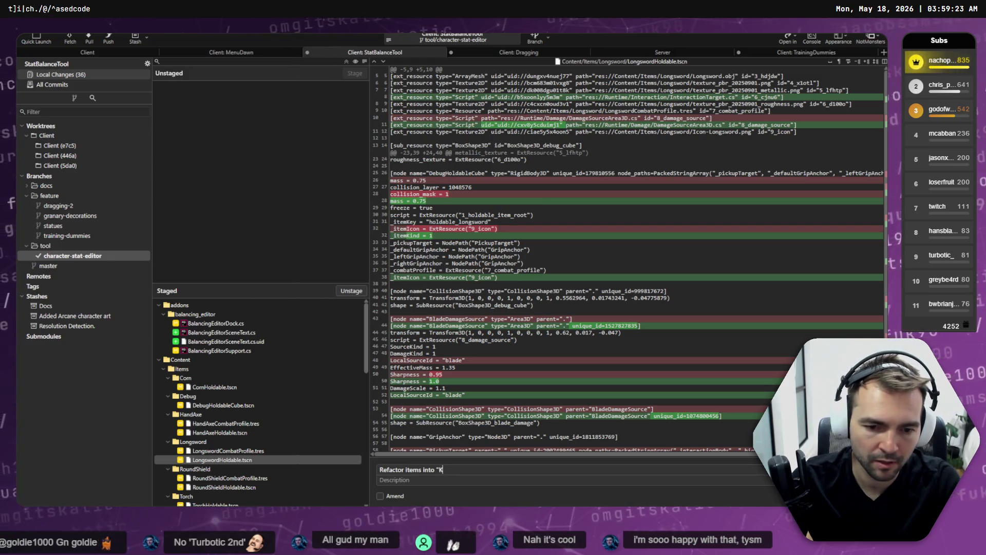
text(. Seperate)
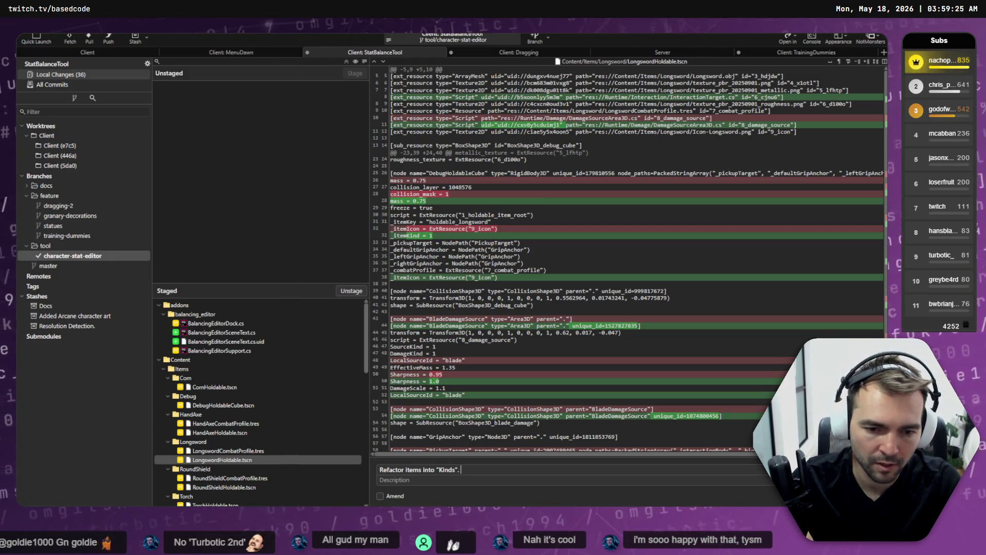
key(BackSpace)
key(BackSpace)
key(BackSpace)
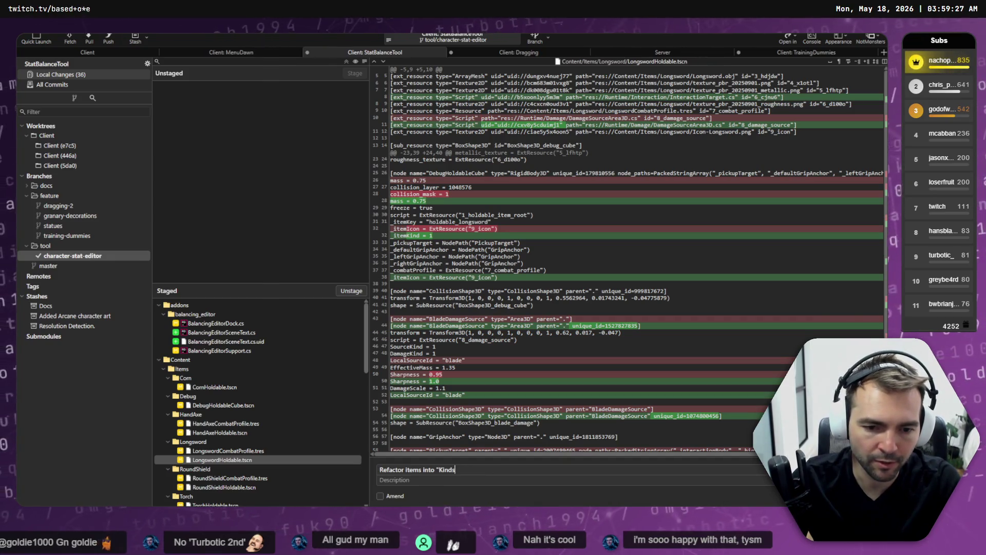
text("with seperate tabs)
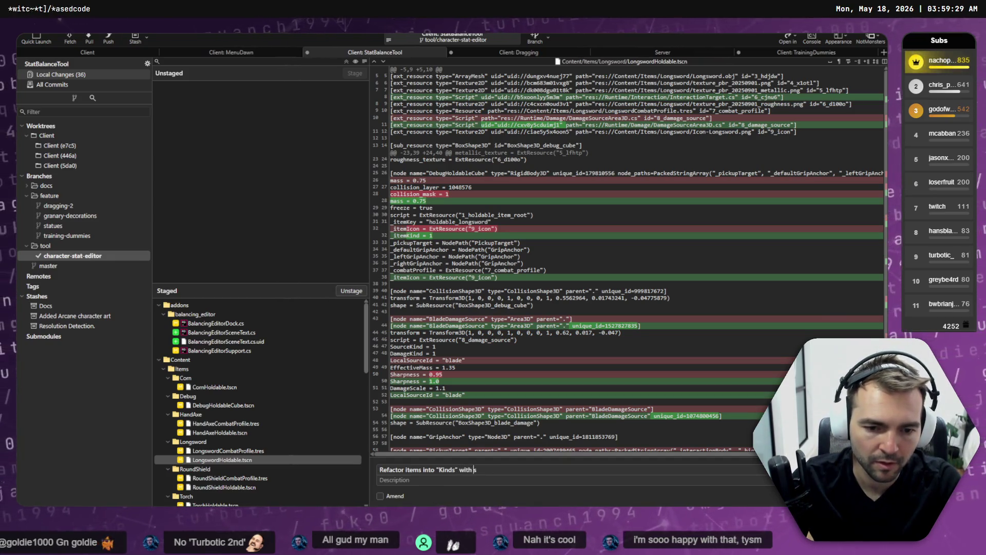
text( for each.)
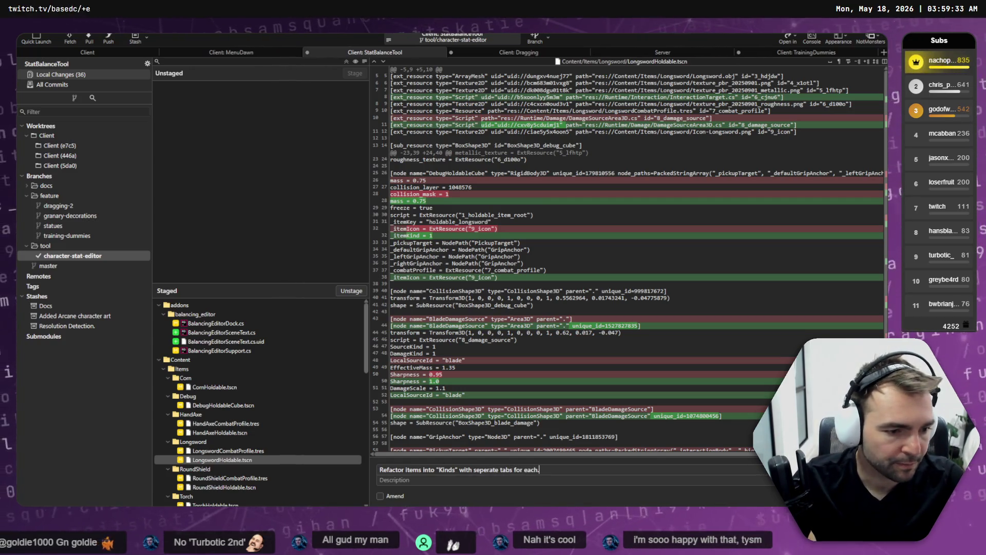
key(ctrl+Return)
click(92, 256)
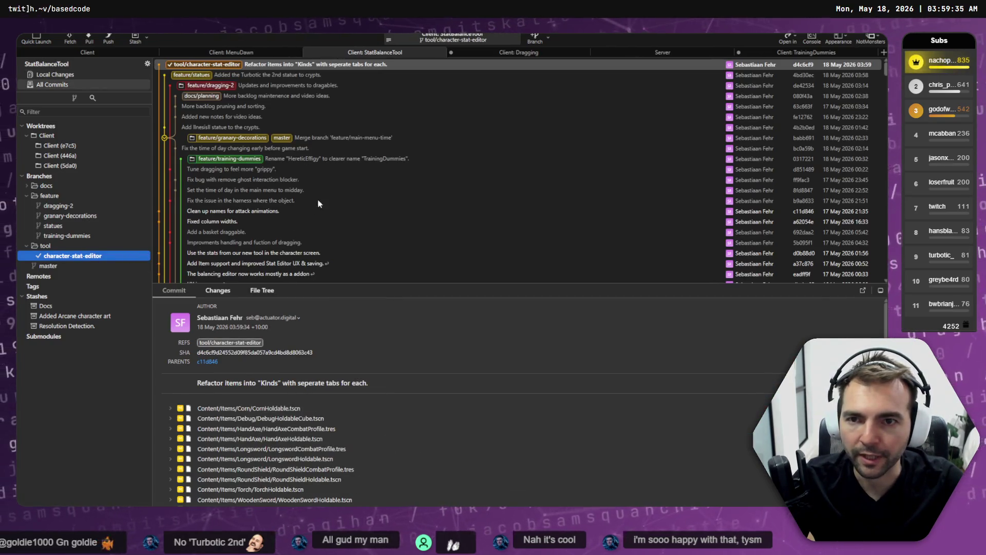
Step: Launch a new Codex session in the StatBalanceTool worktree terminal pane
scroll(264, 138, down, 3)
scroll(264, 137, up, 3)
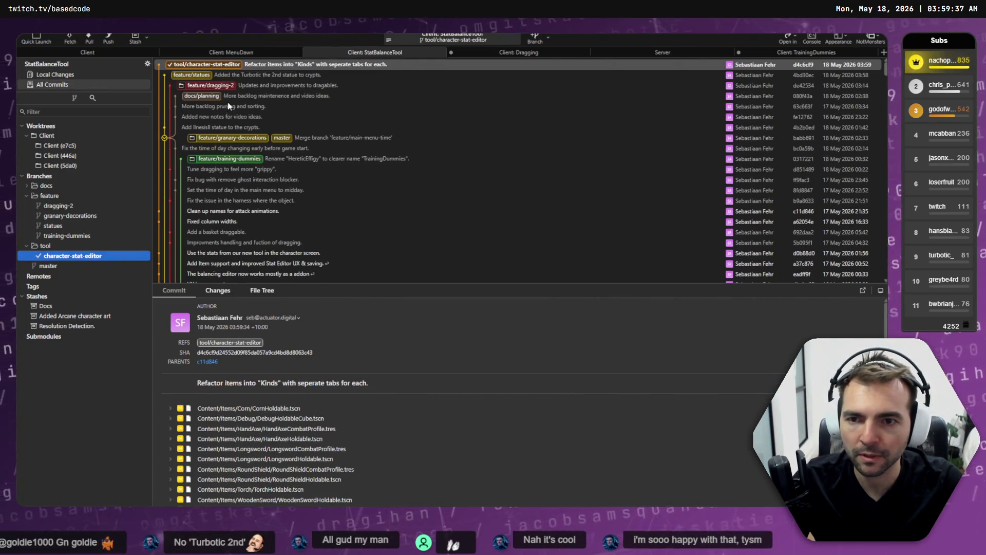
key(alt+Tab)
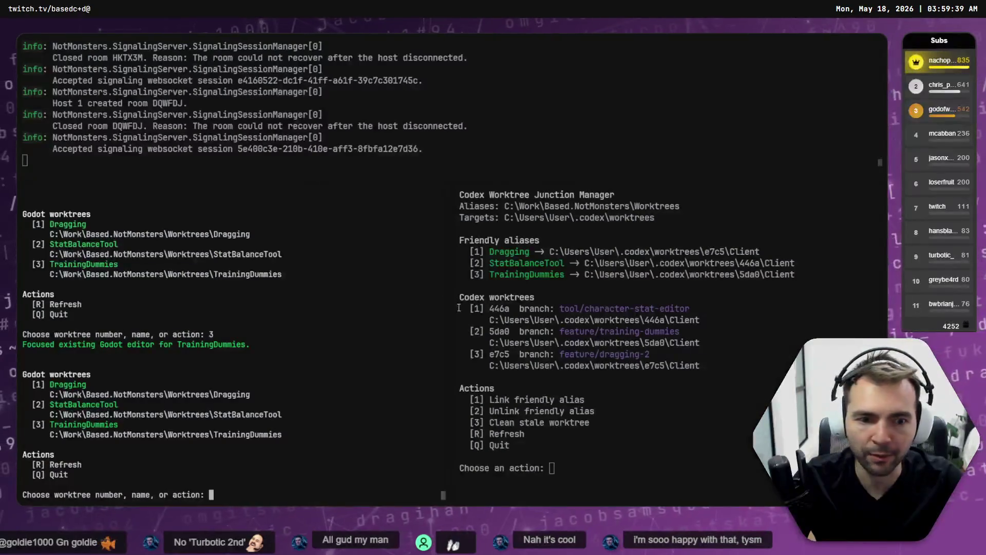
key(ctrl+Tab)
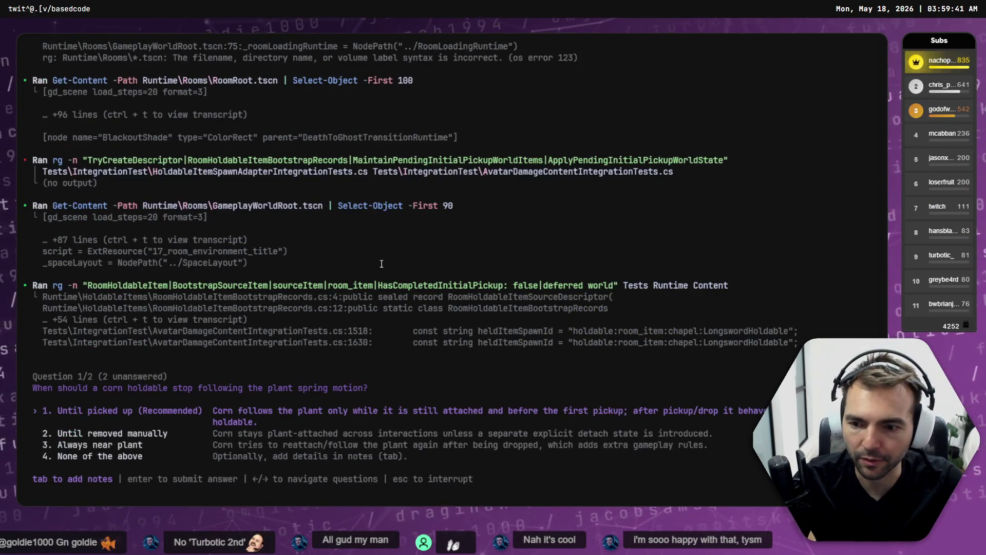
key(ctrl+Tab)
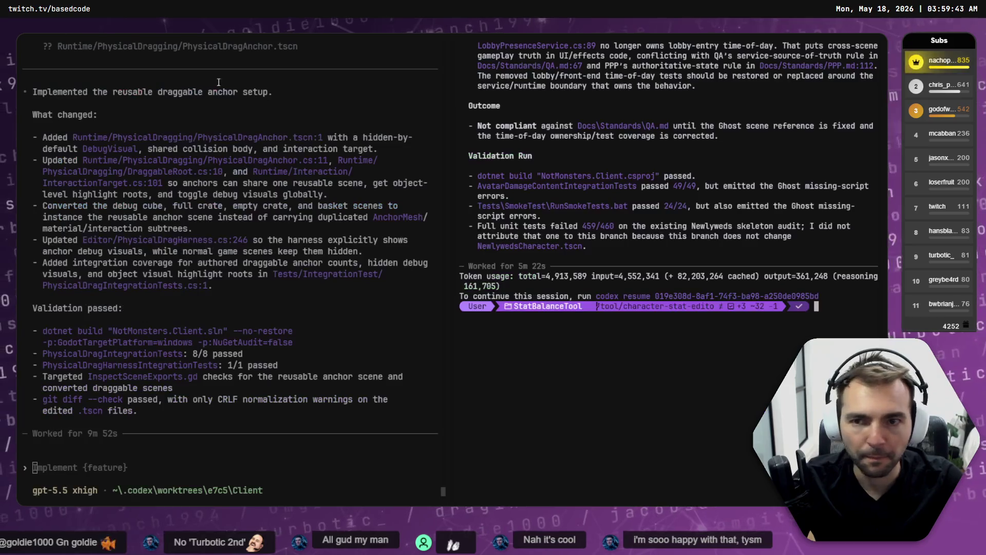
text(codex)
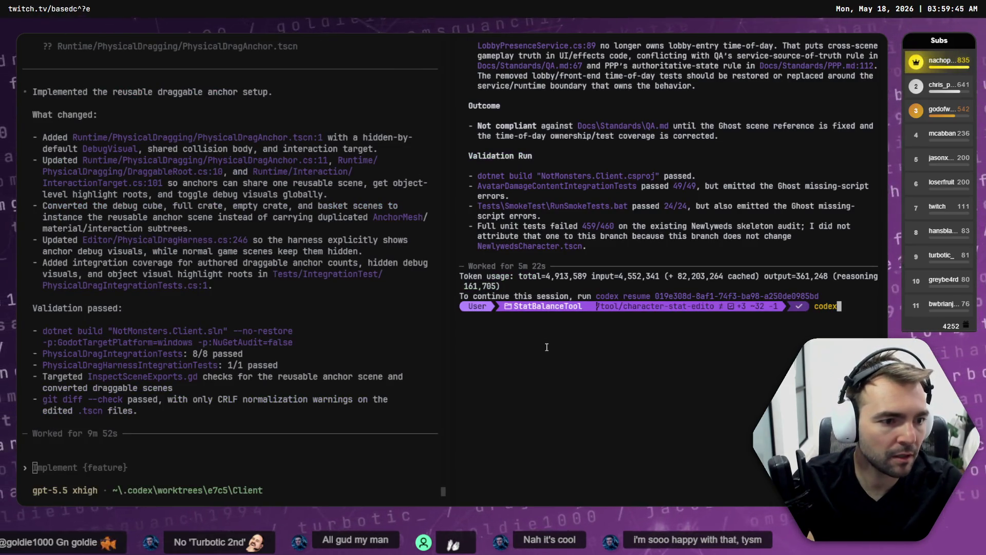
key(Return)
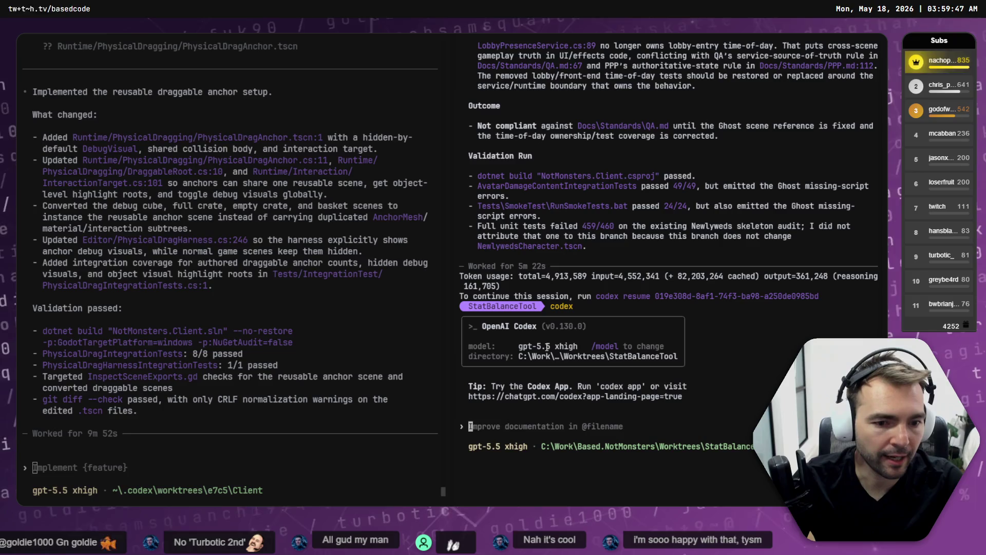
Step: Create a new branch named 'drag' at the latest Kinds refactor commit
key(alt+Tab)
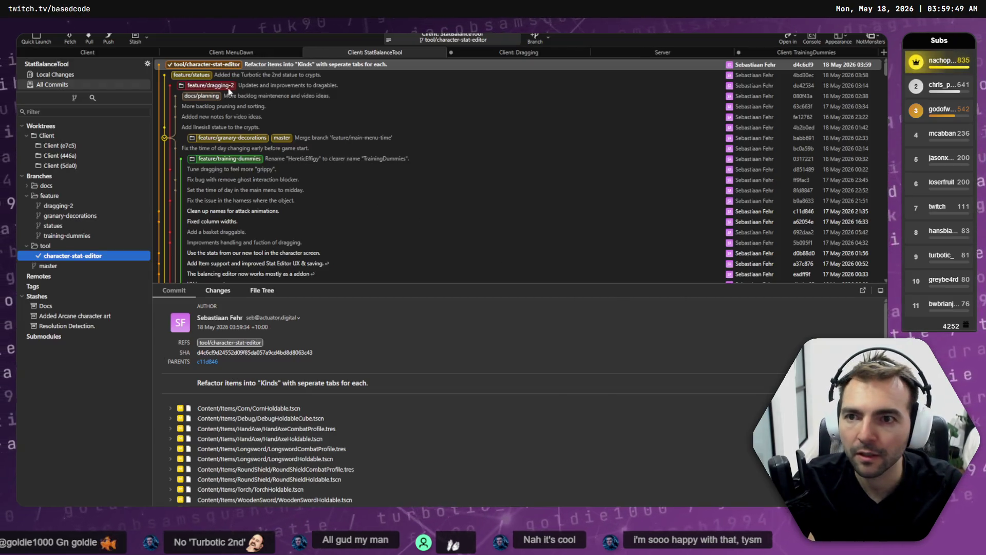
right_click(259, 65)
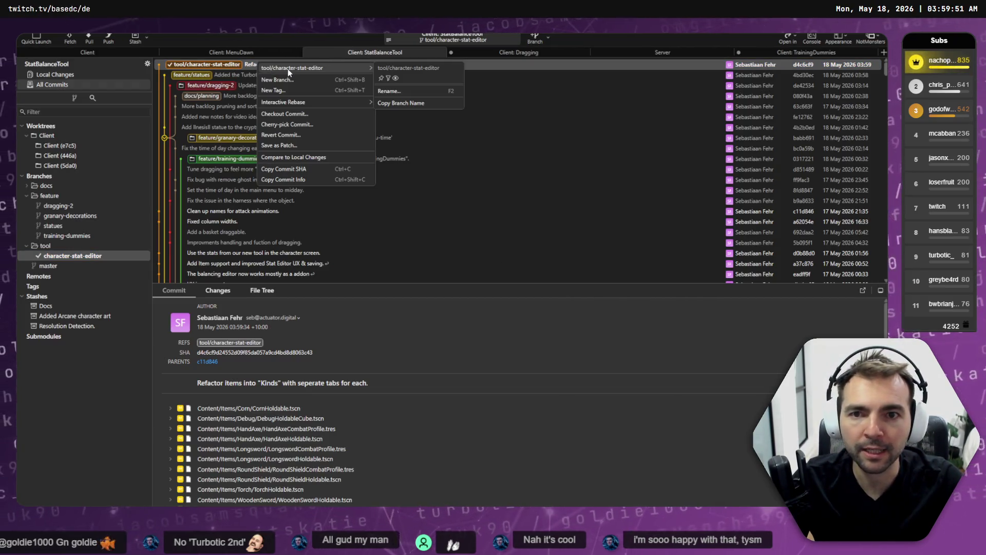
click(316, 79)
text(drag)
key(Return)
key(alt+Tab)
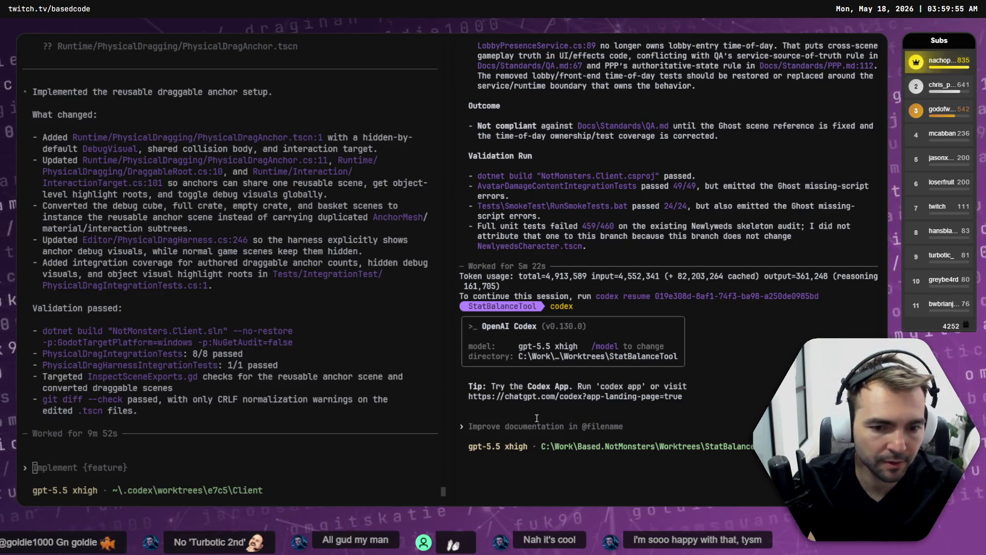
Step: Send Codex the prompt 'rebase this branch onto master. resolve any merge conflicts'
text(Refacto)
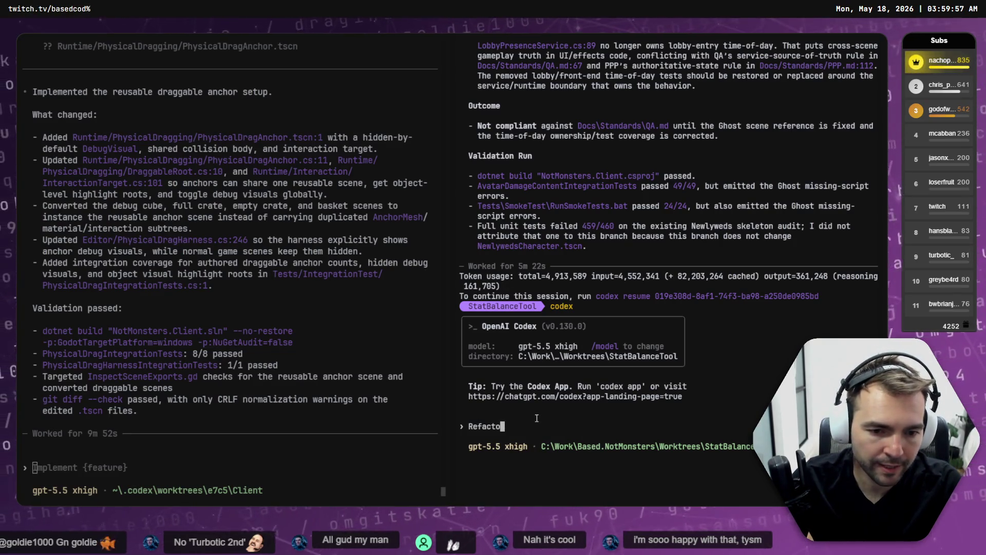
key(BackSpace)
key(BackSpace)
key(BackSpace)
text(rebase this branch onto)
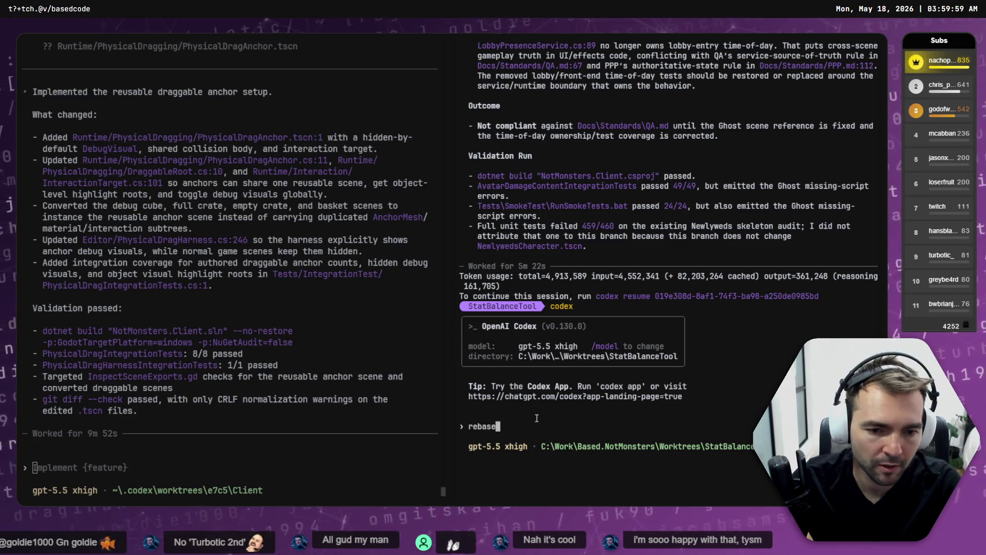
text( master. )
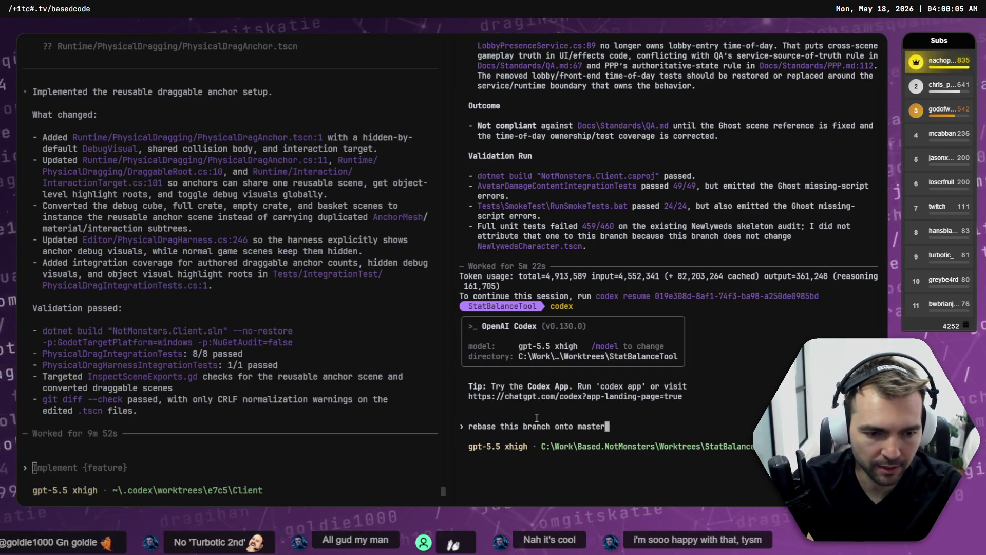
text(resolve any m)
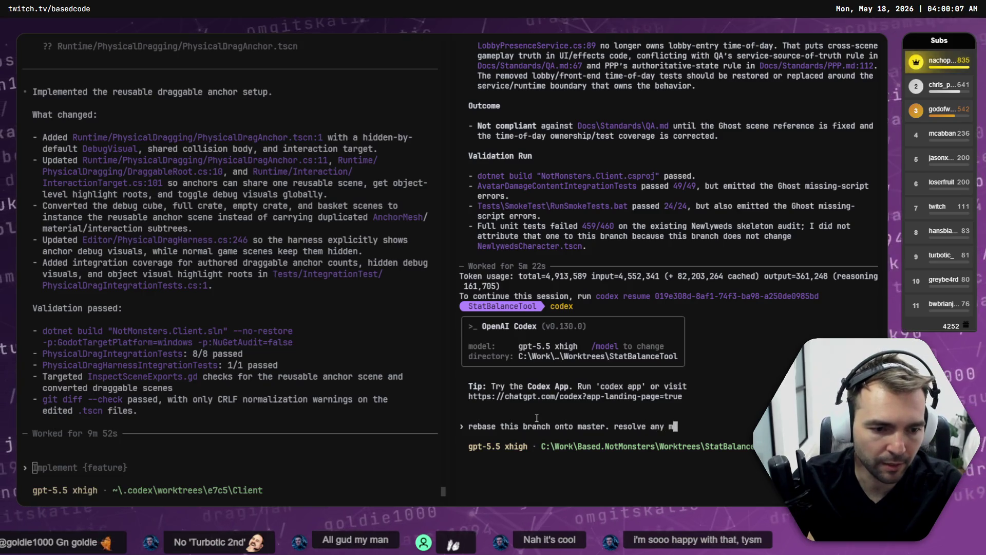
text(licts)
key(alt+Tab)
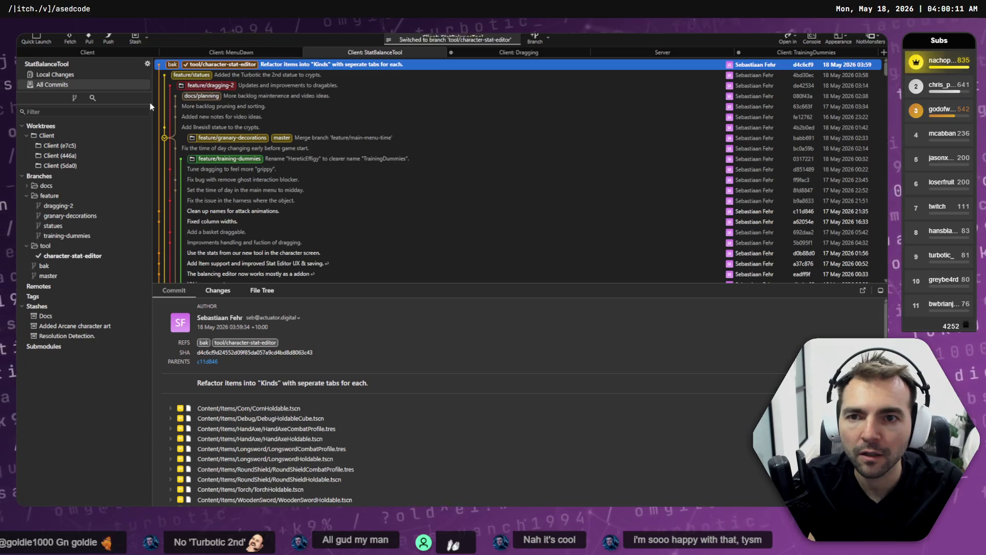
key(alt+Tab)
key(BackSpace)
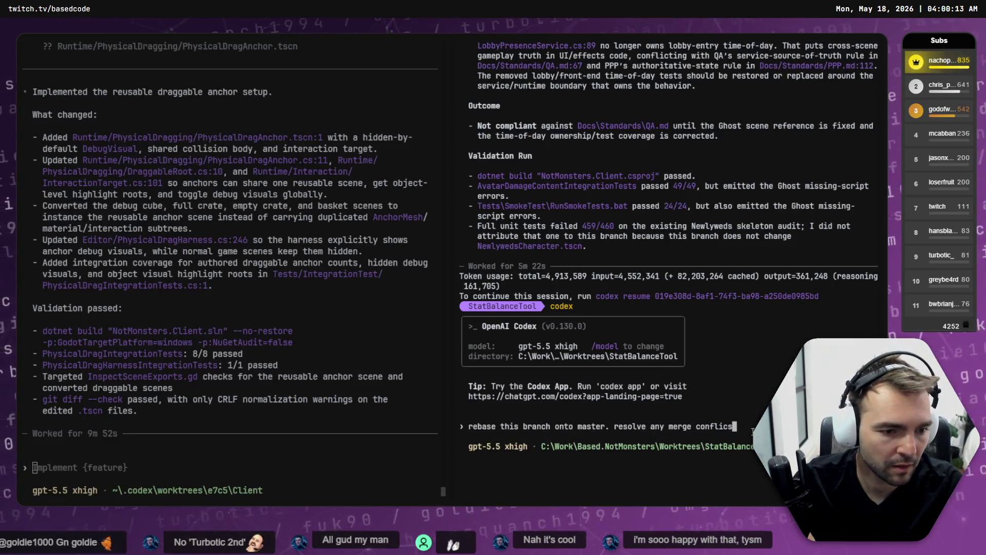
text(ts)
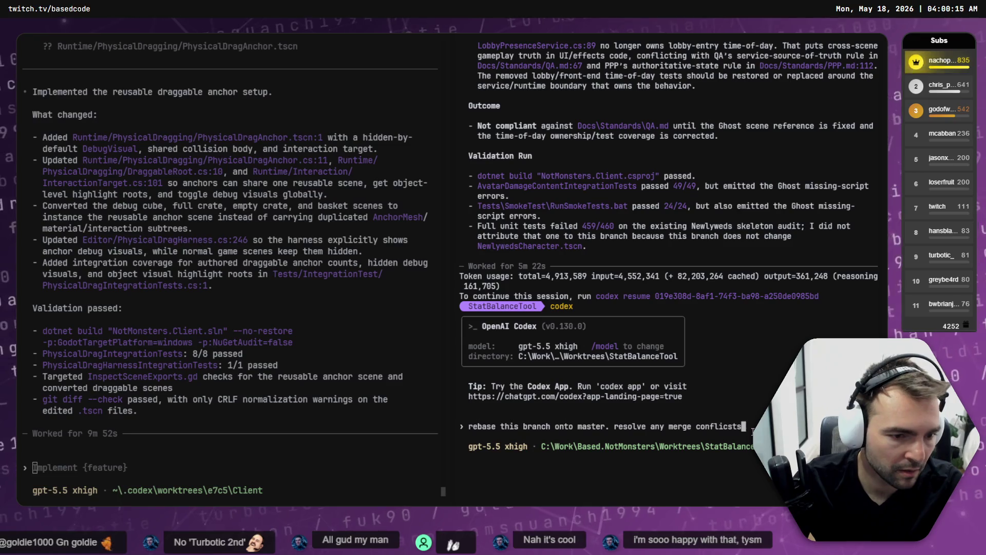
key(Return)
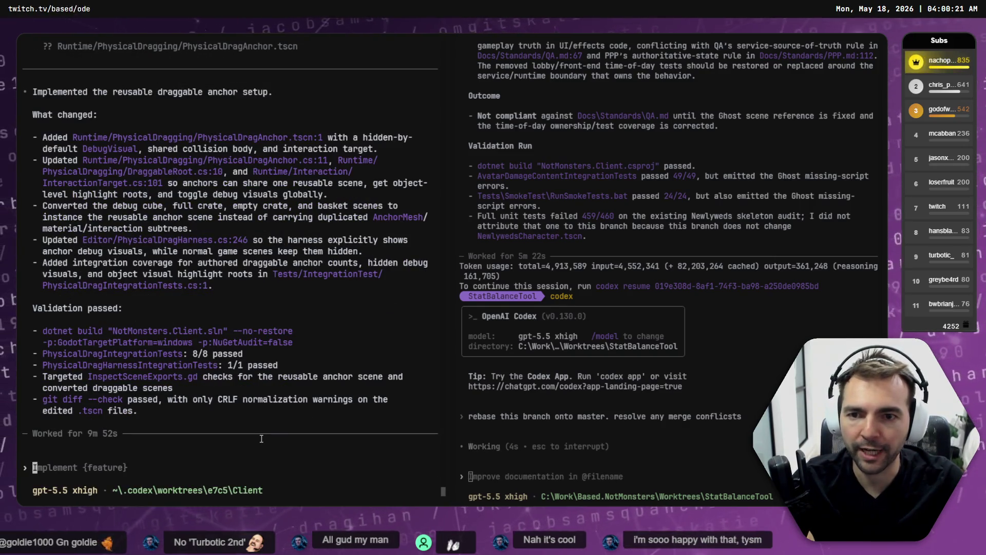
key(alt+Tab)
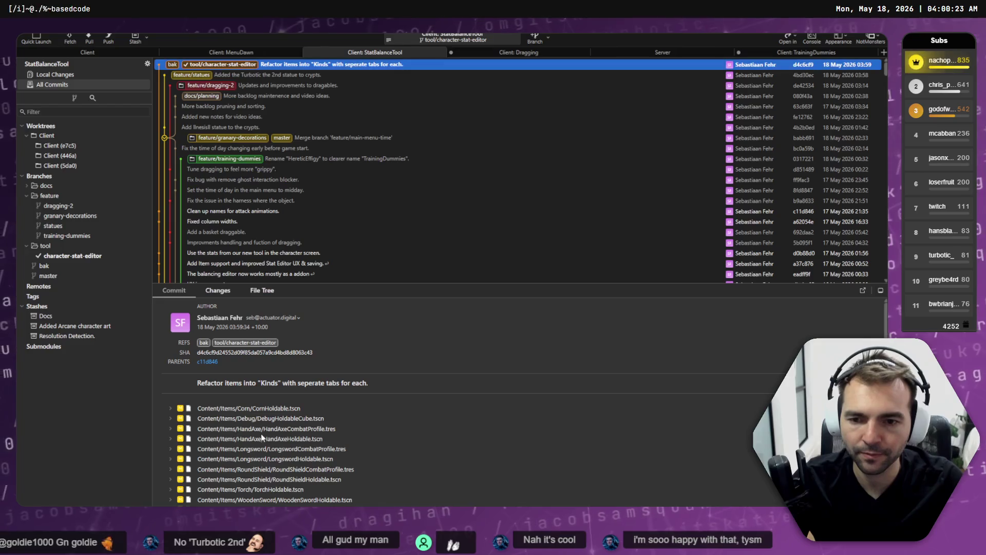
Step: Browse Fork's commit history and inspect the master Docs stash entry
key(alt+Tab)
key(alt+Tab)
scroll(213, 254, down, 1)
scroll(213, 254, down, 3)
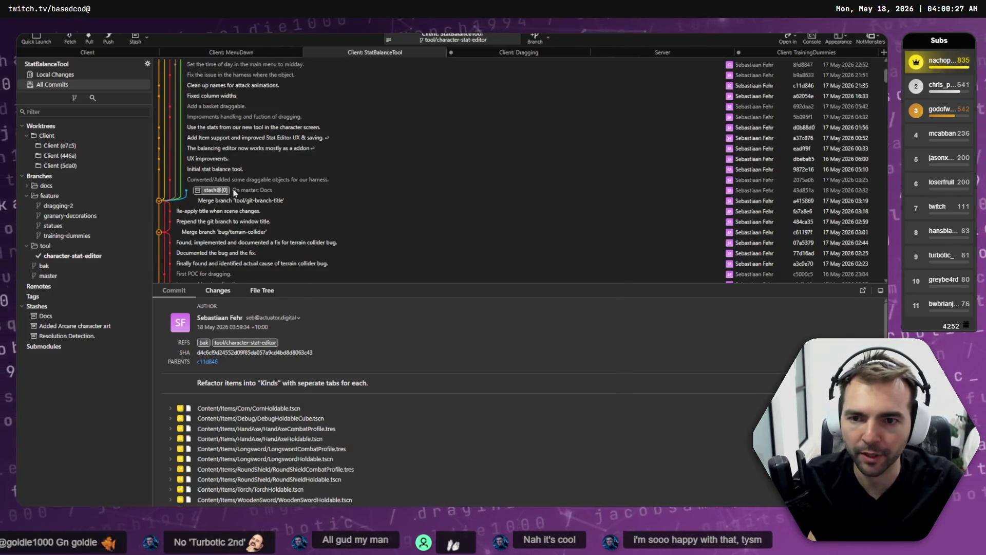
click(233, 189)
scroll(233, 200, up, 4)
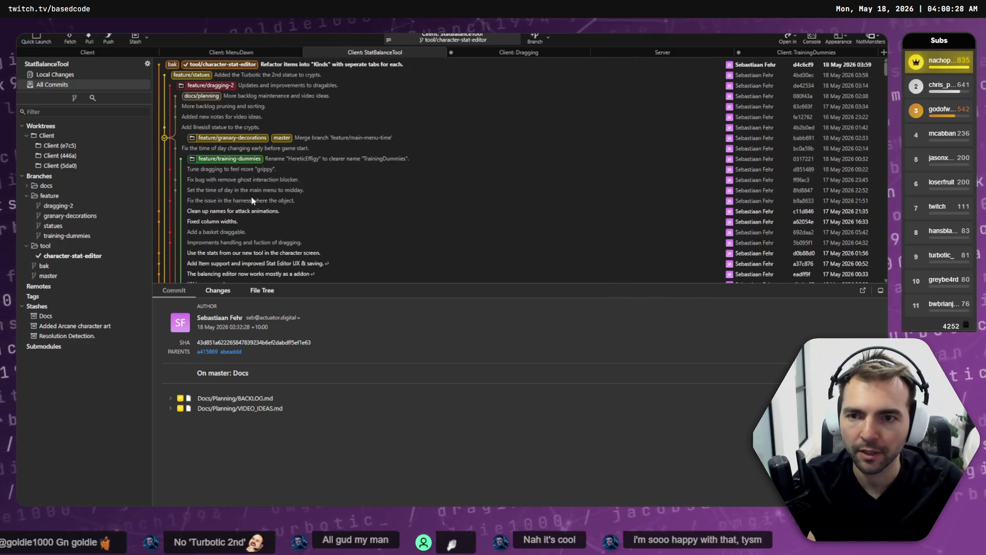
Step: Create branch bak2 on the feature/dragging-2 commit and start a rebase request in Codex
click(245, 85)
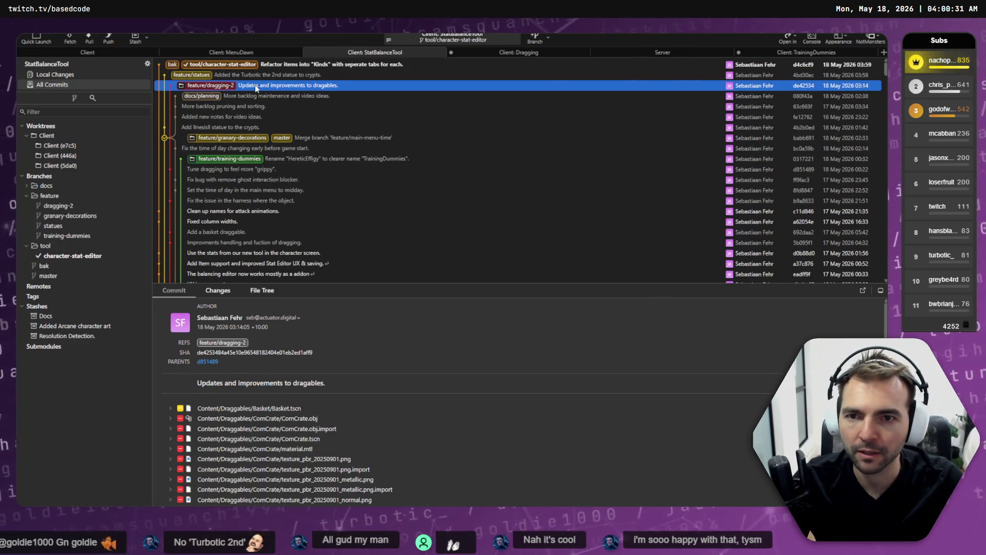
right_click(256, 86)
mouse_move(282, 92)
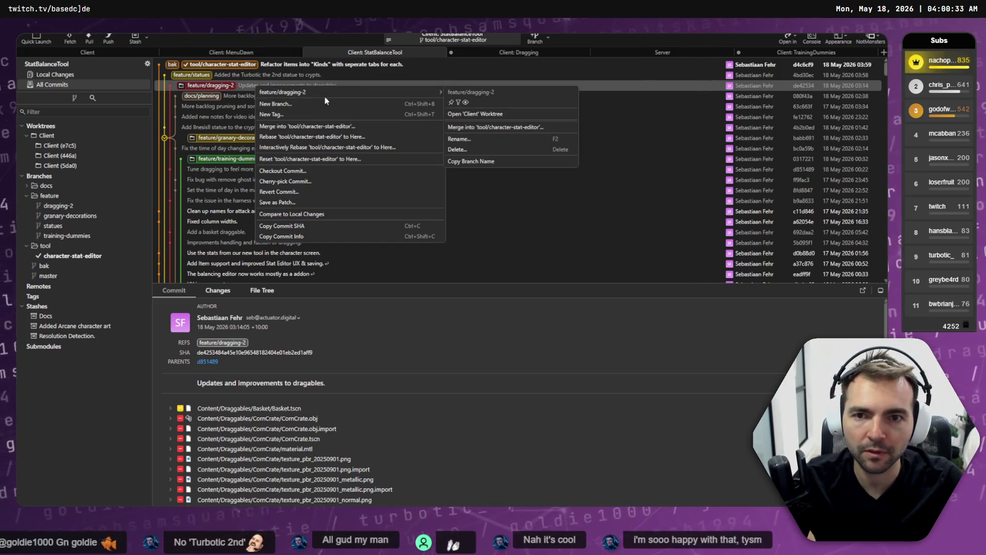
click(284, 104)
text(bak)
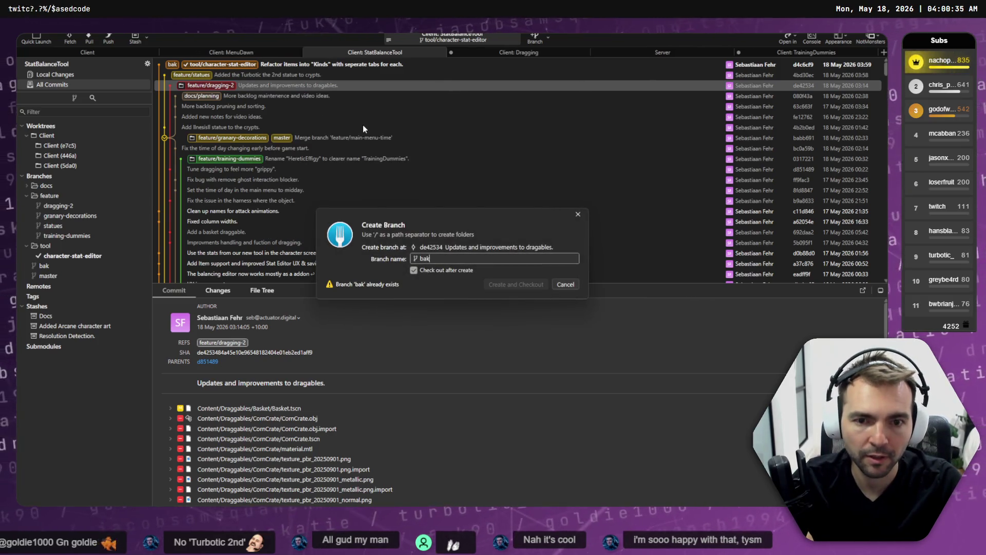
text(2)
key(Return)
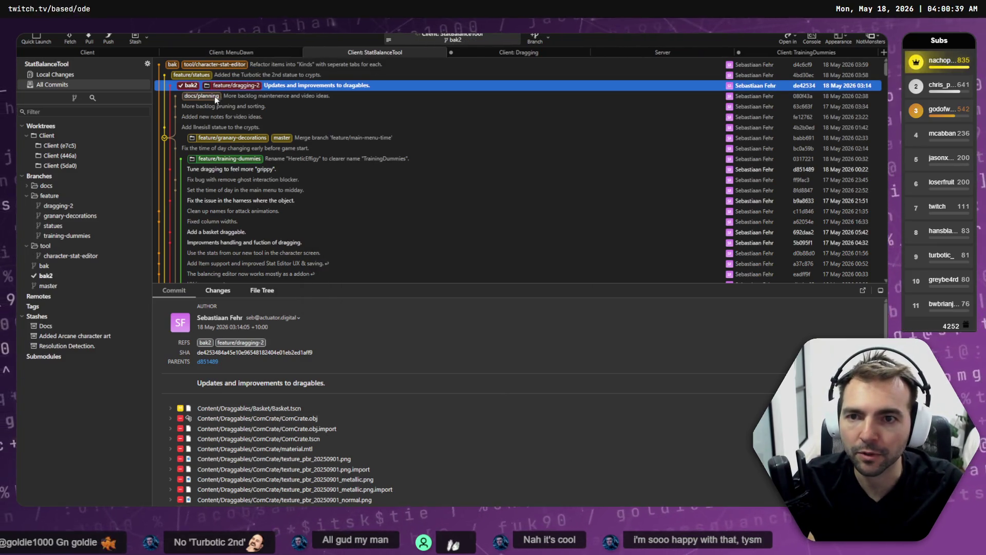
key(alt+Tab)
text(rebase this branch onto master. Reos)
Step: Send the dragging agent 'rebase this branch onto master. resolve any merge conflicts.'
key(BackSpace)
key(BackSpace)
text(solve any merge confli)
key(BackSpace)
key(BackSpace)
key(BackSpace)
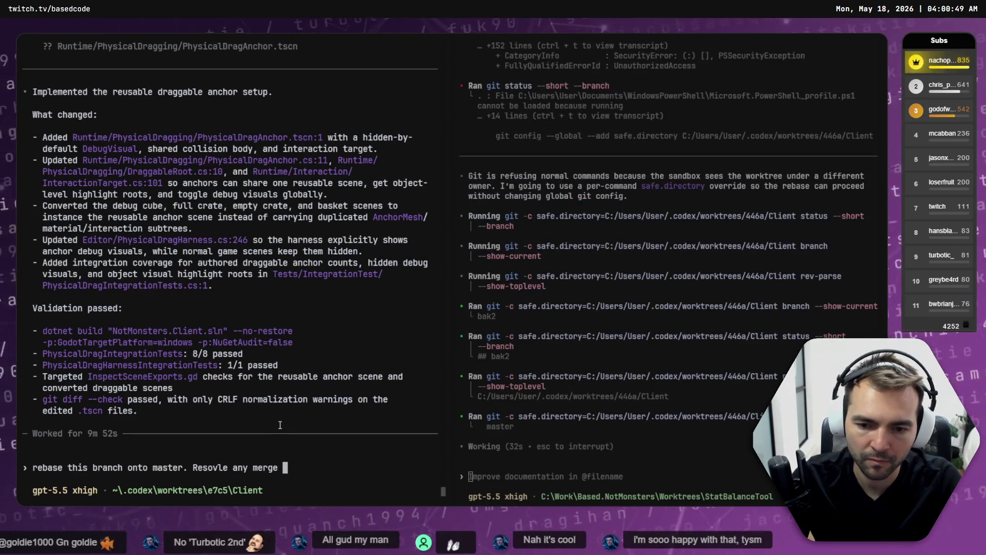
text(conflicts.)
key(Return)
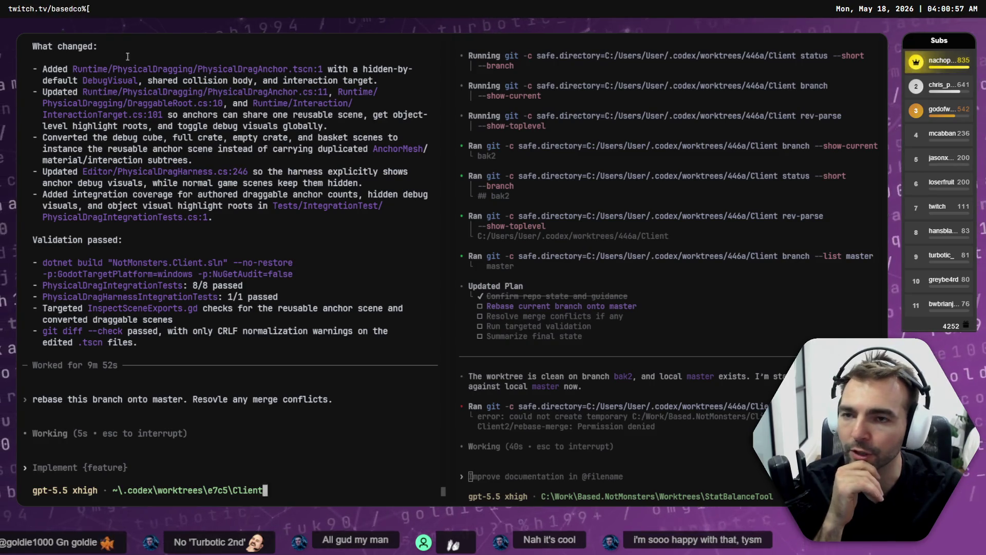
Step: Answer the corn-holdable planning questions with 'Until picked up' and 'Reusable anchor'
key(ctrl+Tab)
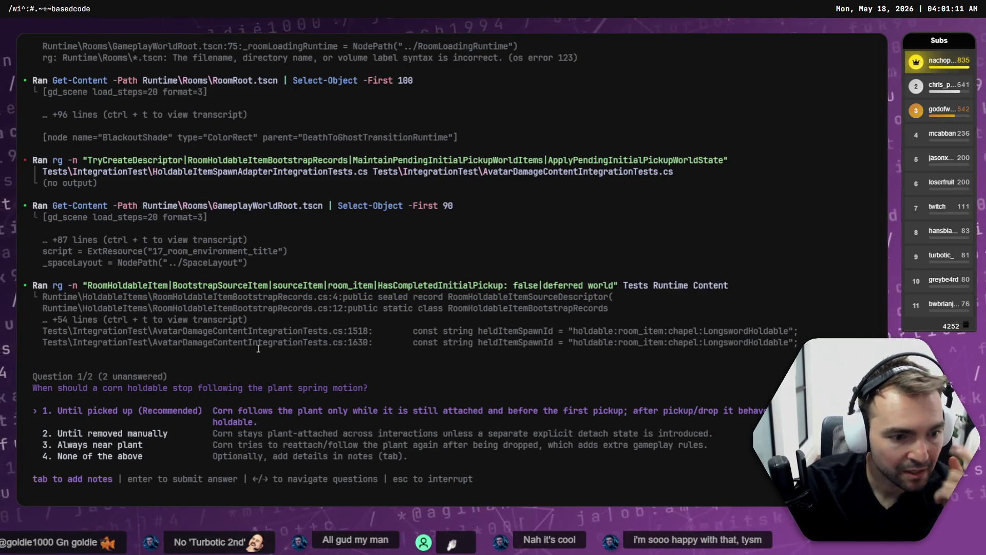
key(Return)
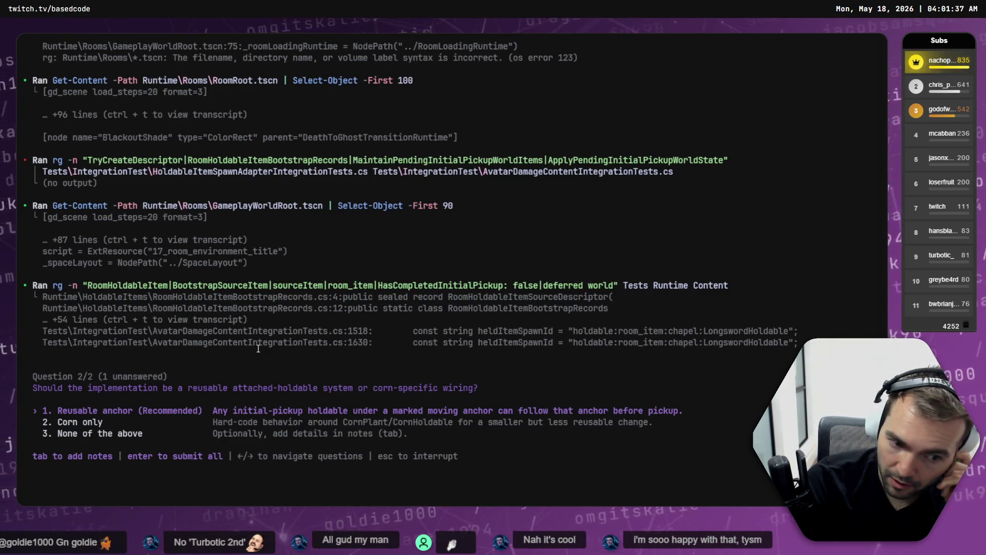
key(Return)
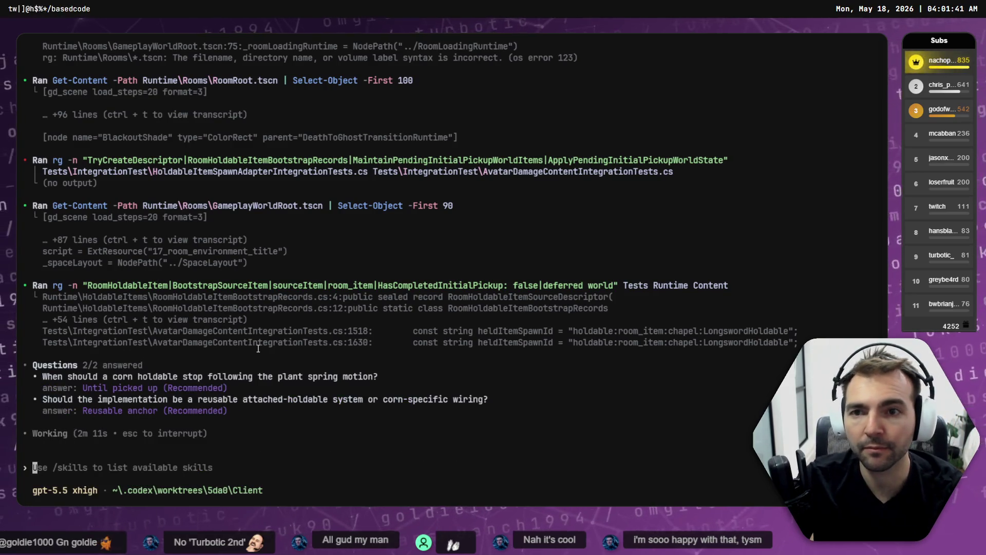
key(ctrl+Tab)
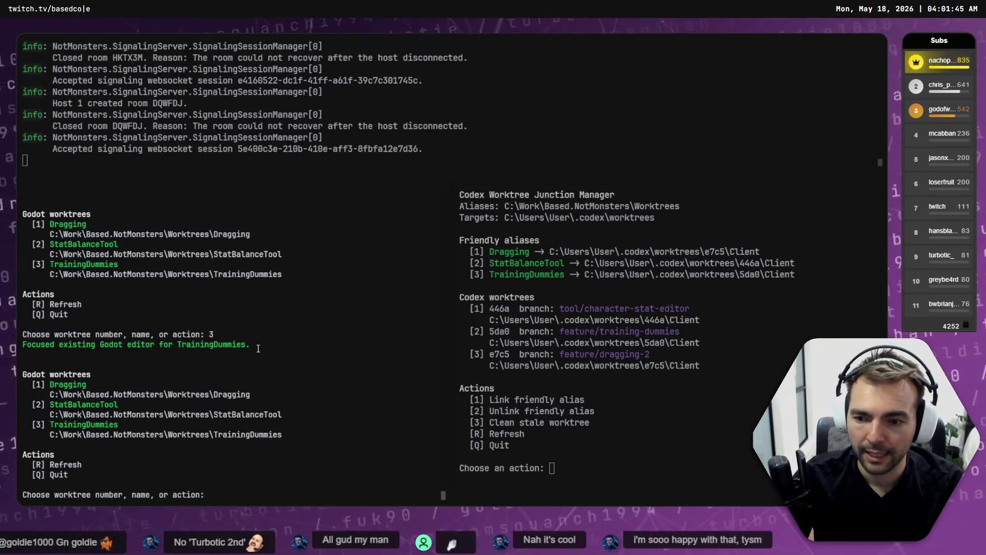
Step: Refresh both worktree manager listings with R so 446a shows branch bak2
text(R)
key(Return)
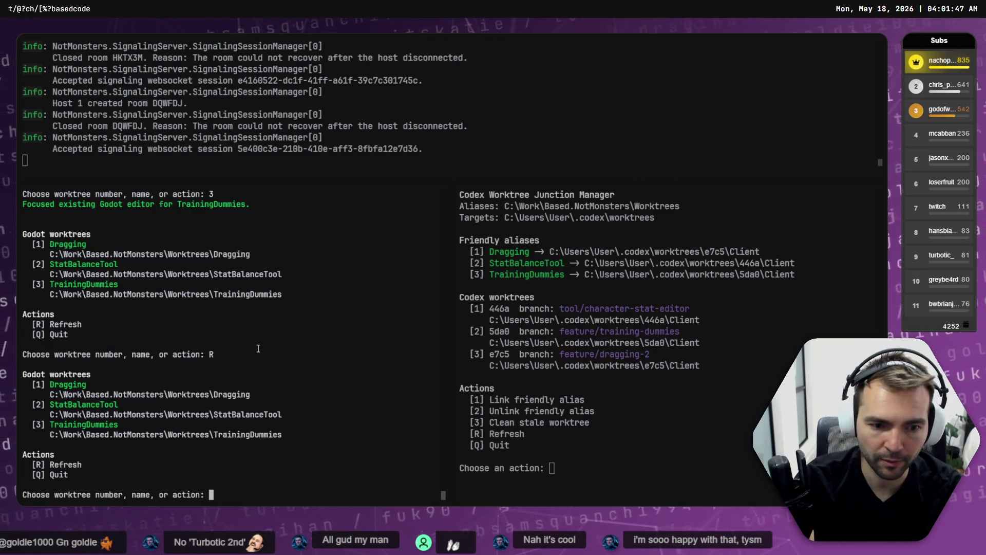
key(alt+Right)
key(Return)
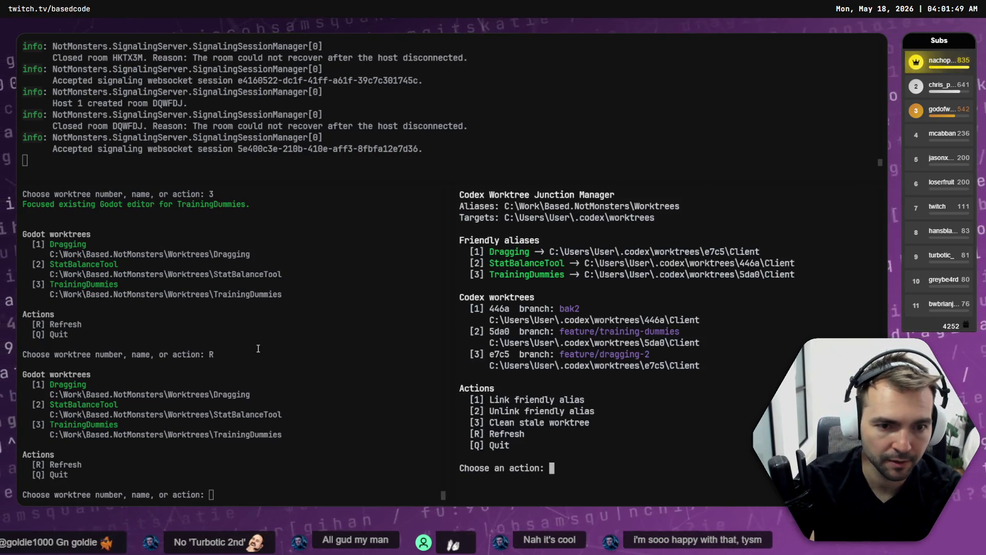
Step: Bring up the proposed 'Attached Corn Holdables Follow Plant Spring' plan in the planning session
key(ctrl+Tab)
key(ctrl+Tab)
key(ctrl+Tab)
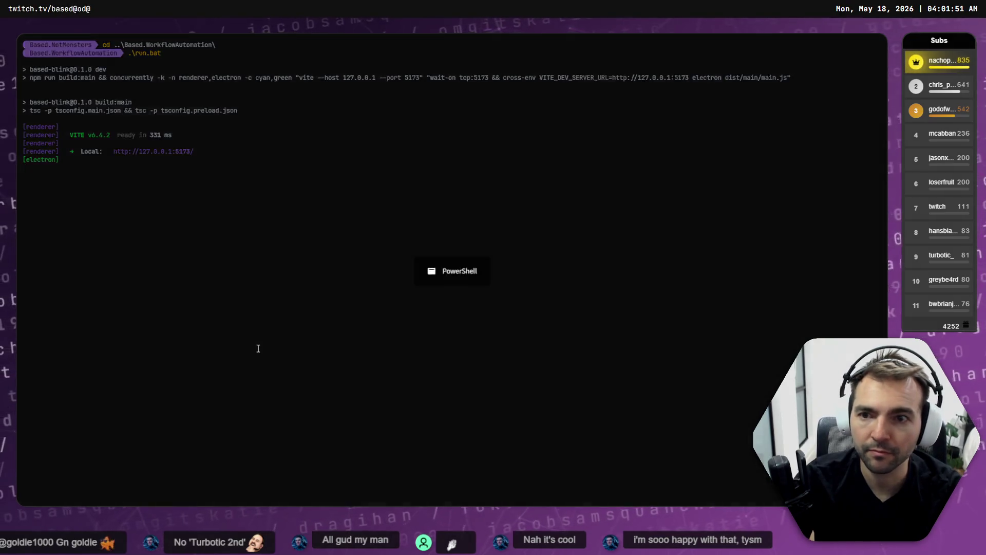
key(ctrl+Tab)
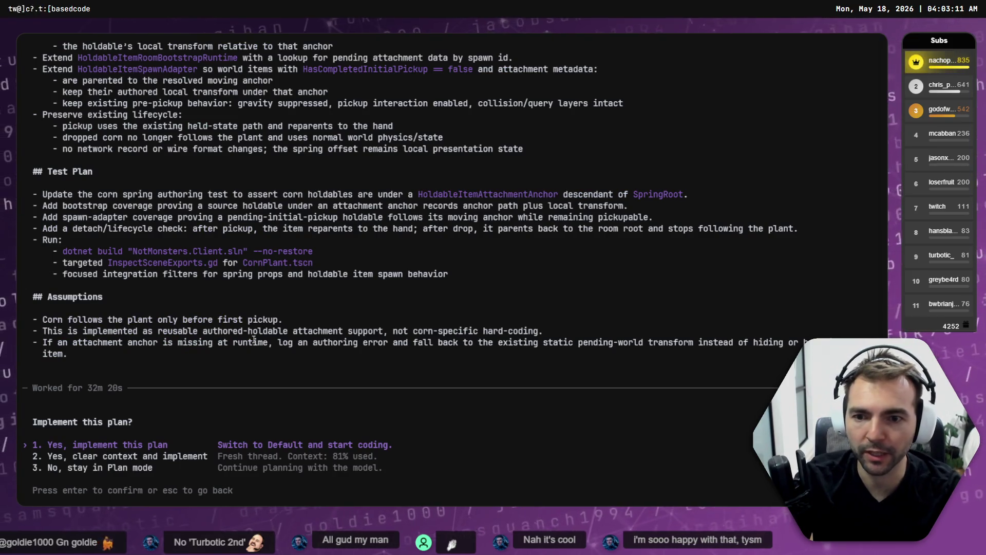
scroll(254, 340, up, 5)
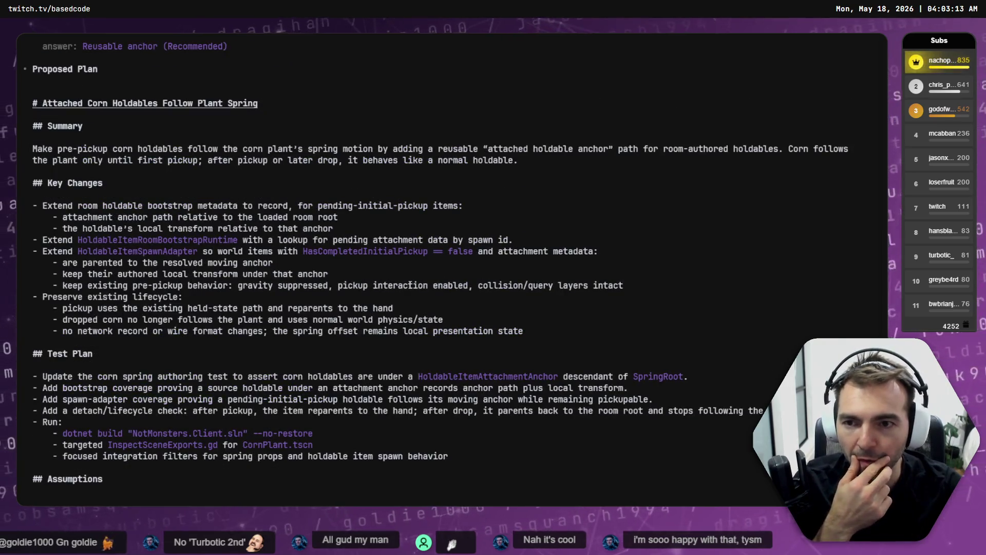